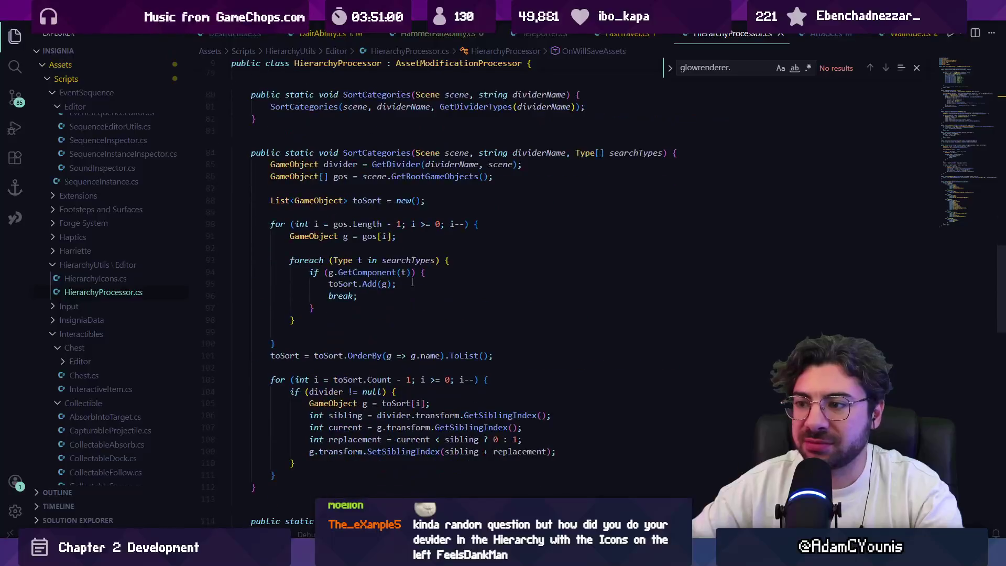
Bring Unity to the front and select the Crucible forge object in the Scene view.
scroll(404, 317, "up", 3)
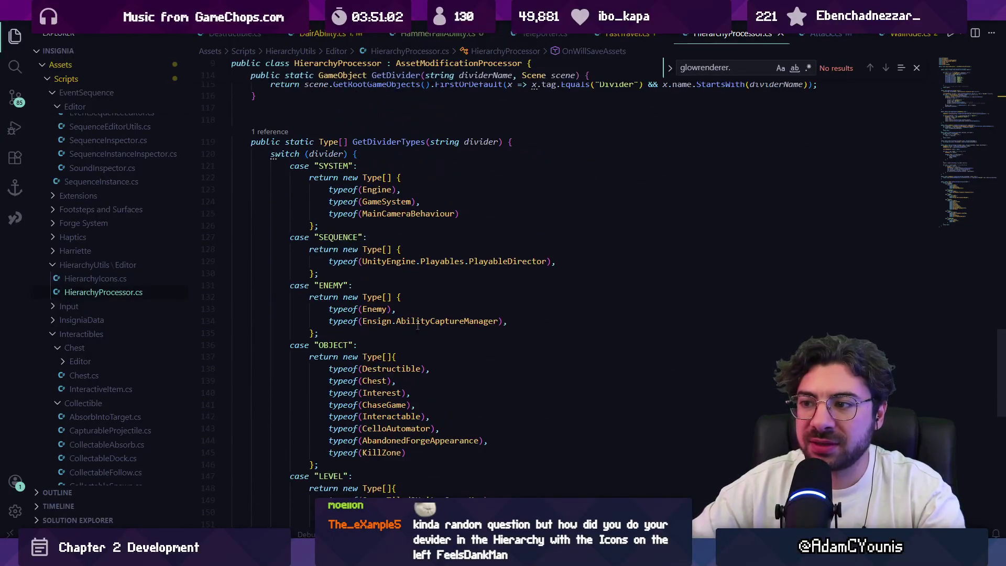
scroll(380, 232, "down", 6)
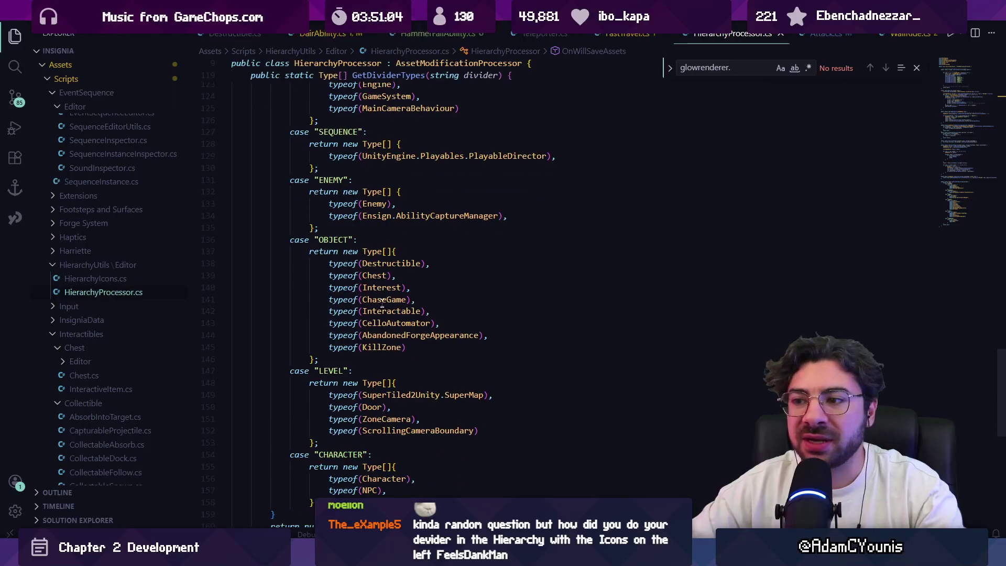
scroll(346, 304, "up", 1)
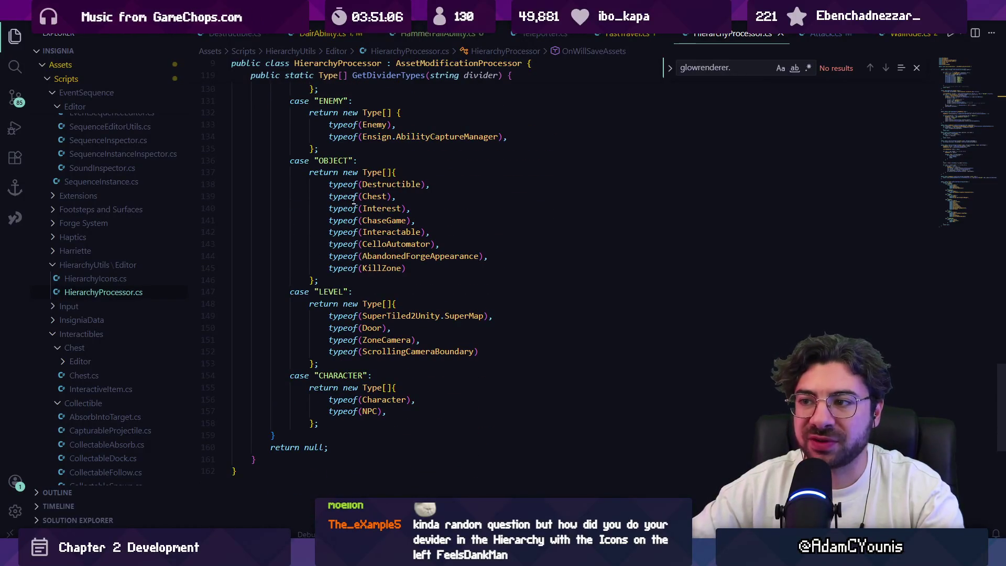
scroll(356, 244, "up", 4)
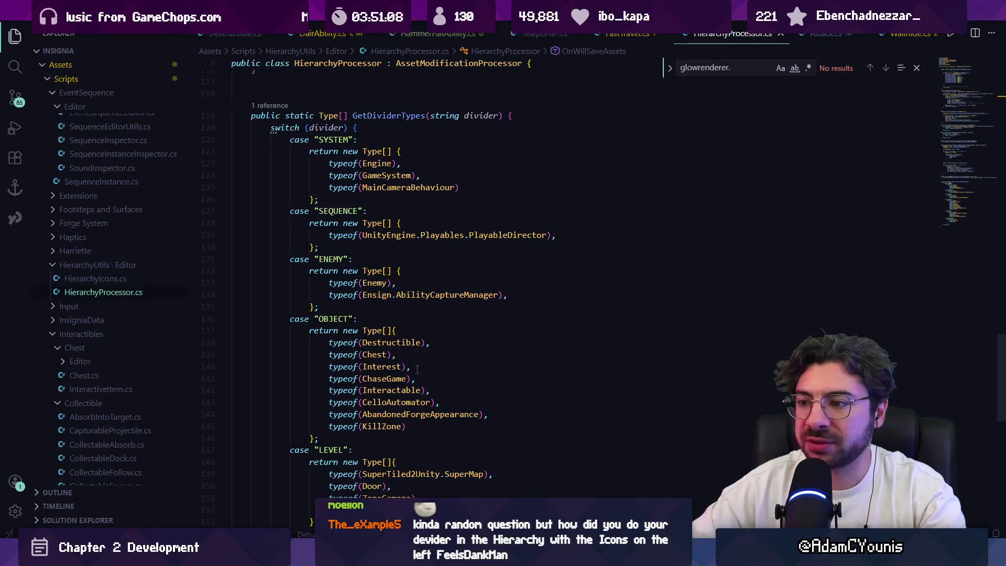
mouse_move(320, 561)
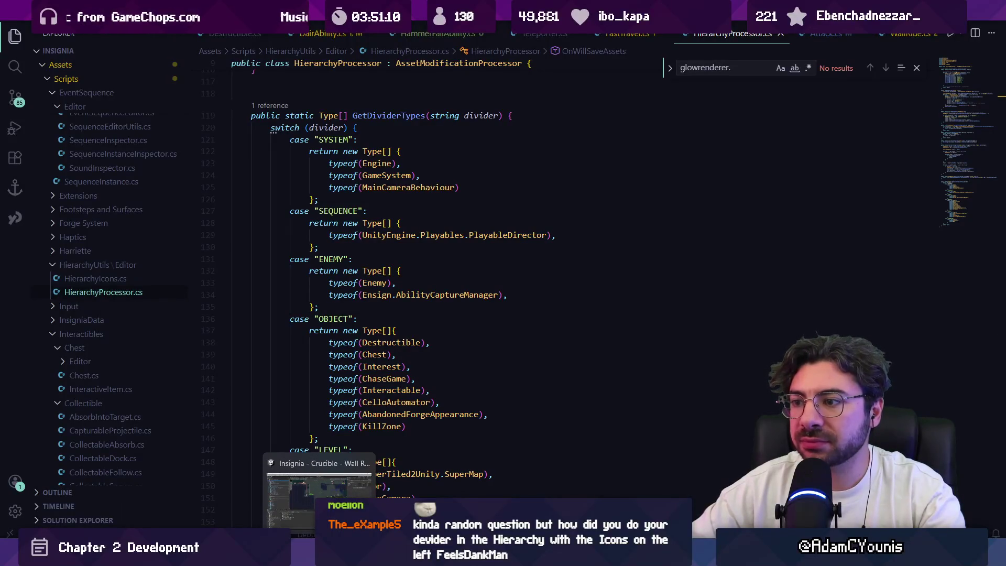
left_click(318, 498)
left_click_drag(406, 191, 327, 269)
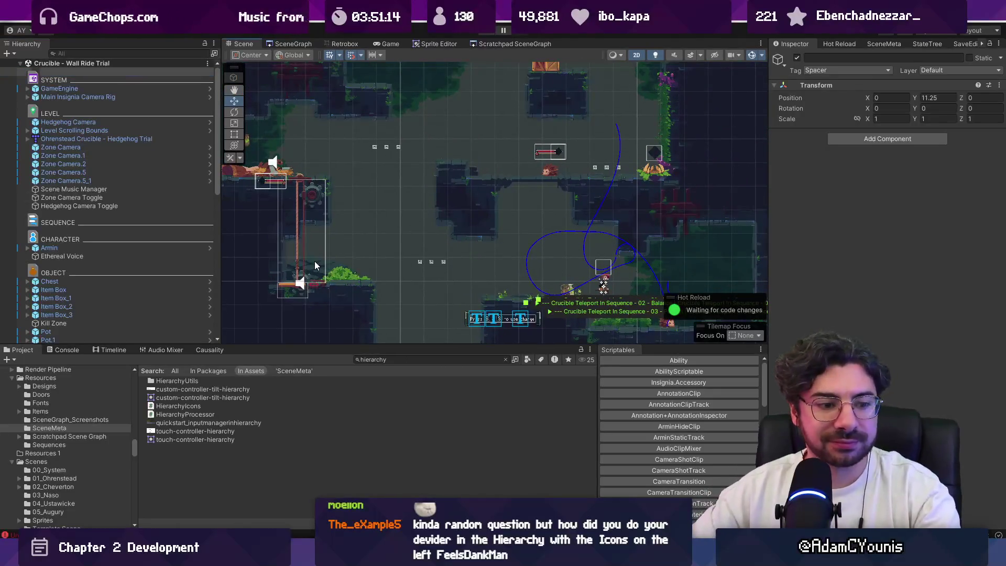
scroll(409, 260, "down", 3)
mouse_move(410, 256)
left_mouse_down()
mouse_move(443, 260)
mouse_move(469, 279)
mouse_move(474, 316)
left_mouse_up()
left_click_drag(288, 127, 425, 199)
left_click(435, 174)
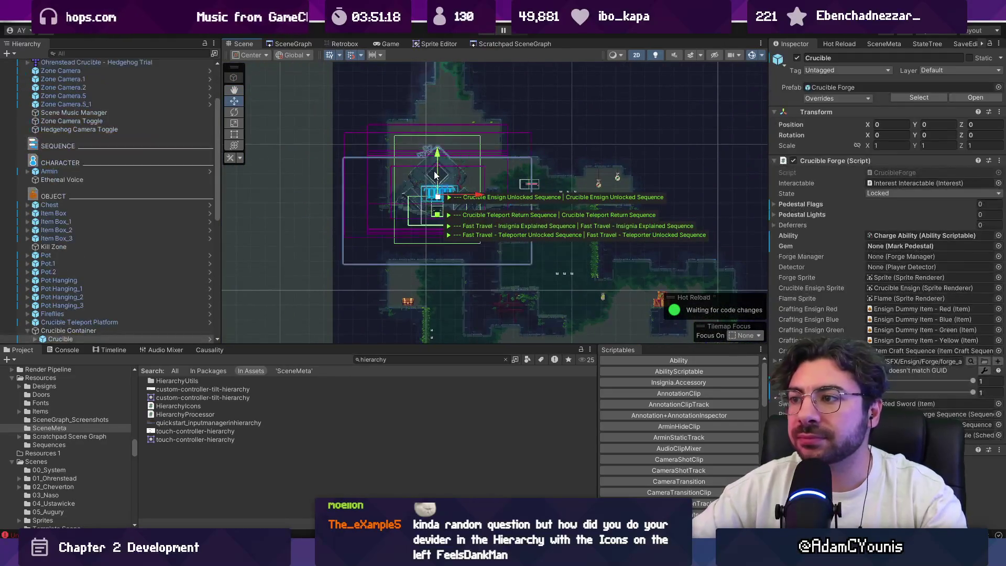
Set the Crucible Forge's Ability to WallRide Ability, replacing Charge Ability.
left_click(999, 235)
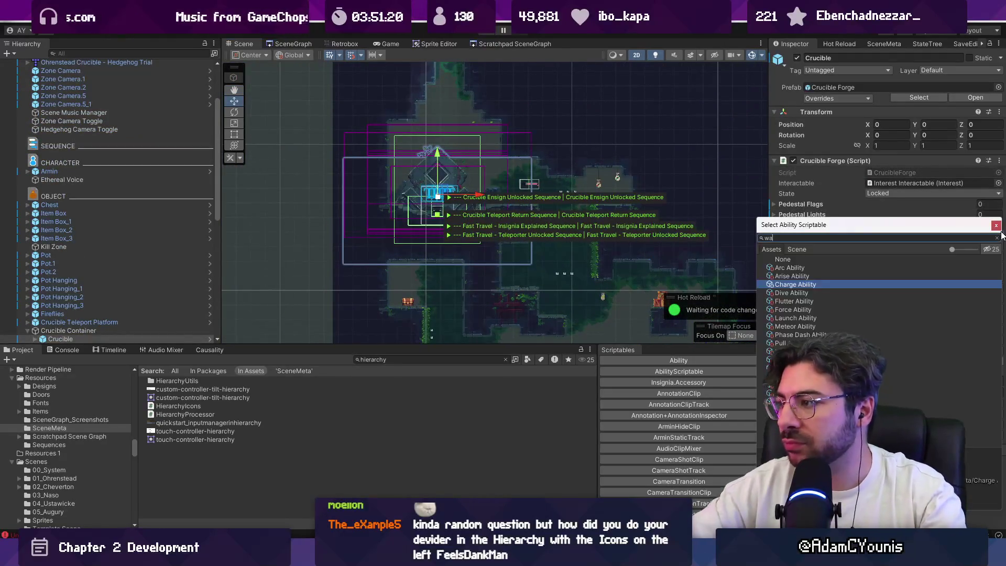
type("ll r")
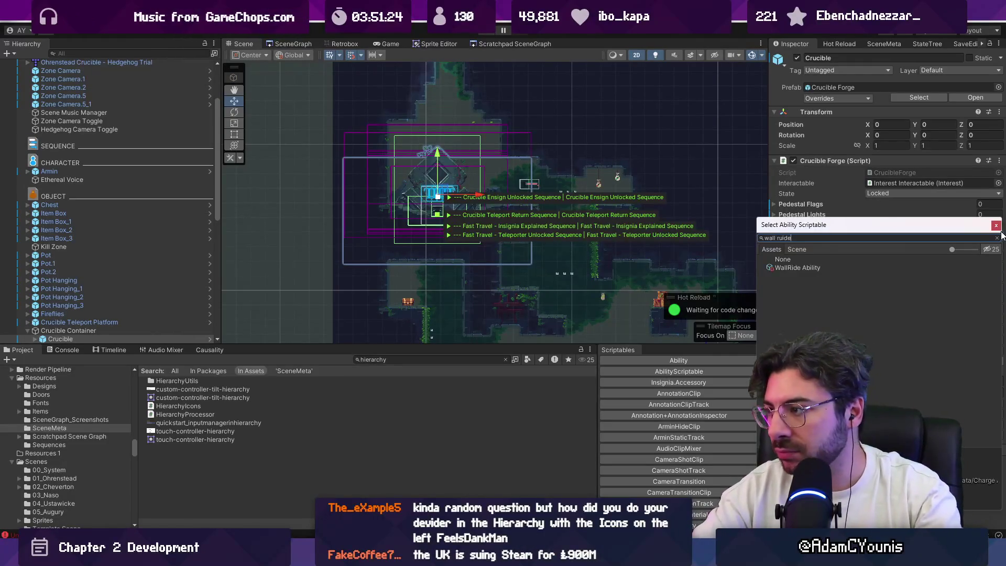
key("Down")
key("Return")
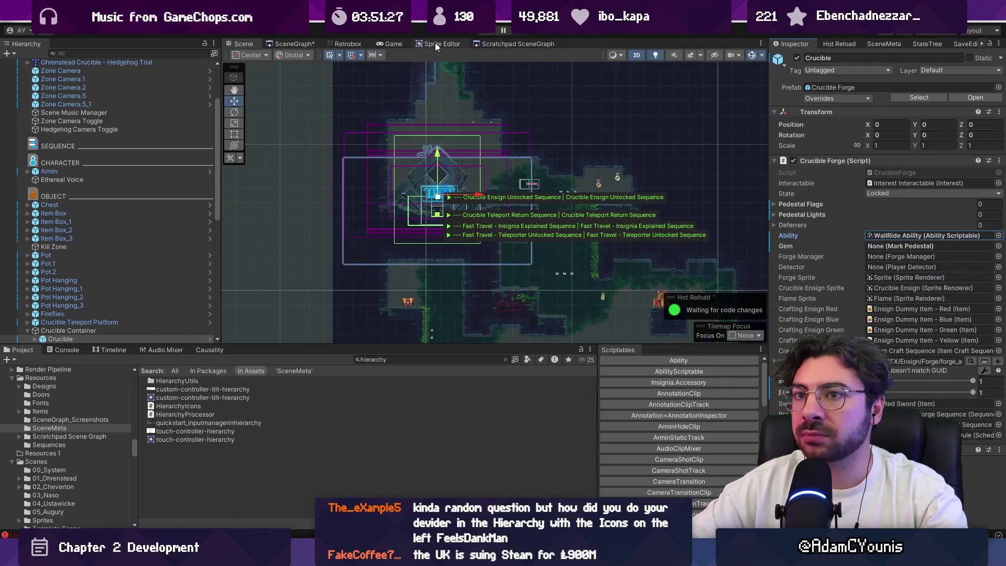
Load the Cheverton scene from its node in the SceneGraph's main graph.
left_click(480, 44)
scroll(471, 138, "down", 5)
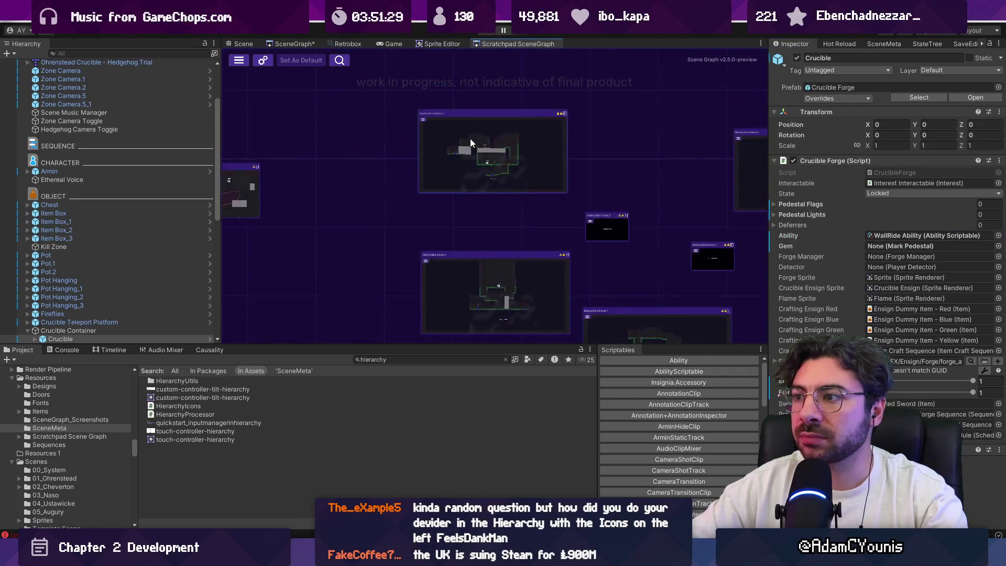
left_click(294, 44)
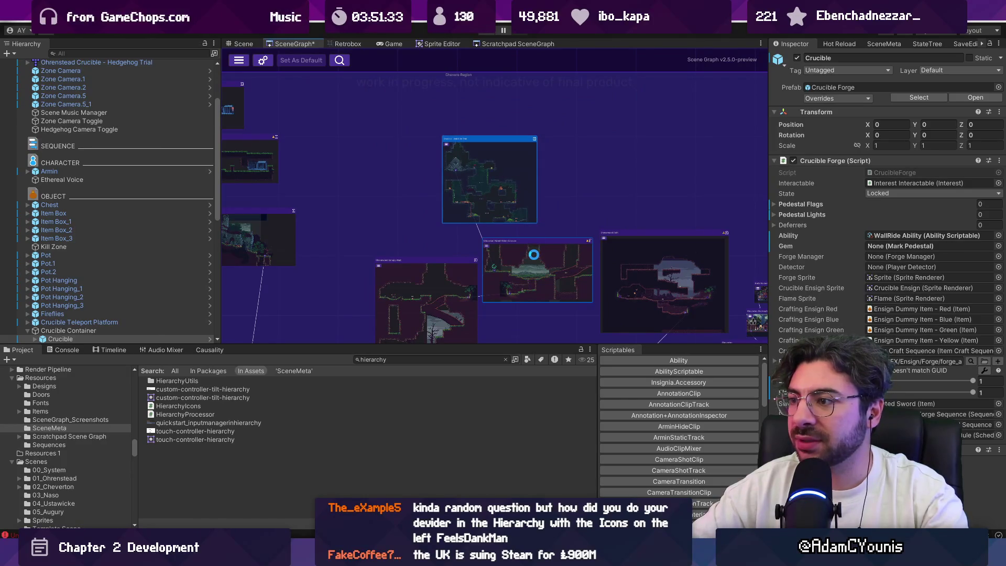
double_click(533, 253)
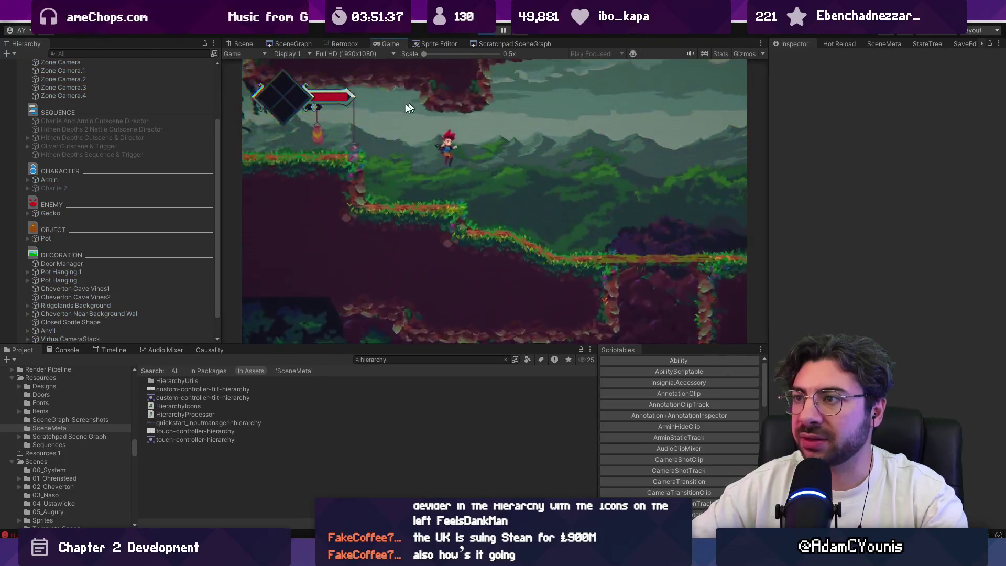
Playtest walking to the forge, then trace the NullReferenceException to Teleporter.cs line 189.
key("Left")
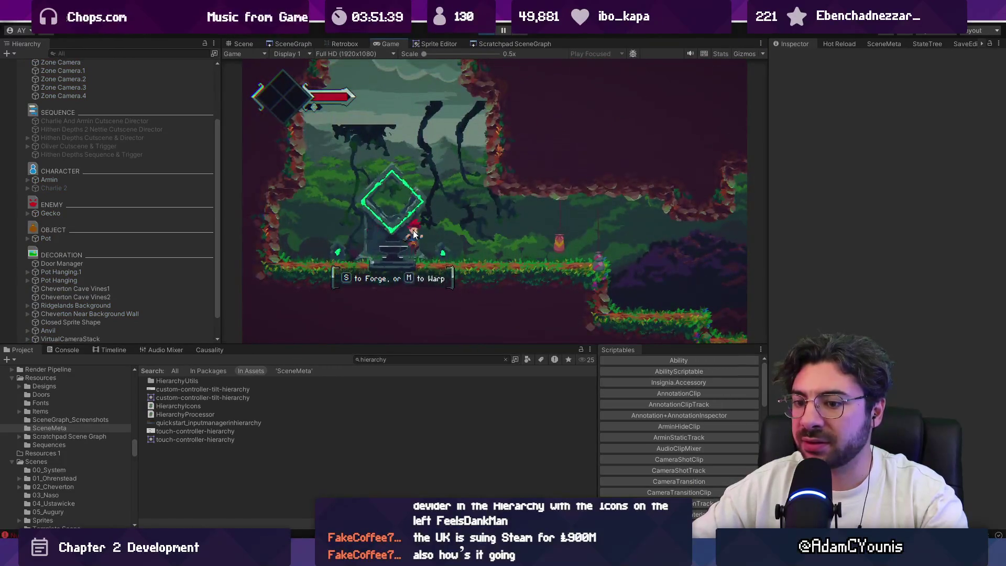
left_click(490, 34)
left_click(62, 350)
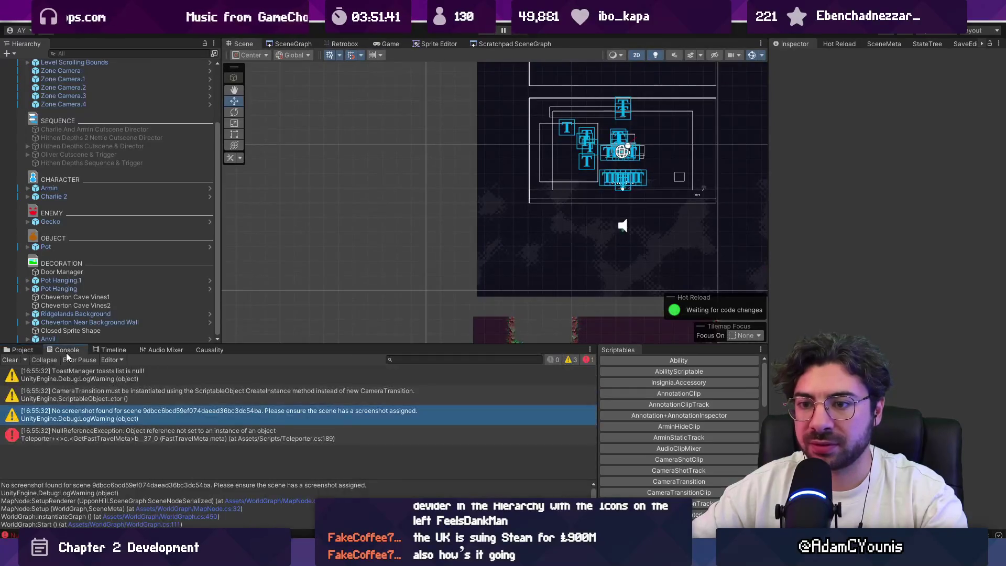
left_click(56, 433)
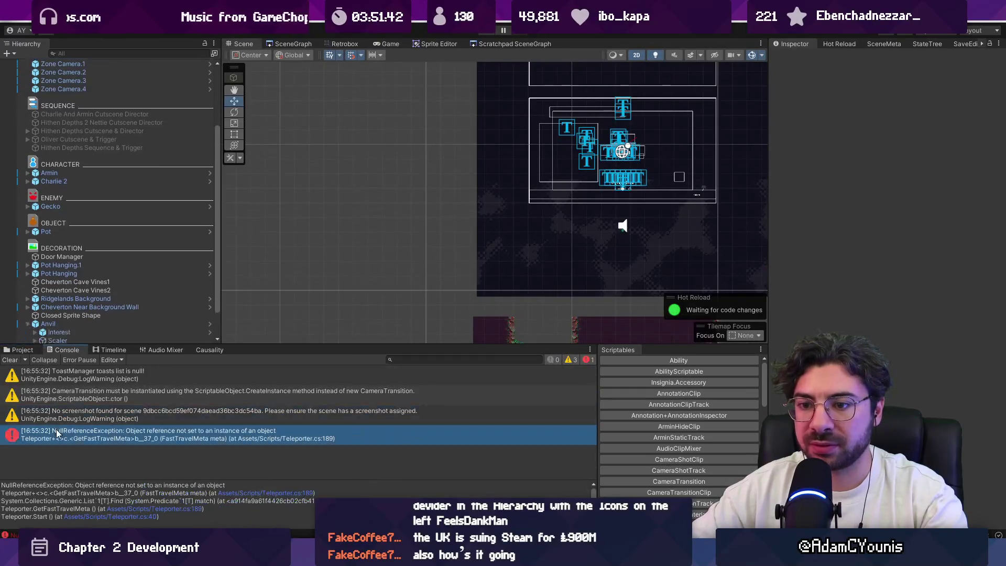
double_click(121, 438)
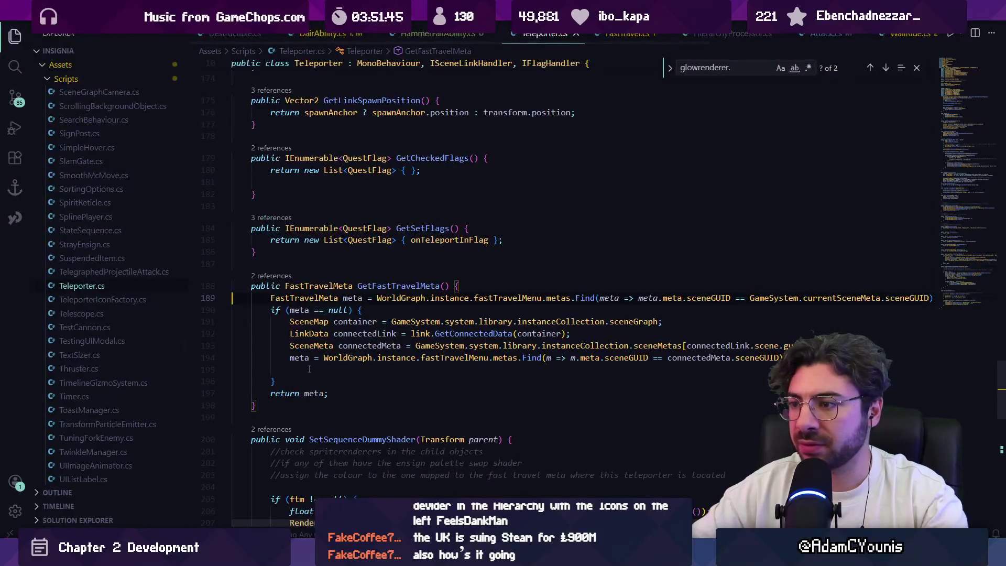
key("alt+Tab")
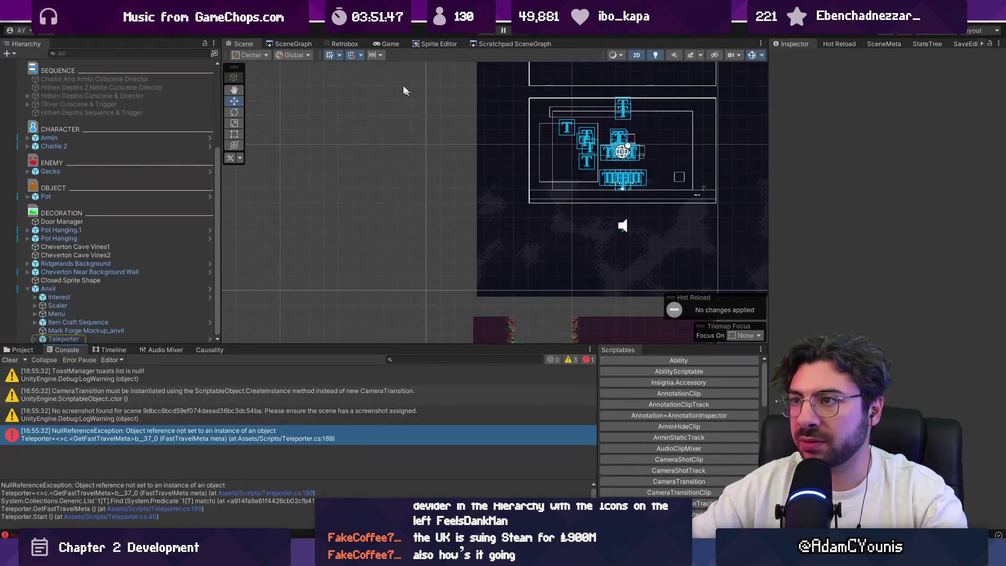
Open the Fast Travel Menu prefab and locate the Crucible - Wall Ride Trial scene meta.
left_click(289, 44)
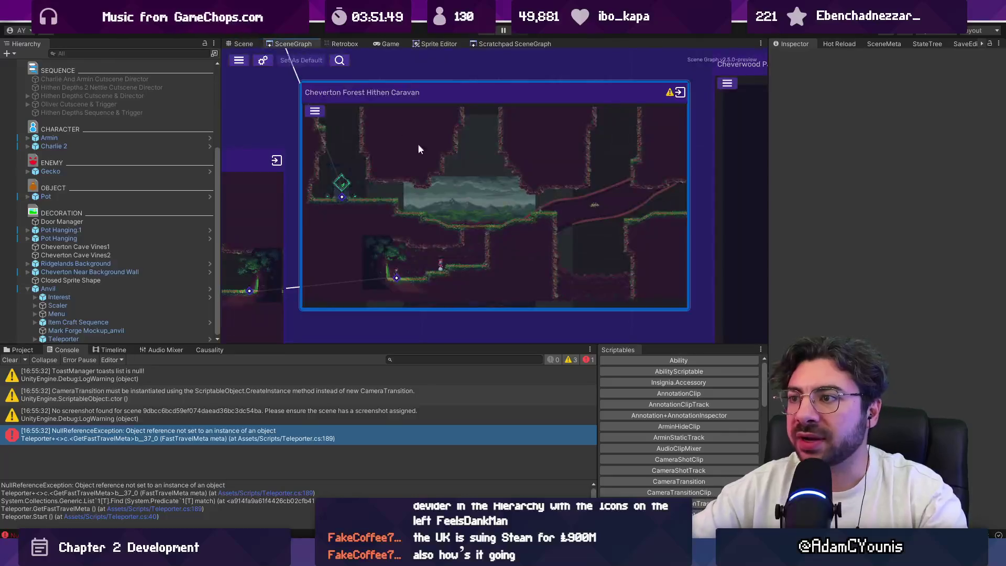
scroll(461, 251, "down", 3)
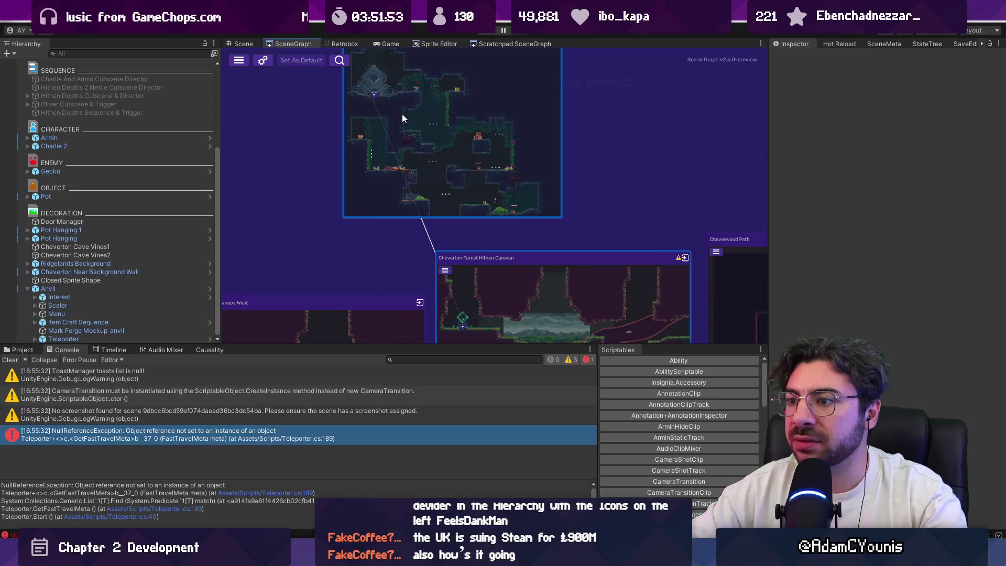
left_click(21, 350)
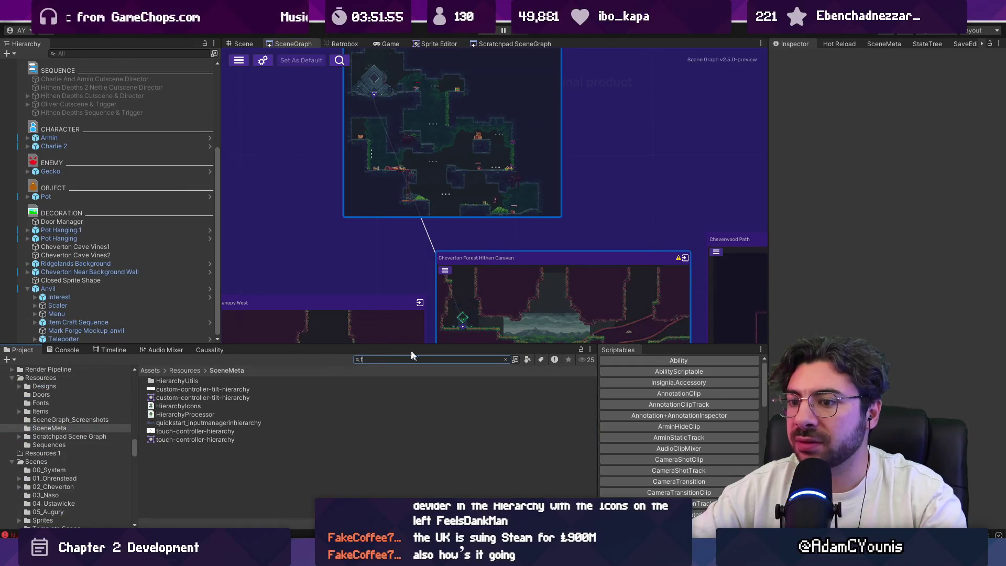
type("fast")
type("a")
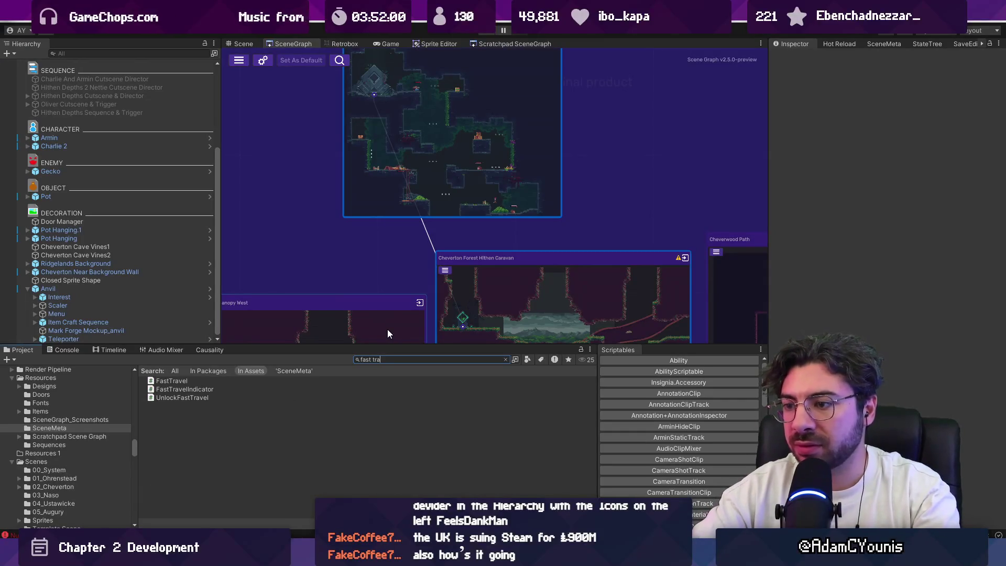
type("vevel menu")
double_click(189, 381)
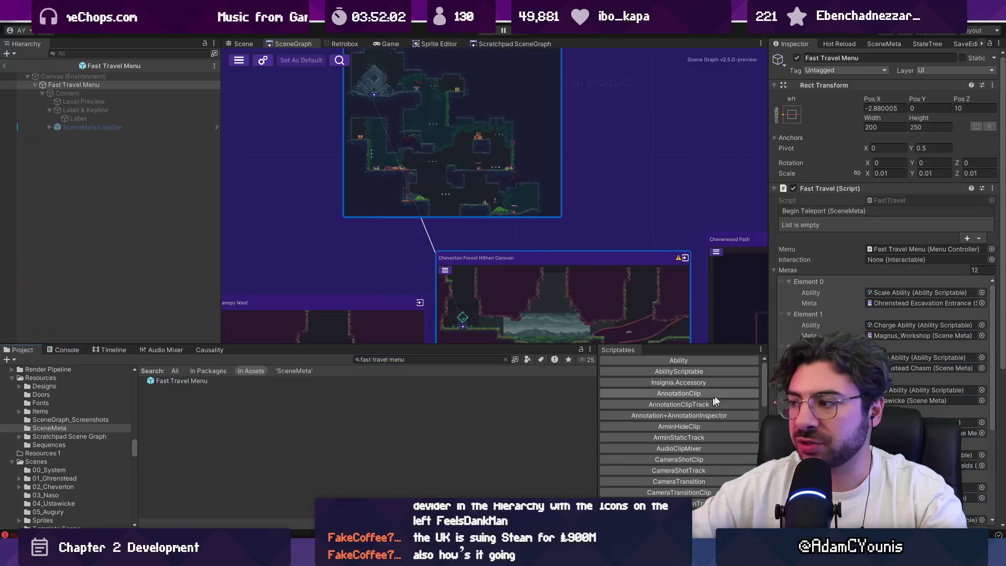
scroll(903, 367, "down", 5)
left_click(904, 405)
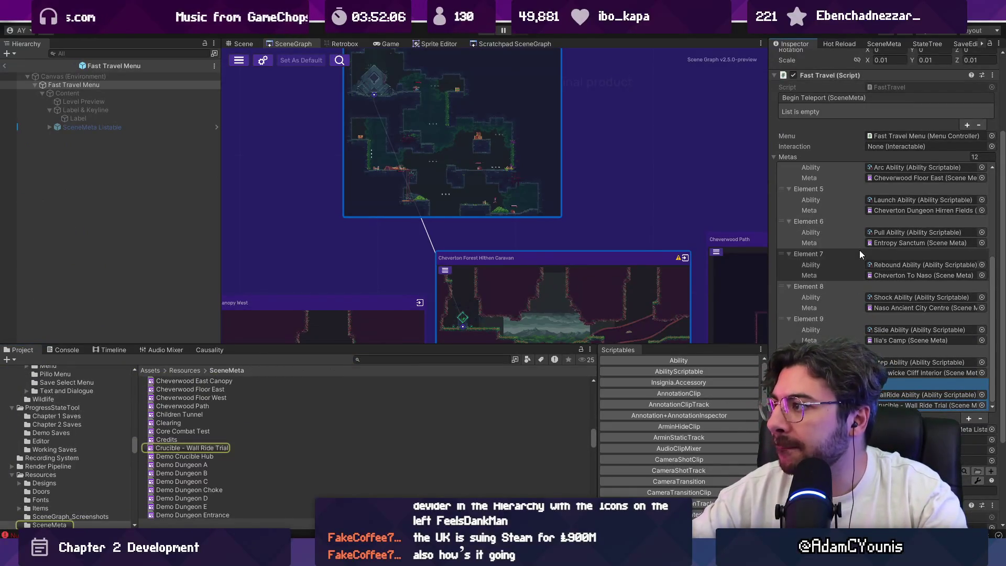
Exit prefab mode, playtest again and check the errors in the Console.
left_click(6, 66)
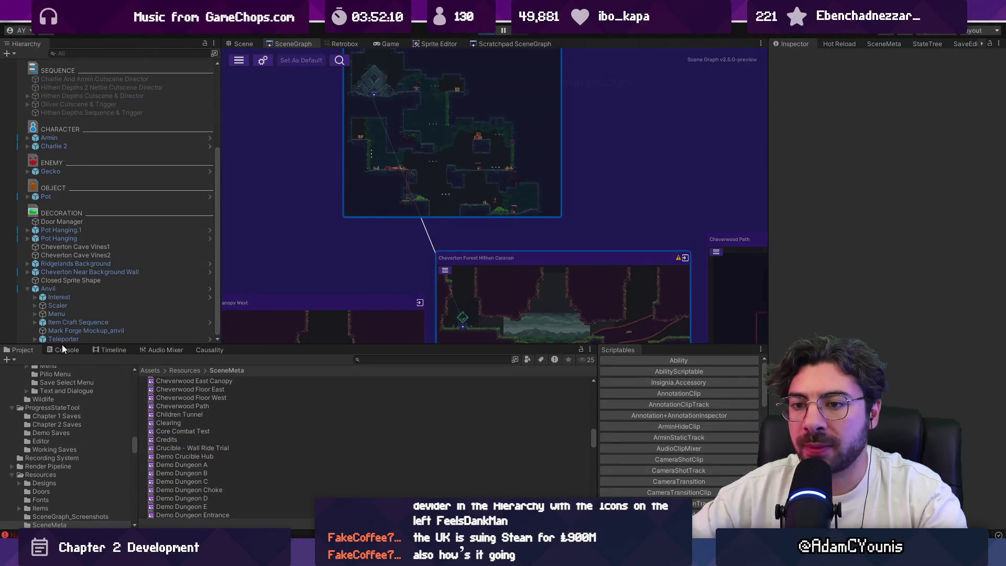
left_click(64, 348)
left_click(140, 435)
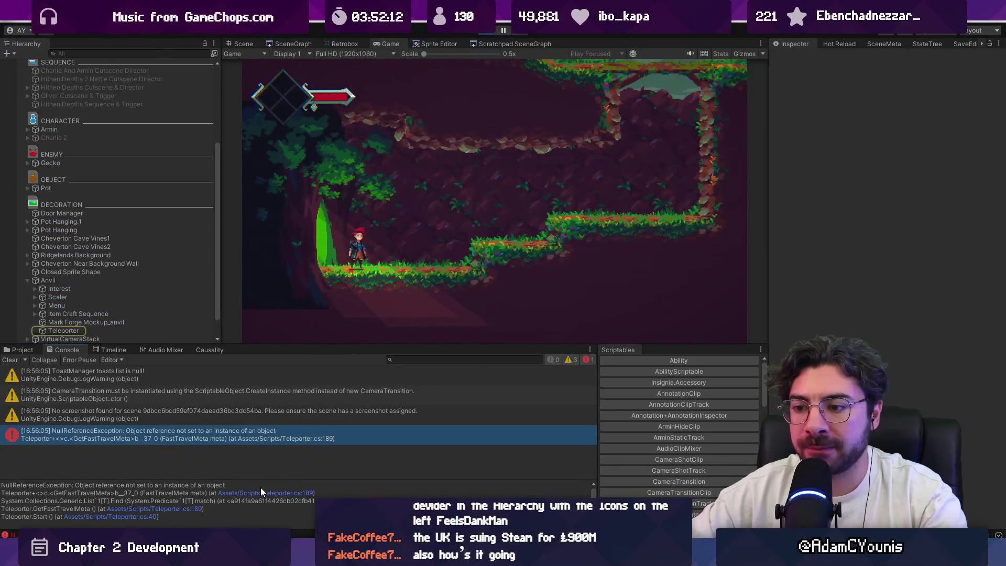
Trace the 'No screenshot found for scene' warning to SetupRenderer's null check in MapNode.cs.
left_click(218, 415)
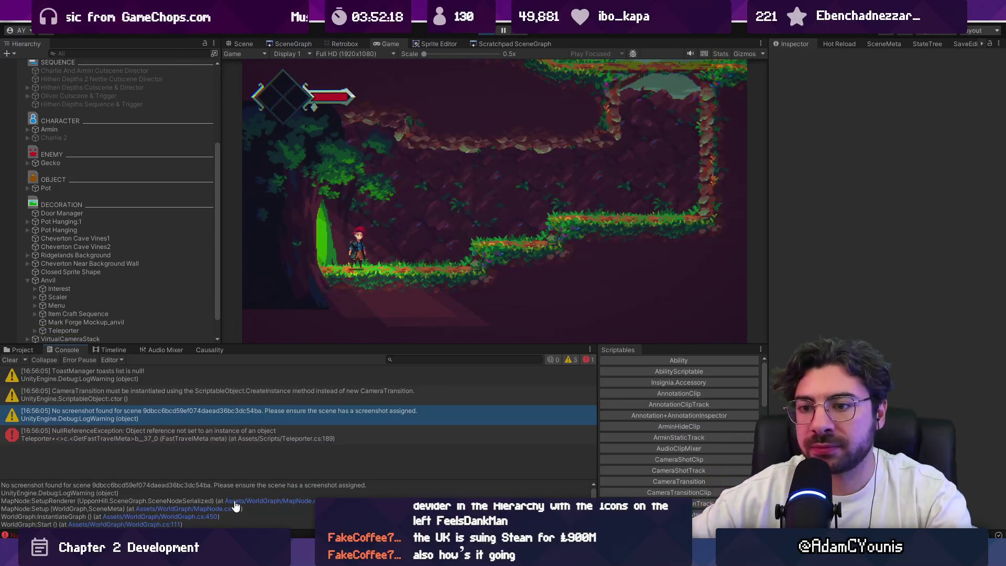
left_click(233, 502)
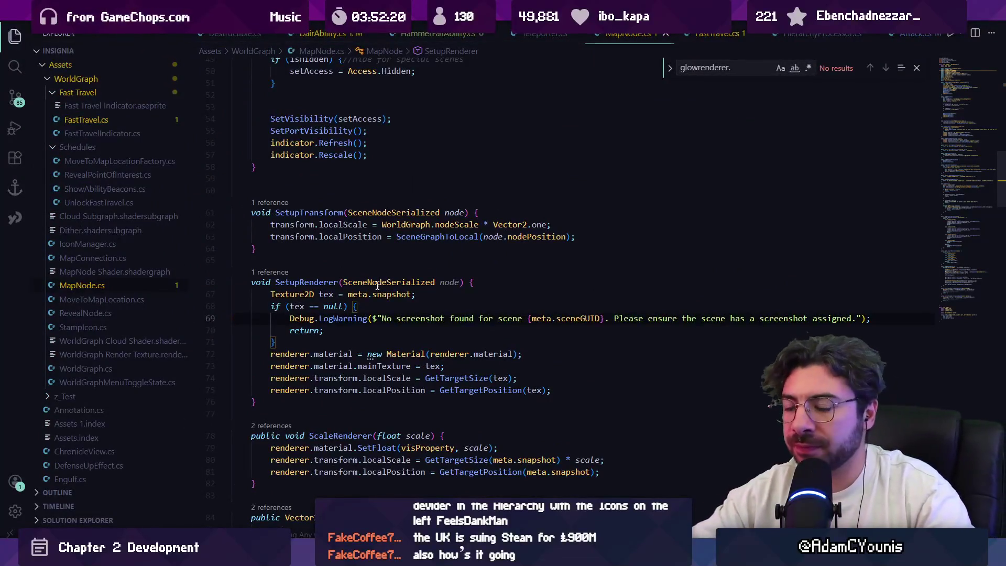
left_click(347, 306)
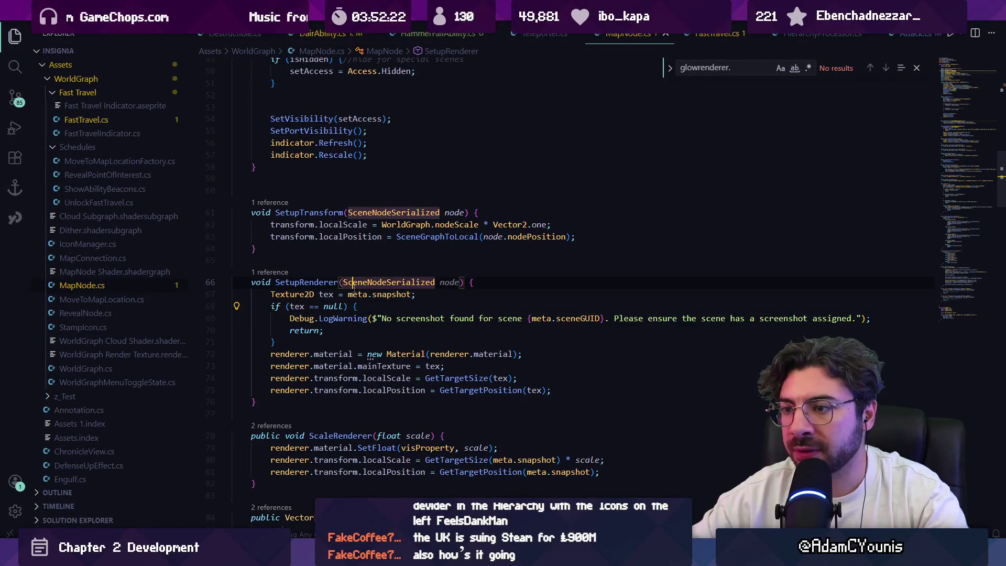
key("alt+Tab")
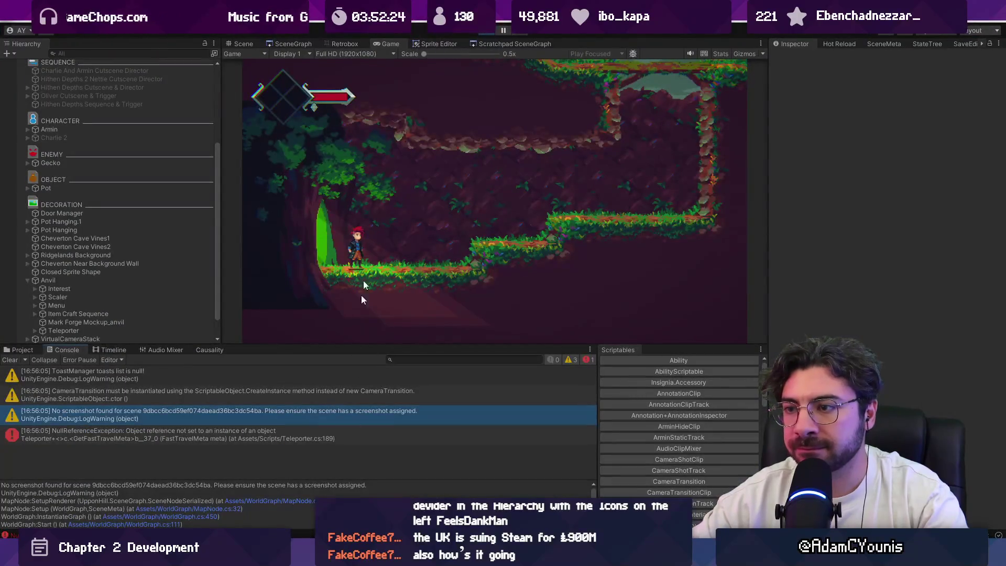
Stop the playtest and show the SceneGraph's main graph of room scenes.
left_click(471, 32)
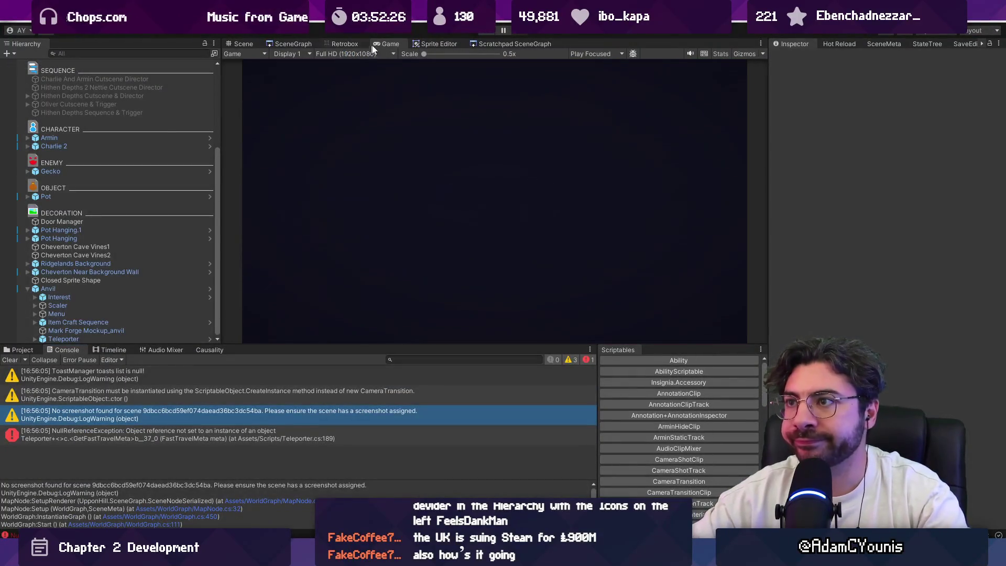
left_click(435, 43)
left_click(498, 45)
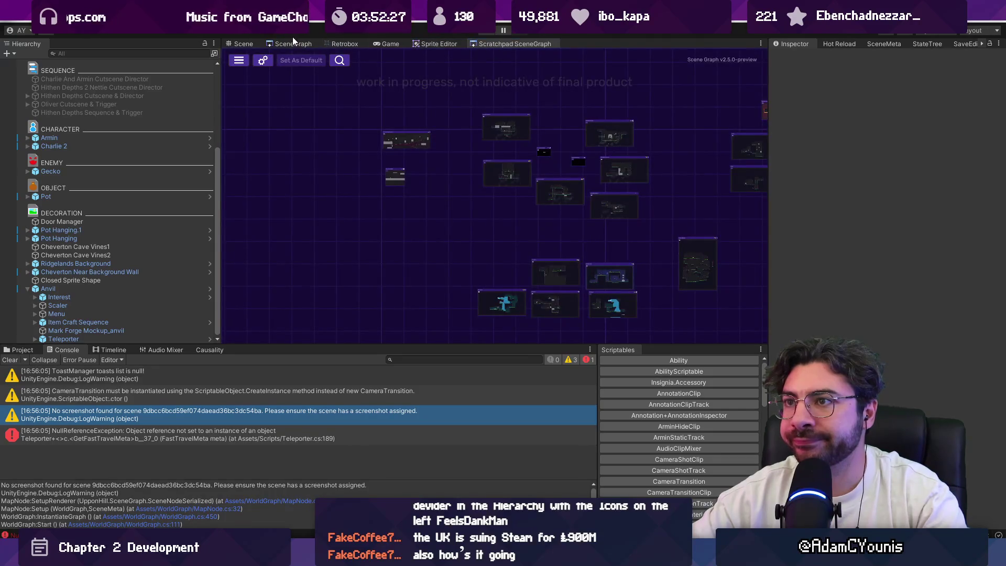
left_click(293, 42)
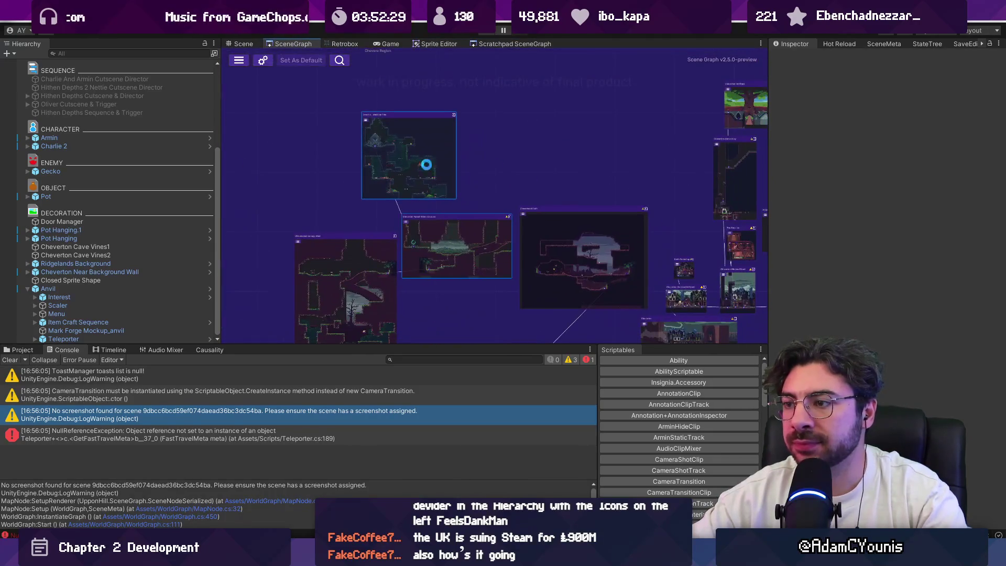
scroll(442, 195, "up", 3)
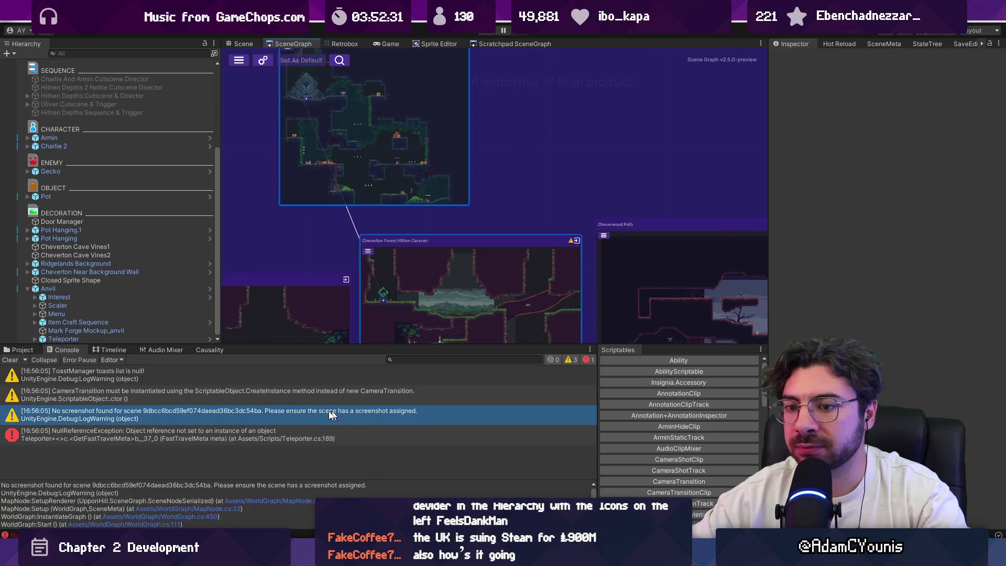
Open the NullReferenceException's Teleporter.cs:189 link in VS Code, review it, and return to Unity.
left_click(262, 436)
left_click(263, 420)
left_click(216, 443)
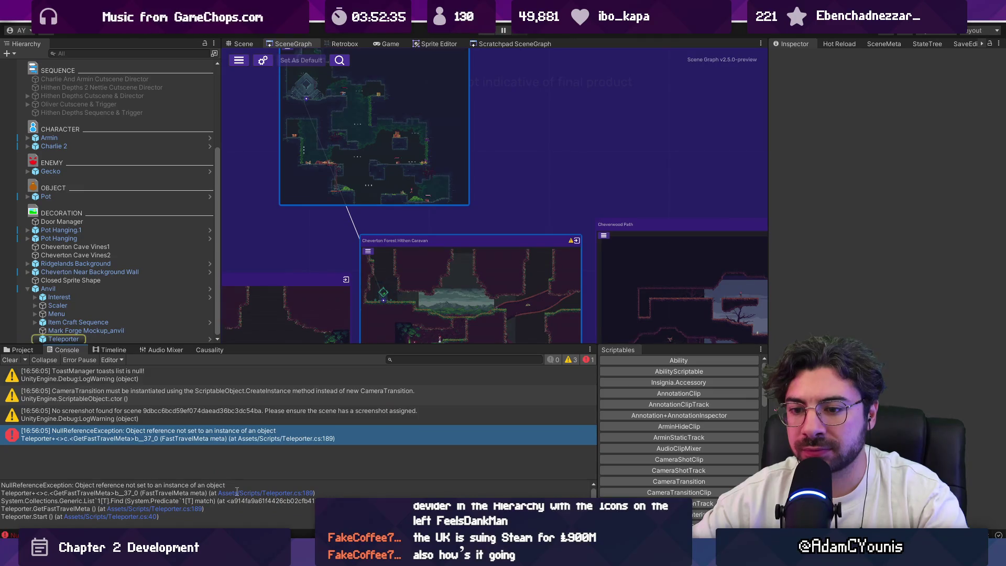
left_click(237, 493)
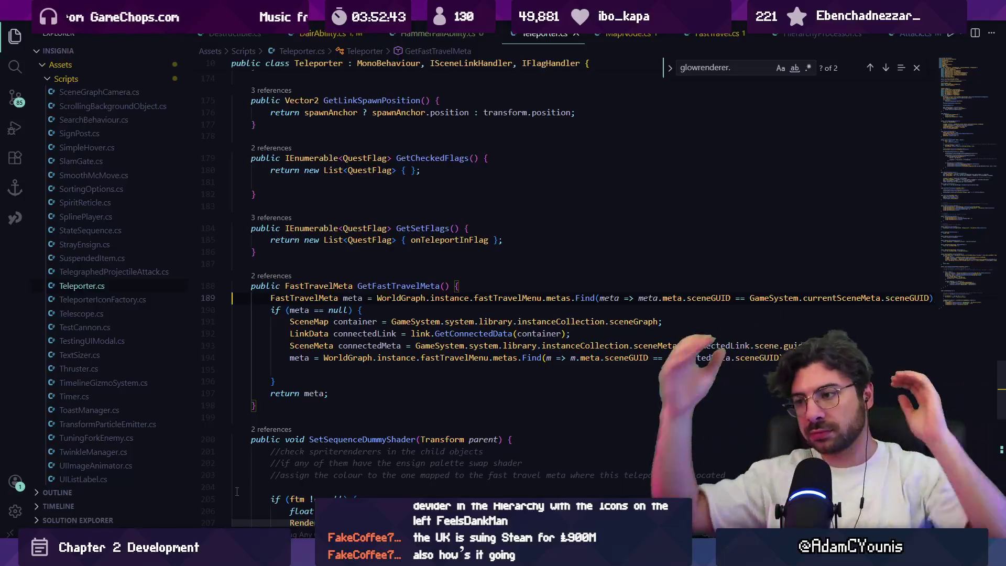
key("alt+Tab")
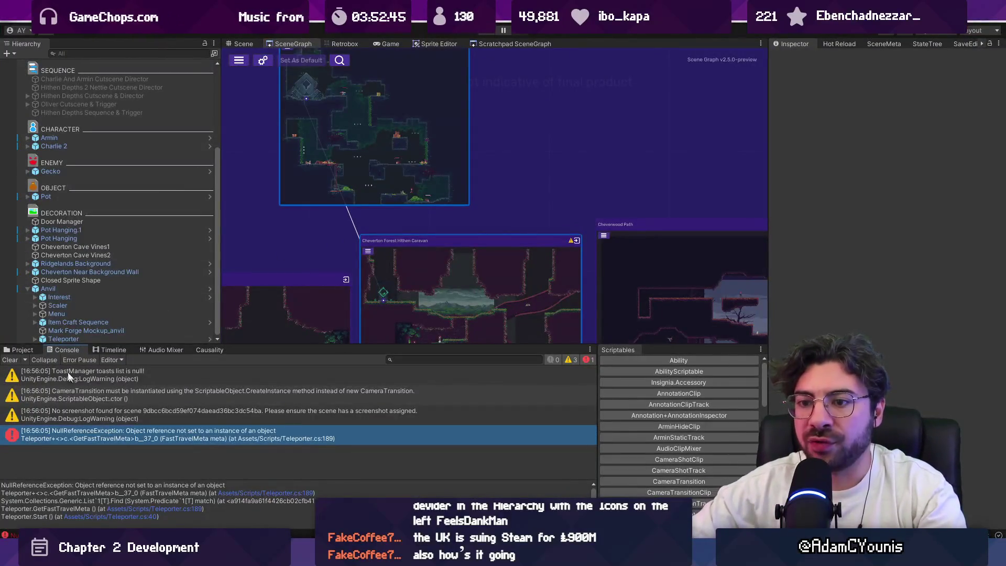
Open the WorldGraph prefab and inspect its Unlock Fast Travel object.
left_click(423, 359)
type("worldgraph")
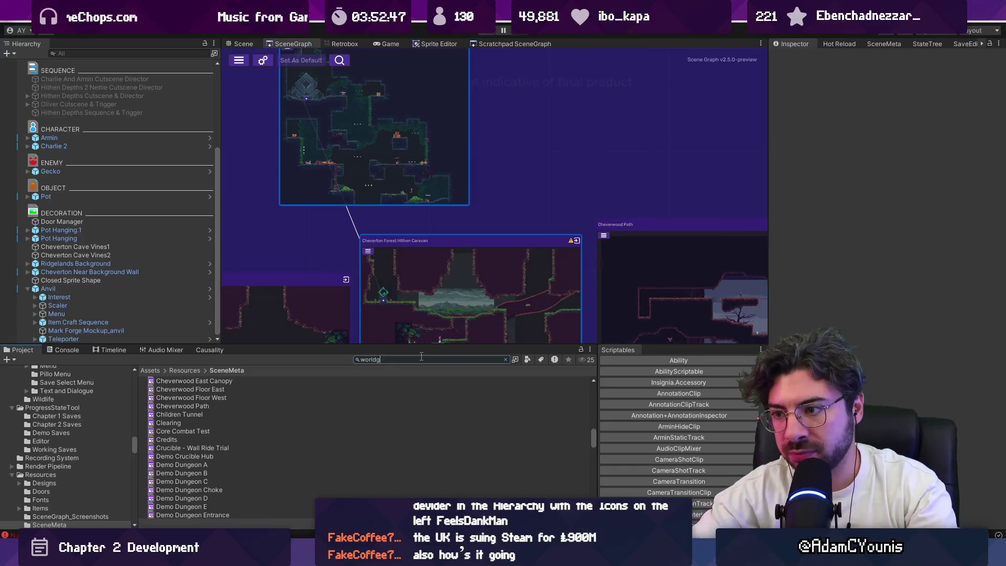
double_click(185, 406)
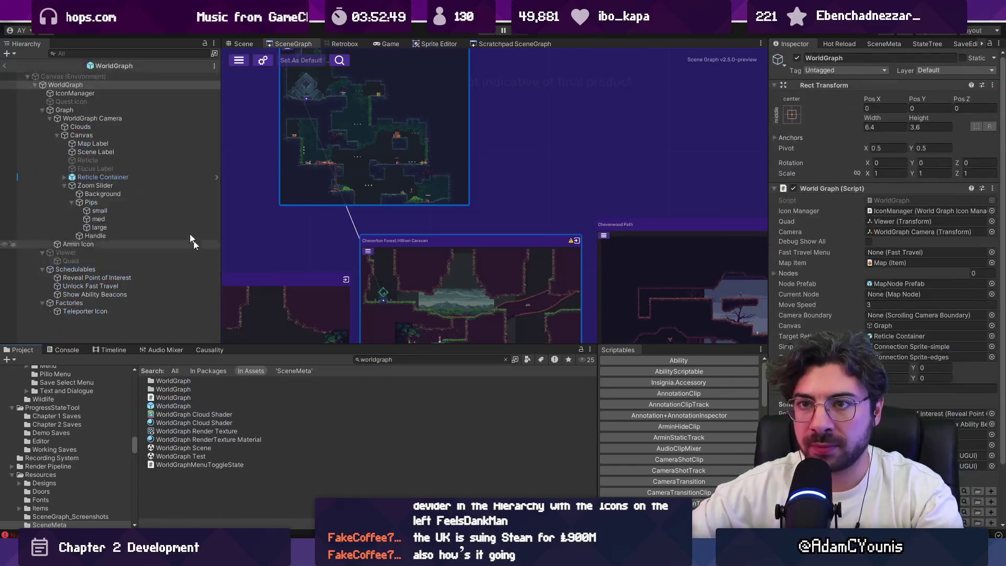
left_click(99, 53)
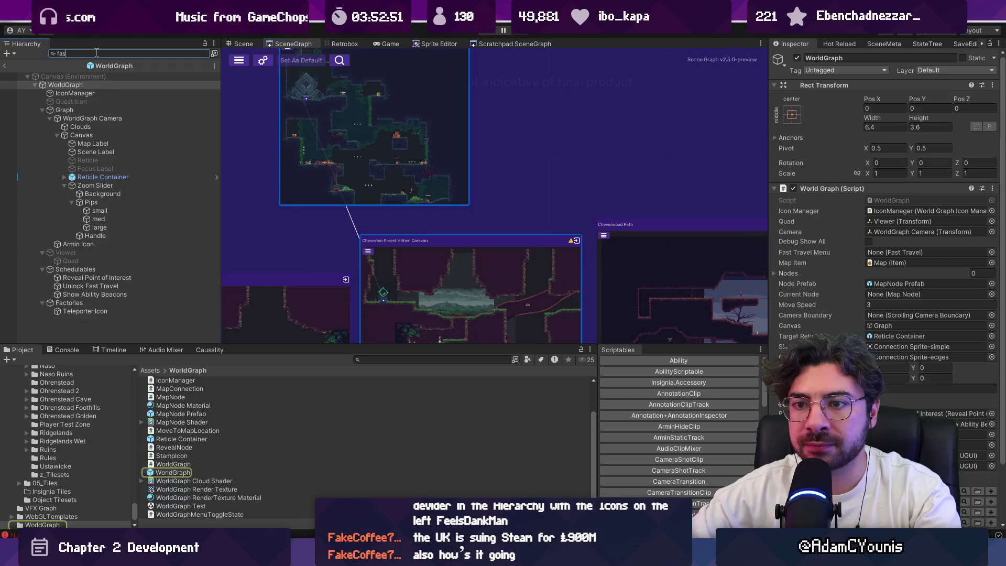
type("fast")
left_click(64, 78)
left_click(204, 53)
left_click(4, 66)
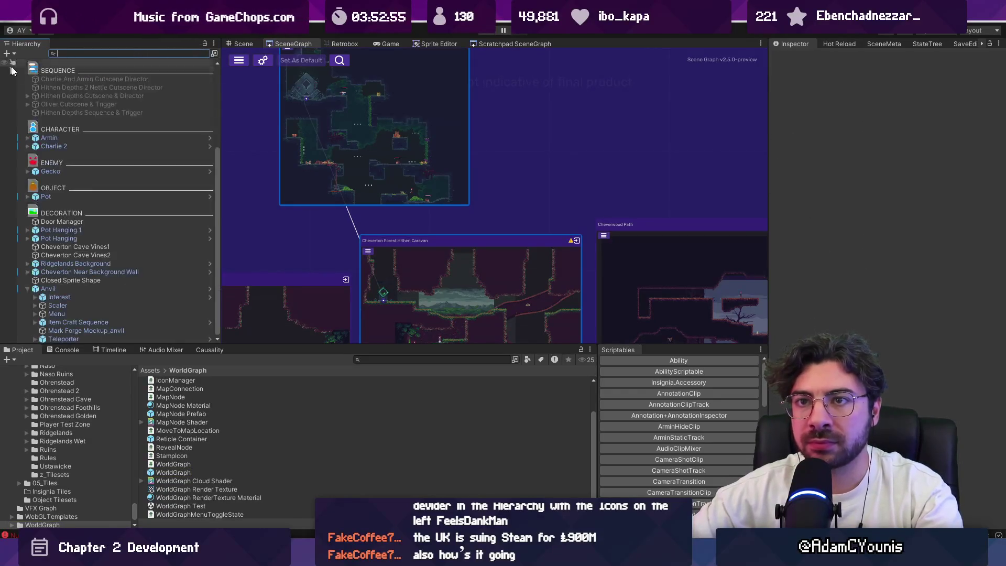
Open the GameEngine prefab and inspect the Fast Travel Menu's 12 ability-to-scene metas.
left_click(210, 87)
type("fast")
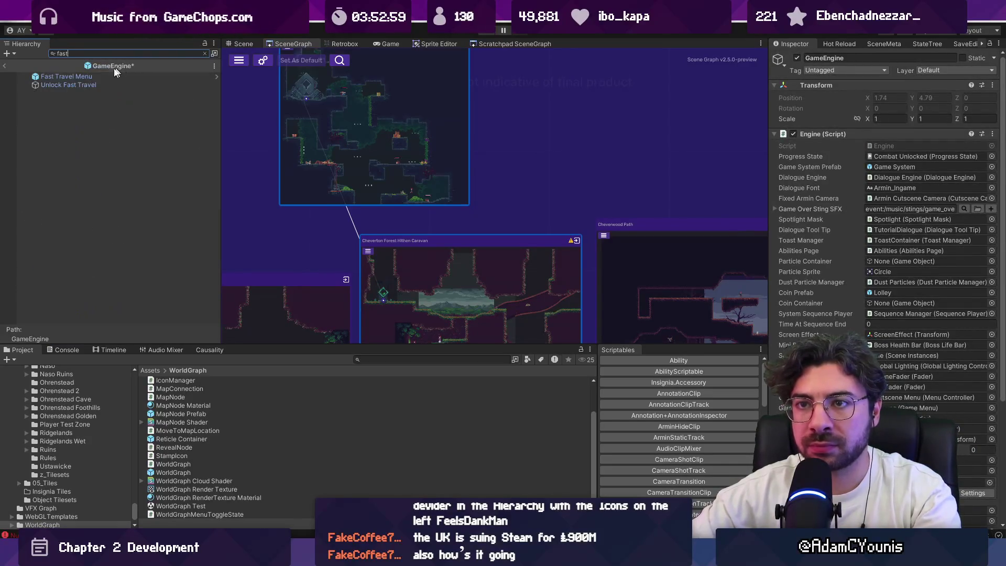
key("Down")
left_click(205, 53)
scroll(885, 262, "down", 5)
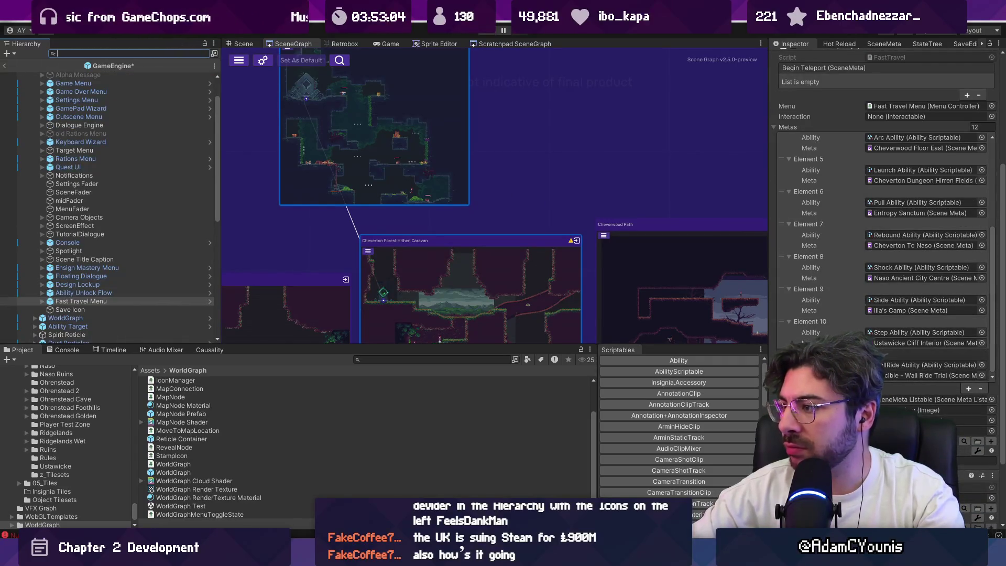
scroll(815, 300, "up", 5)
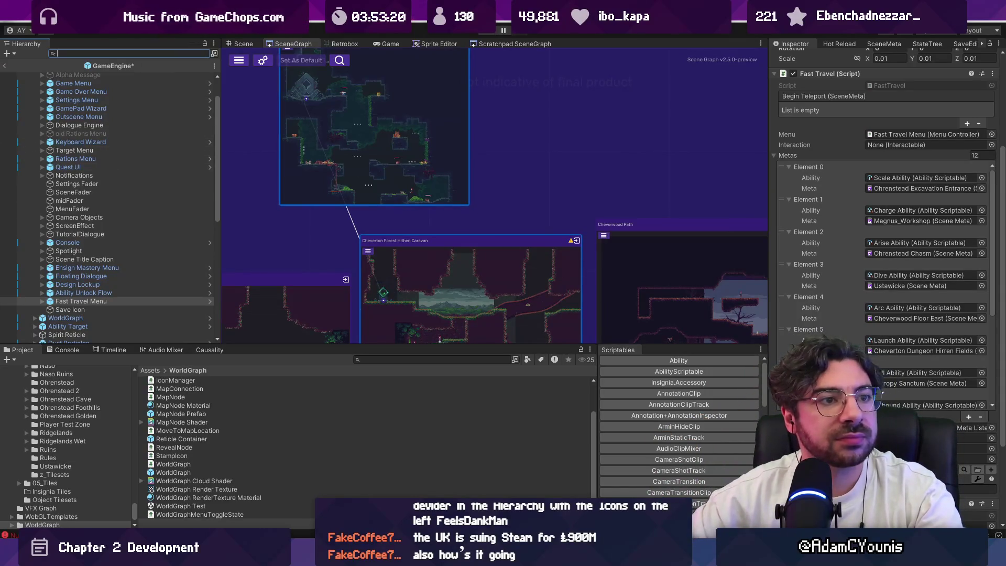
key("Escape")
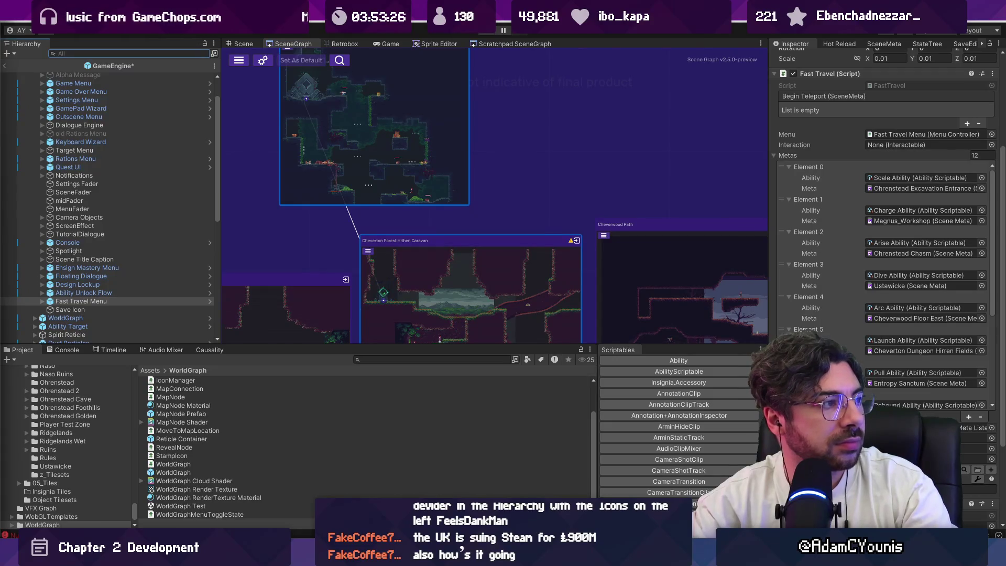
key("alt+Tab")
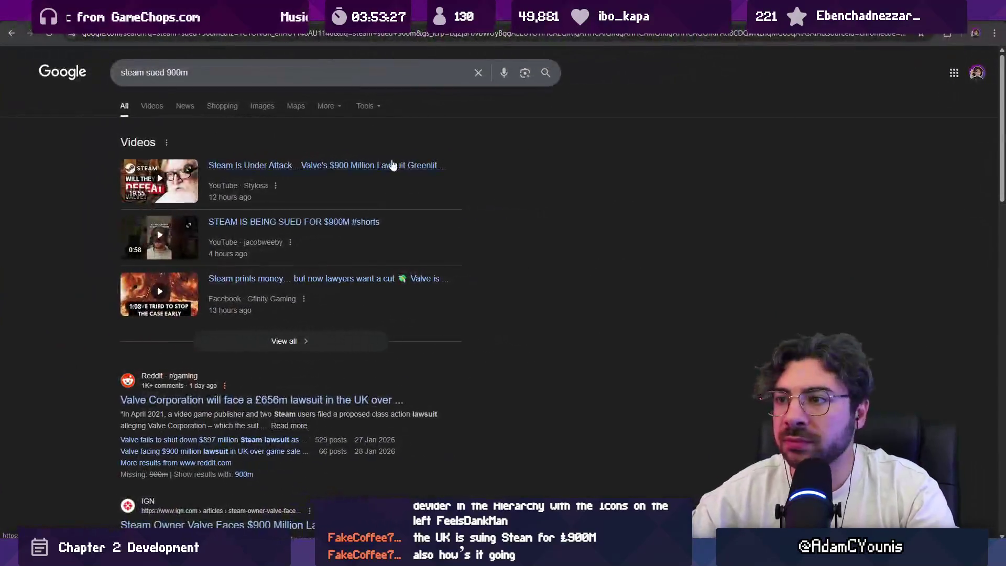
Read IGN's article on Valve's $900 million Steam lawsuit, then return to Unity.
scroll(165, 364, "down", 1)
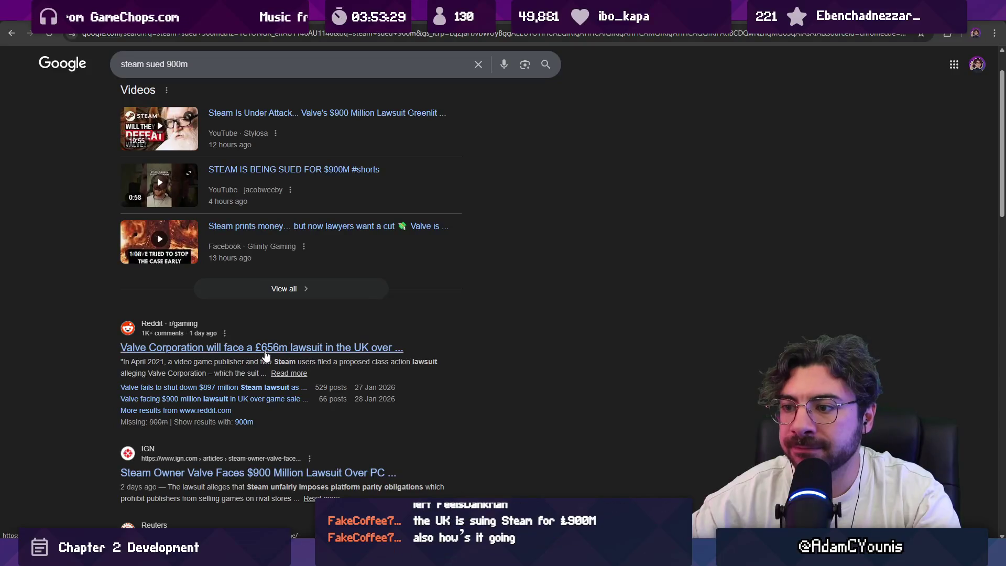
left_click(267, 471)
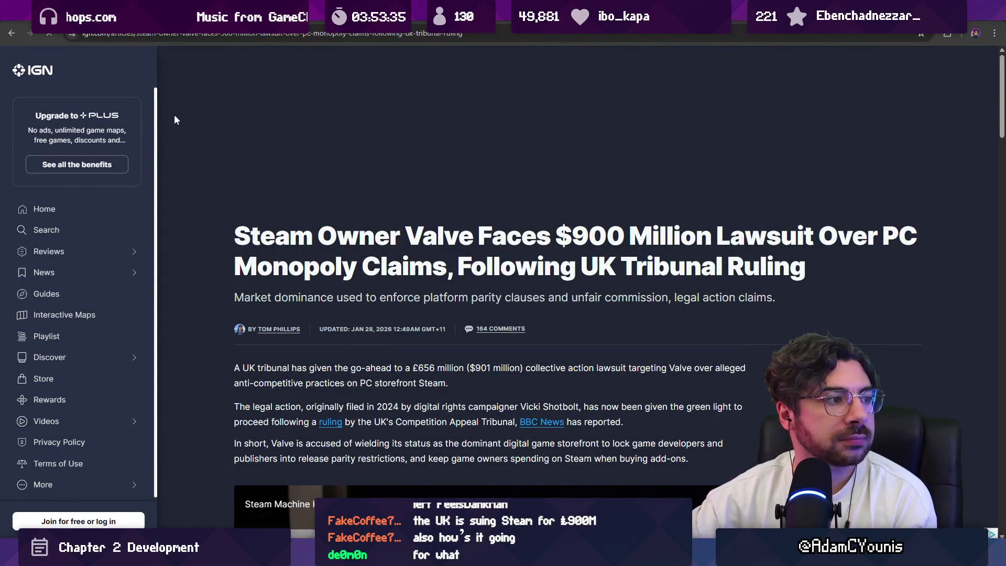
scroll(309, 197, "down", 2)
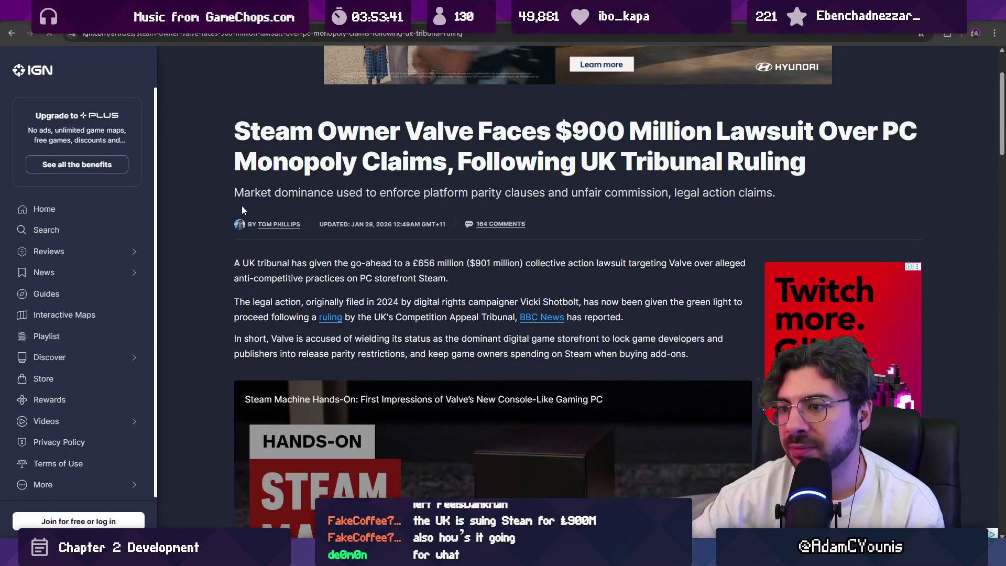
scroll(230, 215, "down", 3)
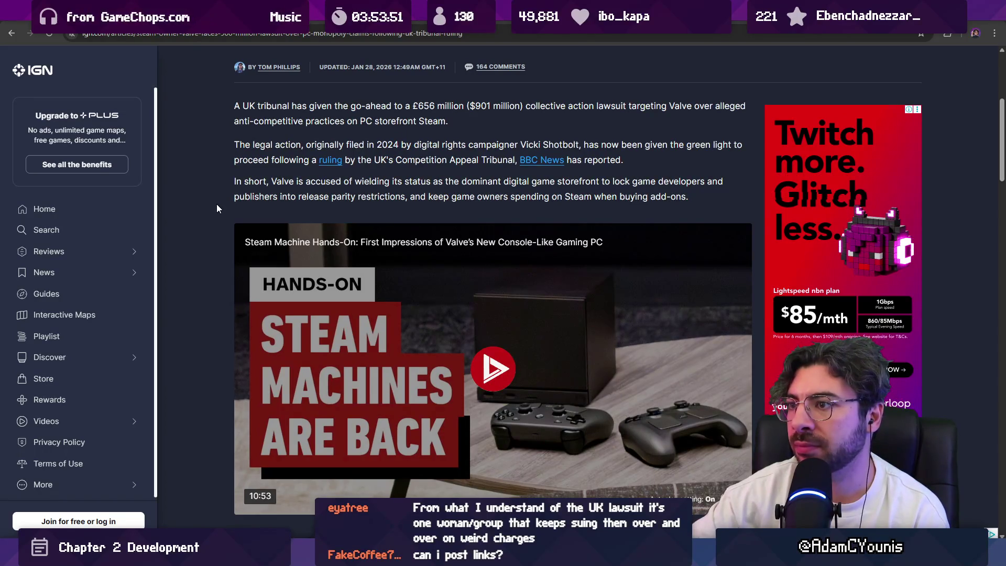
scroll(215, 208, "down", 8)
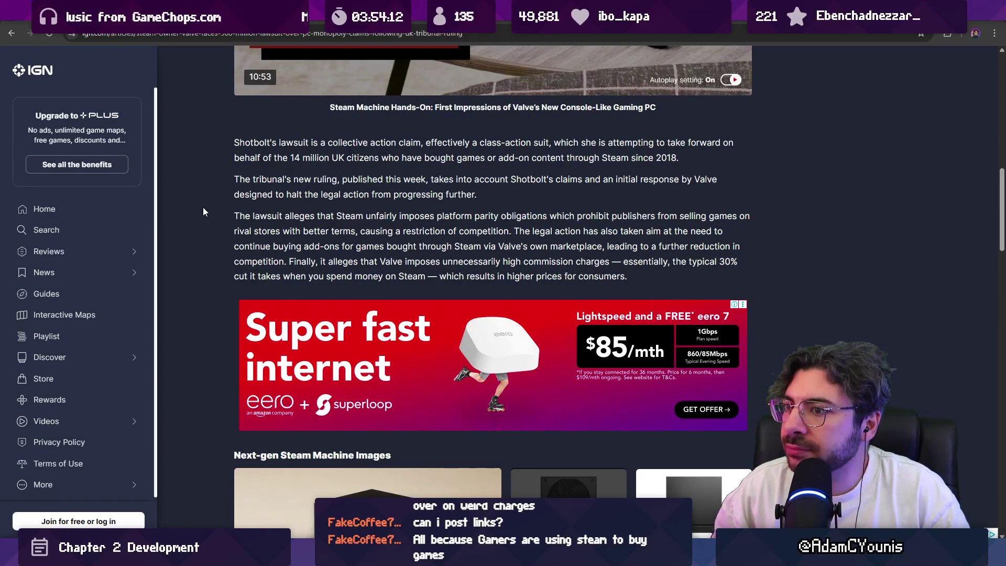
scroll(186, 201, "down", 5)
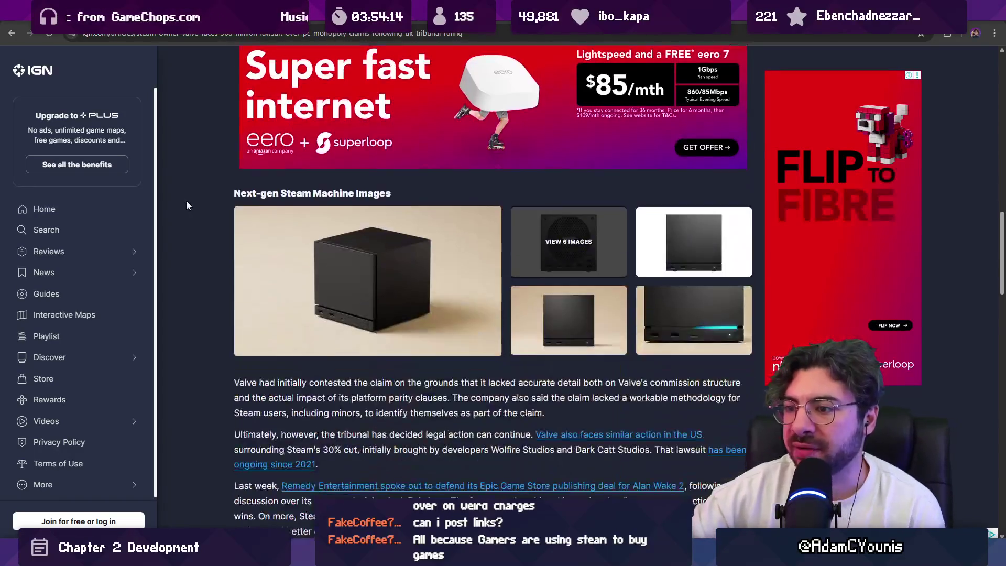
scroll(186, 205, "down", 5)
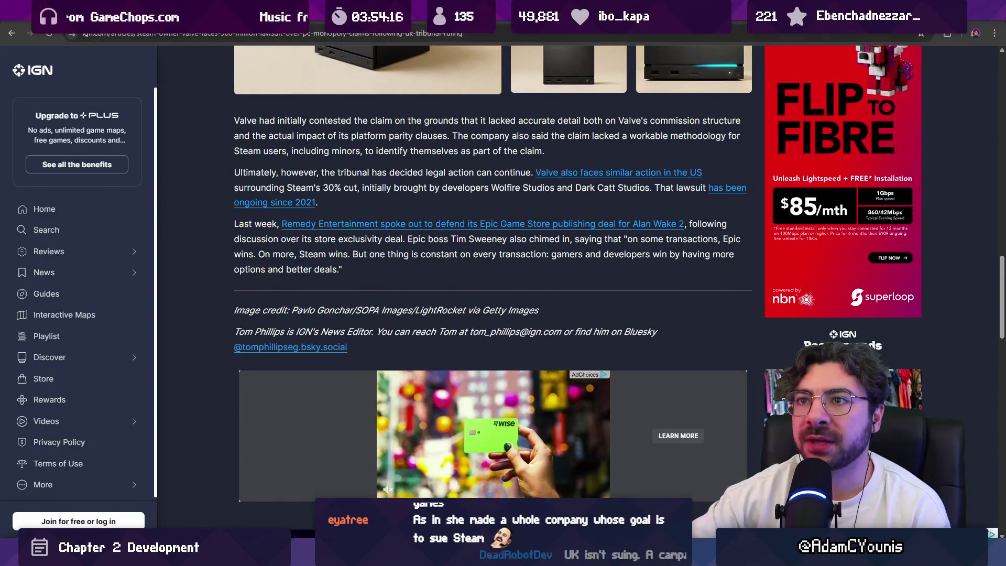
key("alt+Tab")
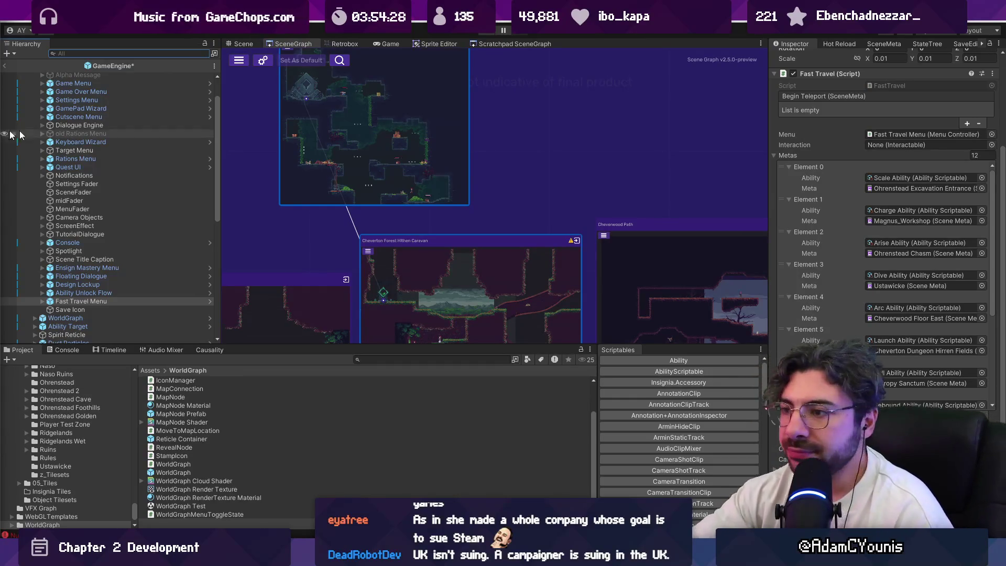
Review the Metas list down to Element 11, Crucible - Wall Ride Trial, and collapse it.
scroll(510, 212, "down", 5)
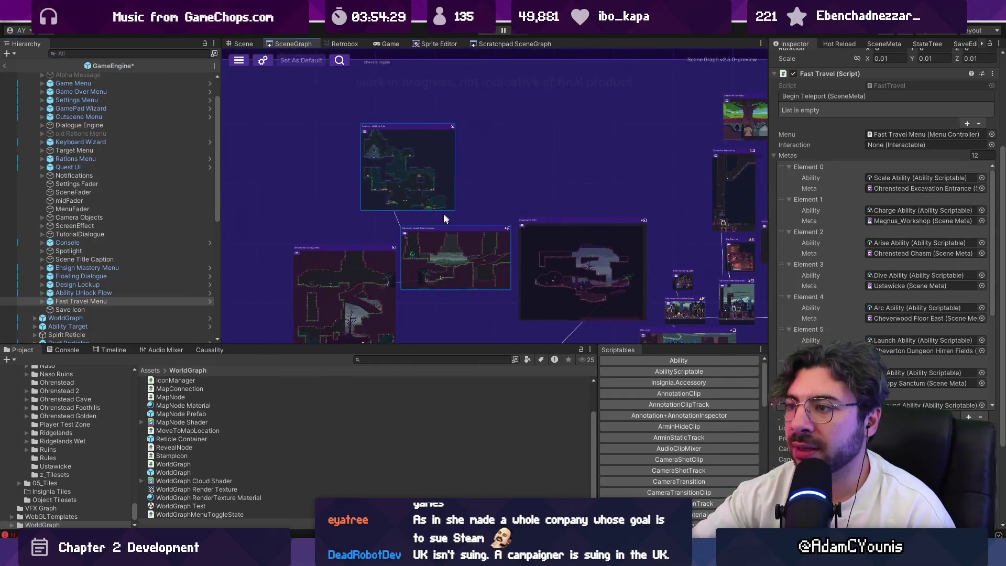
scroll(450, 215, "up", 5)
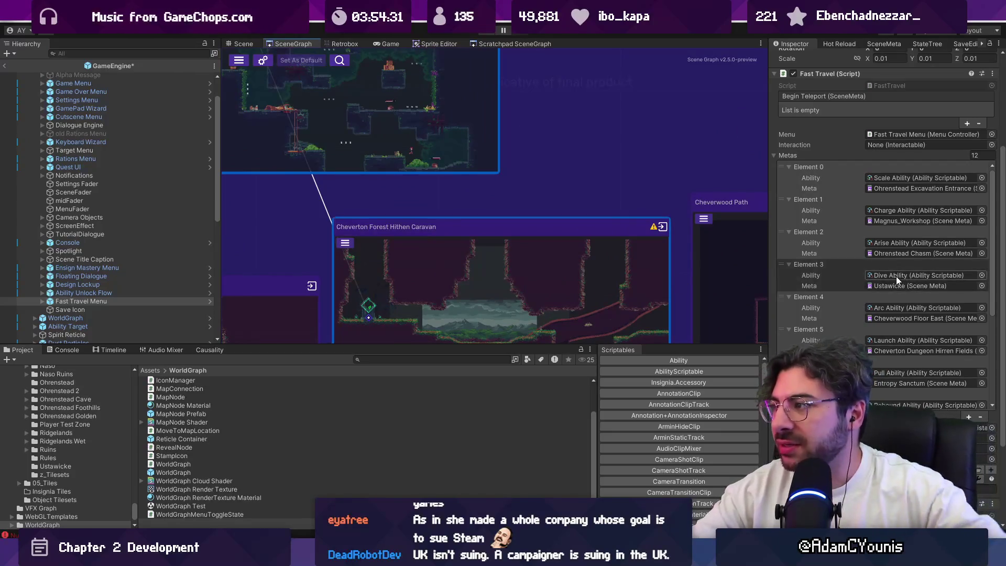
scroll(897, 275, "down", 8)
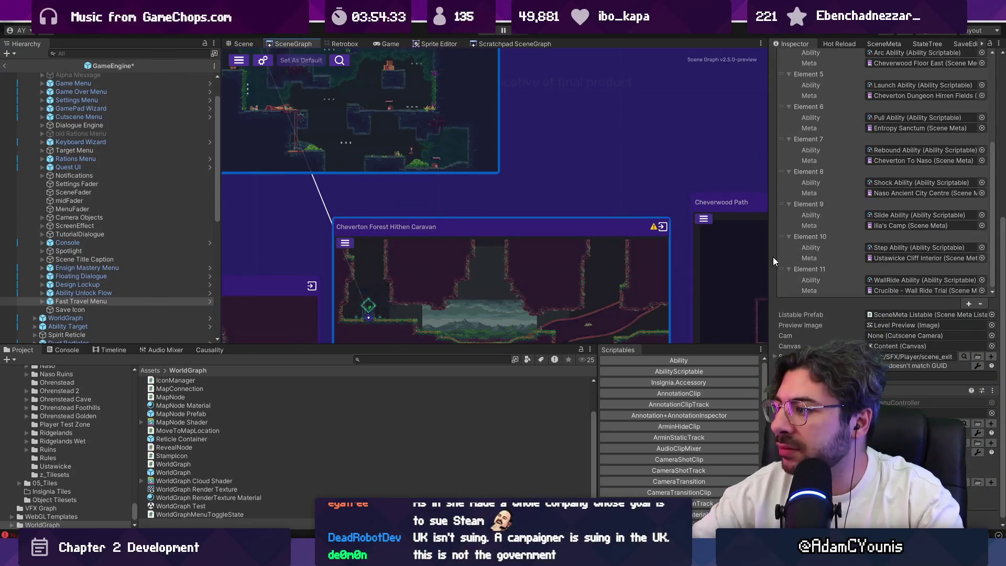
left_click(810, 270)
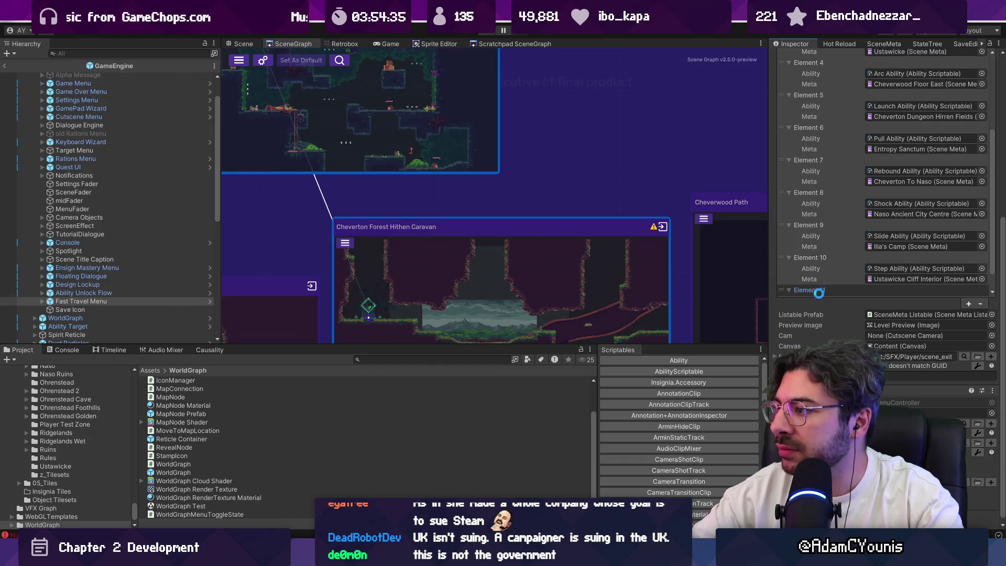
key("alt+Tab")
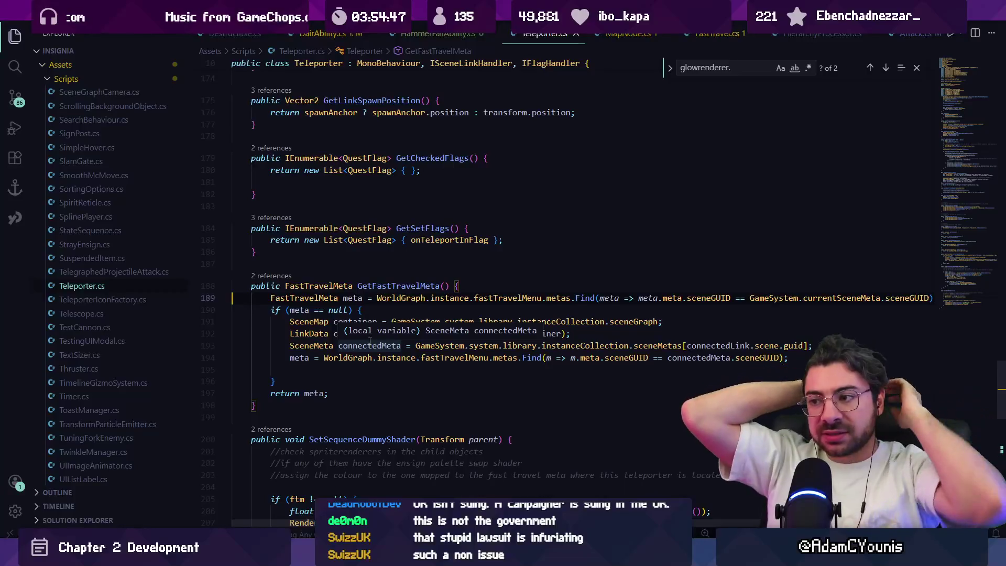
Add a semicolon to end the sceneGUID metas lookup on line 189 of Teleporter.cs.
left_click(672, 298)
left_click(716, 298)
left_click(885, 298)
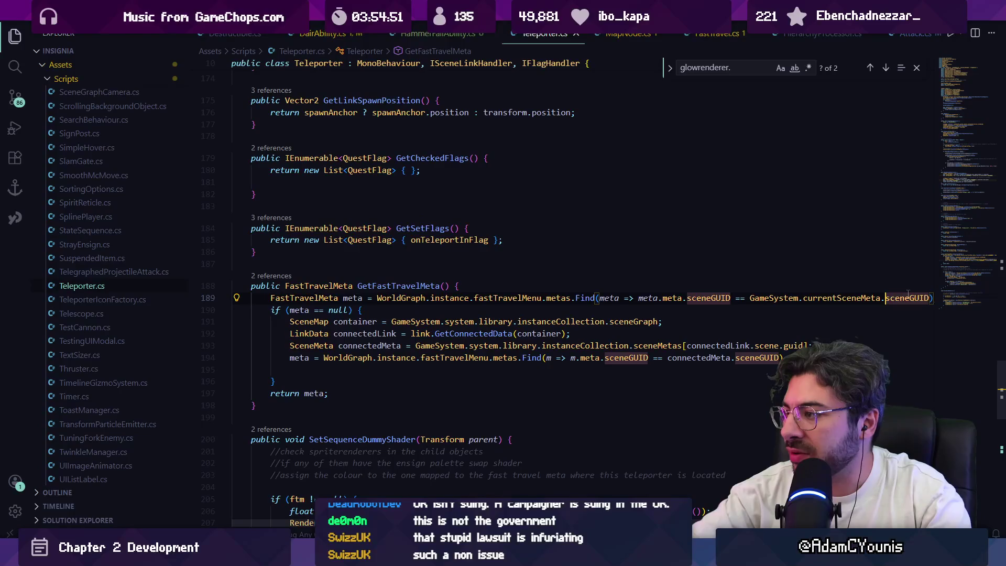
key("End")
type(";")
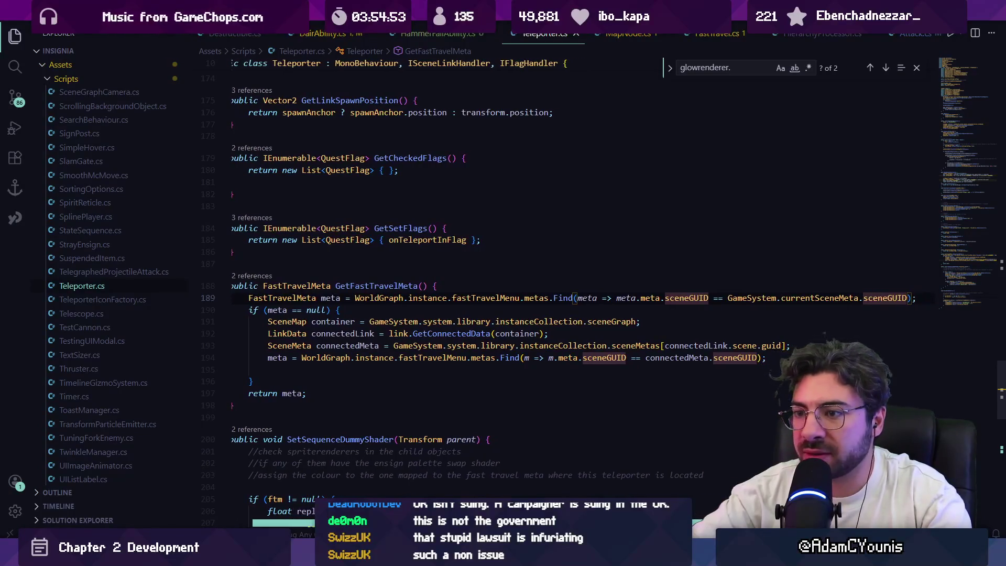
scroll(581, 284, "left", 1)
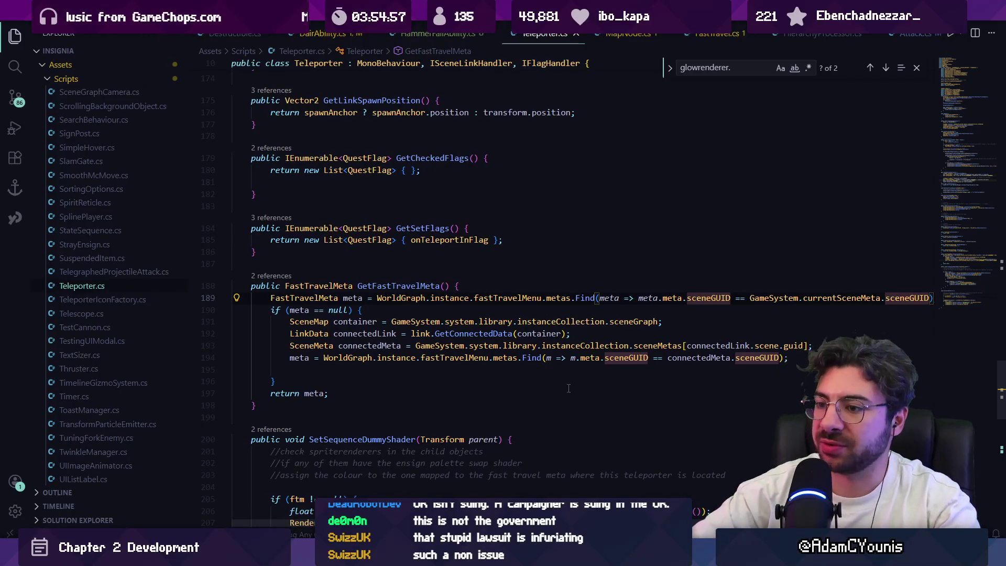
Review the meta variable, its null check and the metas lookup lambda.
left_click(304, 310)
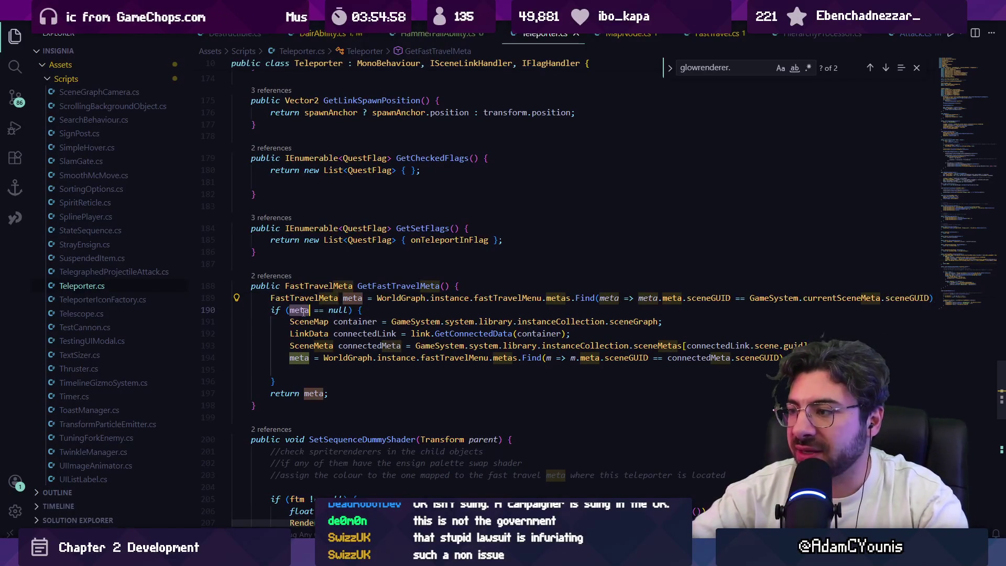
left_click(344, 310)
double_click(556, 298)
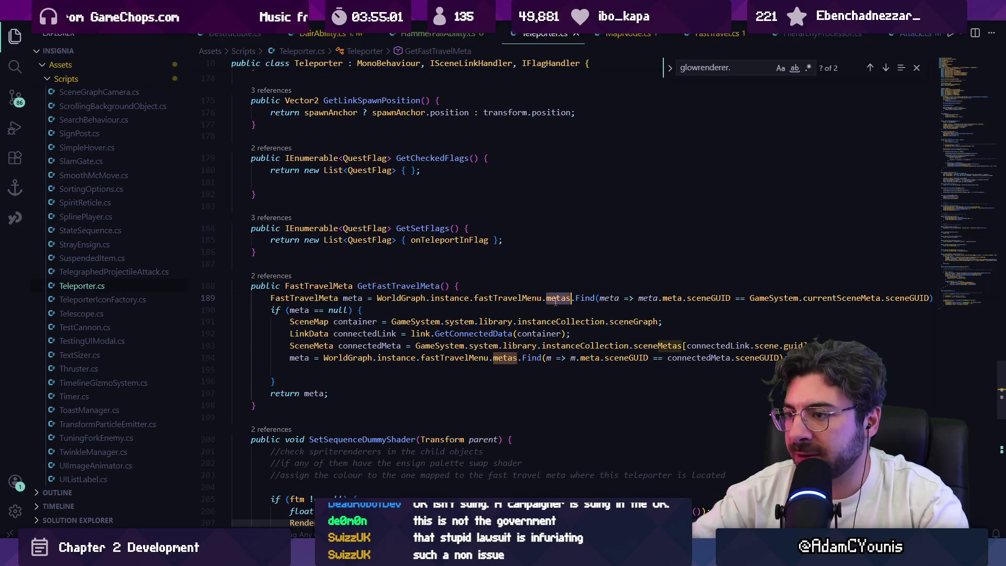
left_click(673, 298)
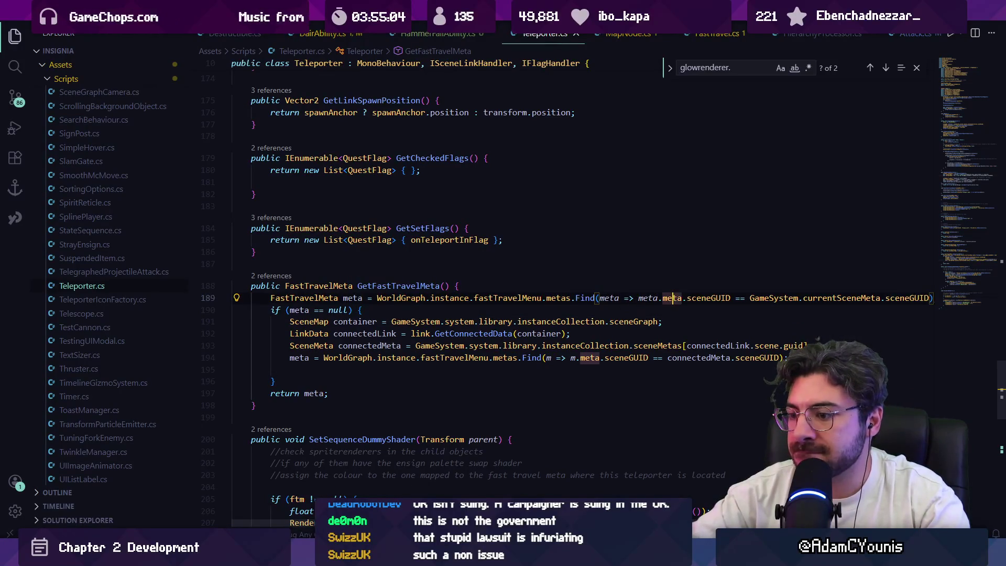
Reopen line 189 from the Console error, check the fastTravelMenu lookup, and start playtesting.
key("alt+Tab")
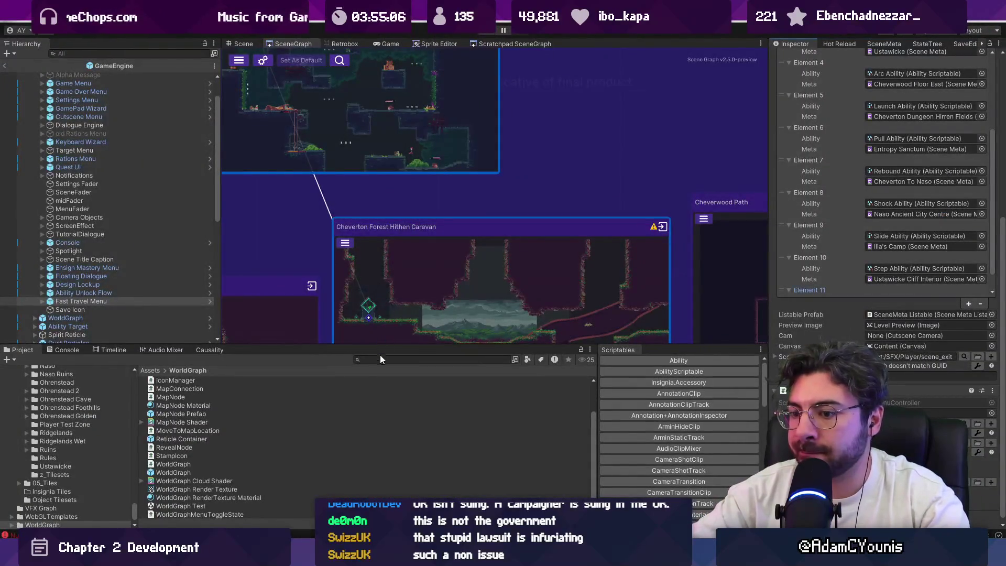
left_click(79, 350)
double_click(98, 433)
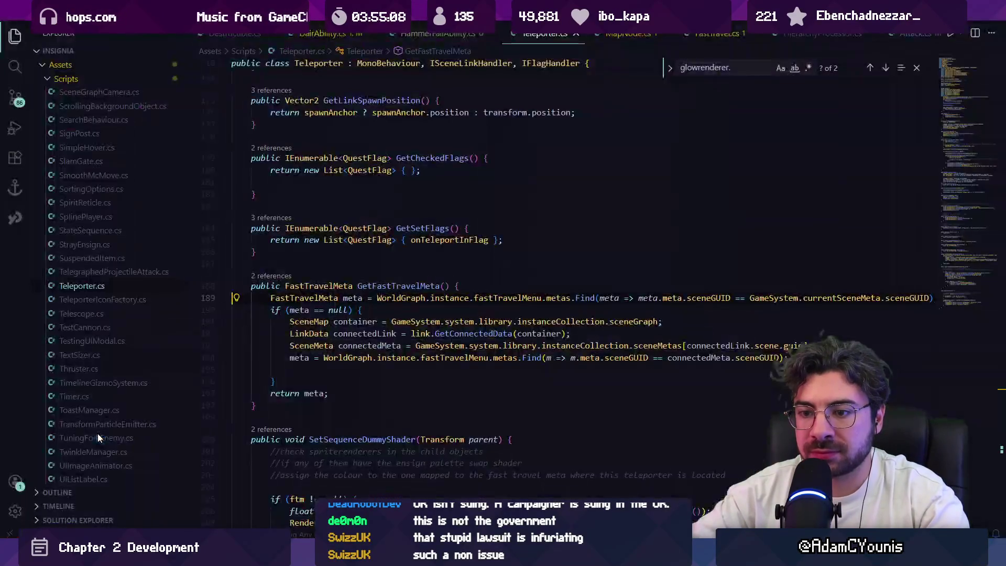
left_click(401, 298)
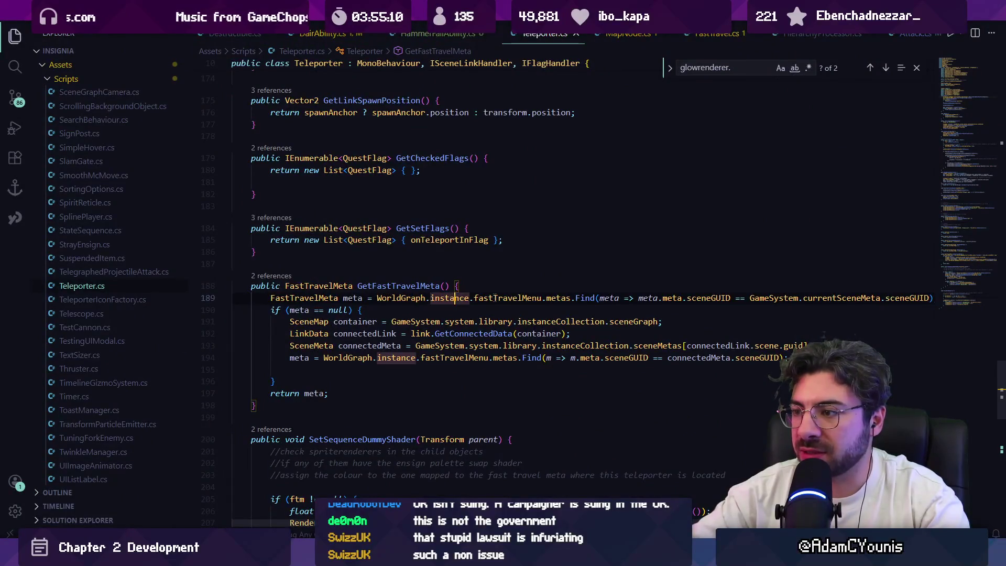
left_click(541, 298)
key("Right")
key("Right")
key("Right")
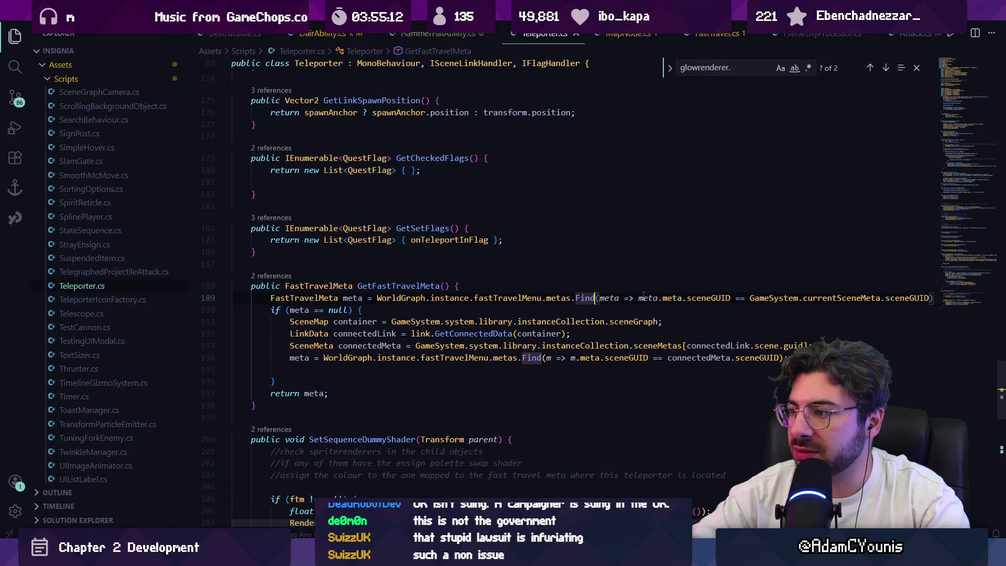
left_click(487, 288)
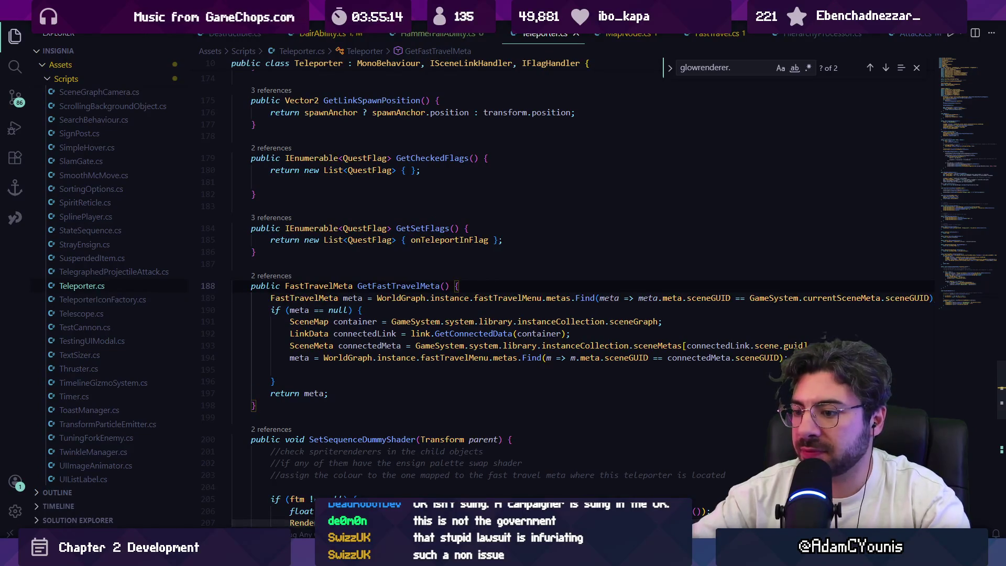
key("alt+Tab")
left_click(484, 32)
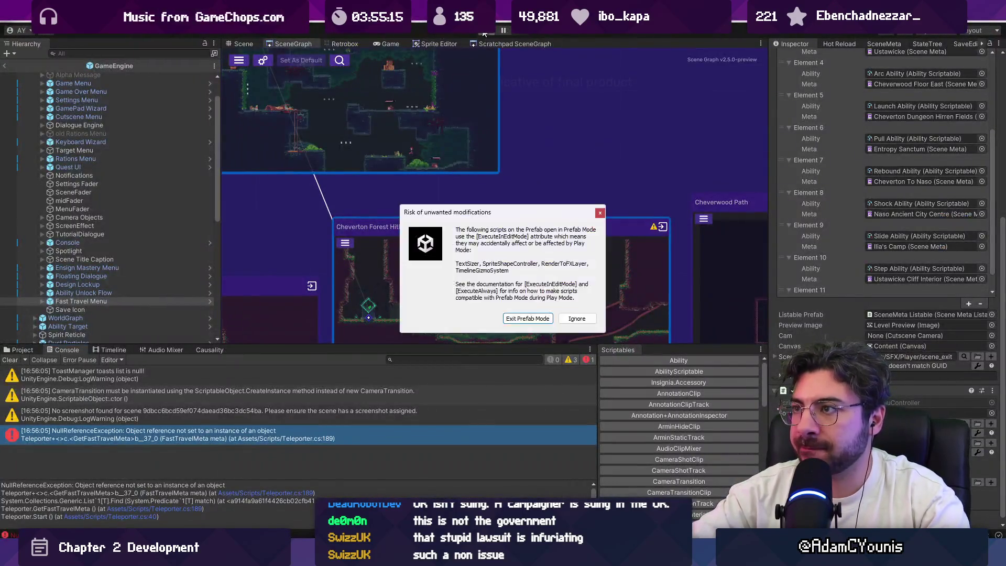
Exit prefab mode, run the Cheverton Forest Hithen Caravan playtest, and select Anvil in the Hierarchy.
left_click(517, 321)
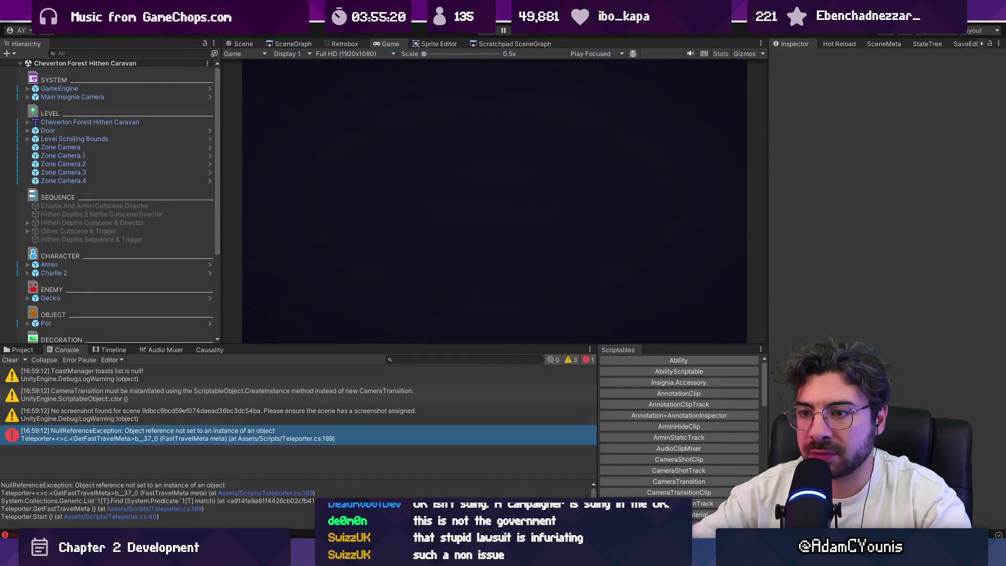
mouse_move(344, 556)
scroll(99, 203, "down", 5)
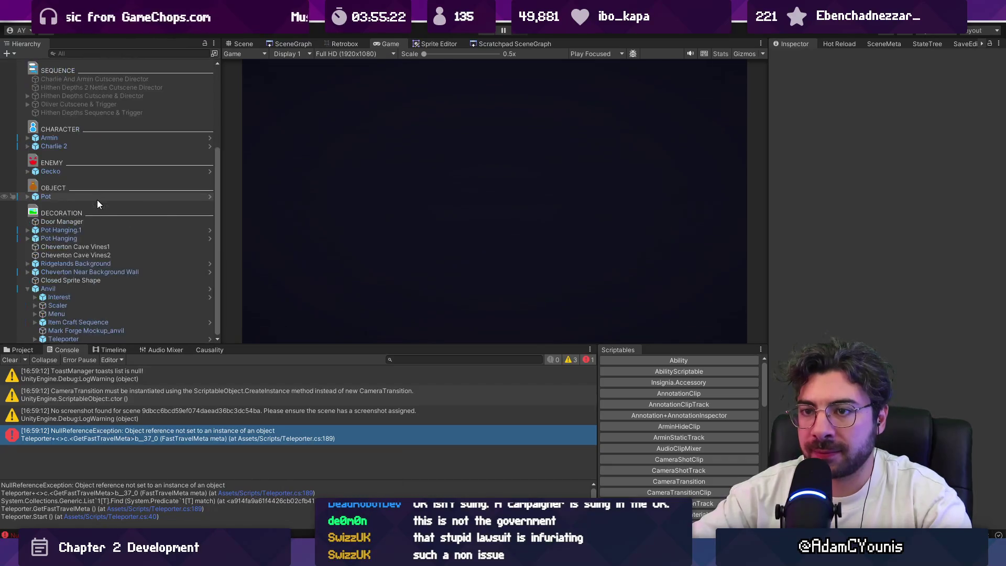
left_click(101, 289)
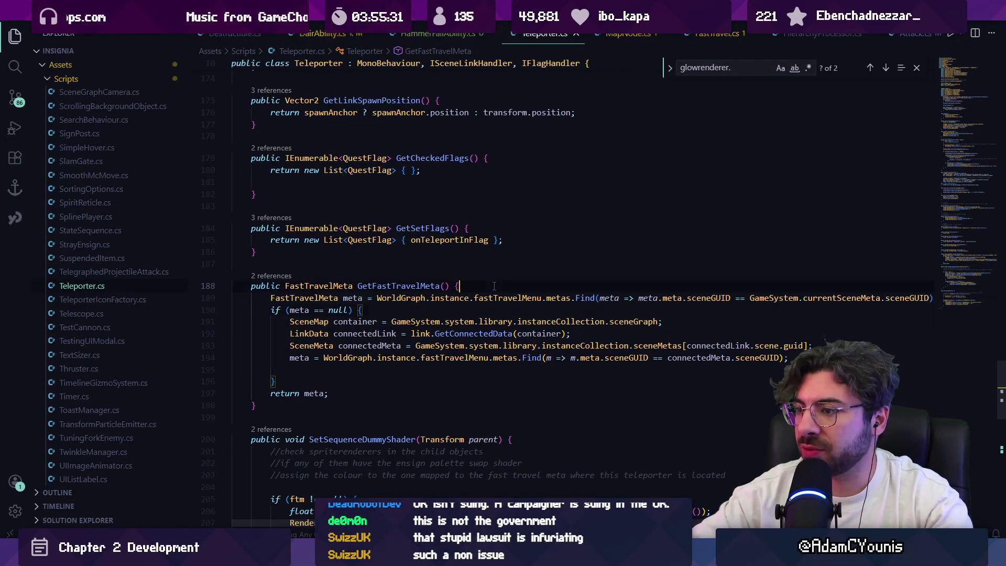
Add a Debug.Log of WorldGraph.instance below the lookup, save Teleporter.cs, and play the level in Unity.
key("End")
key("Return")
type("Dev")
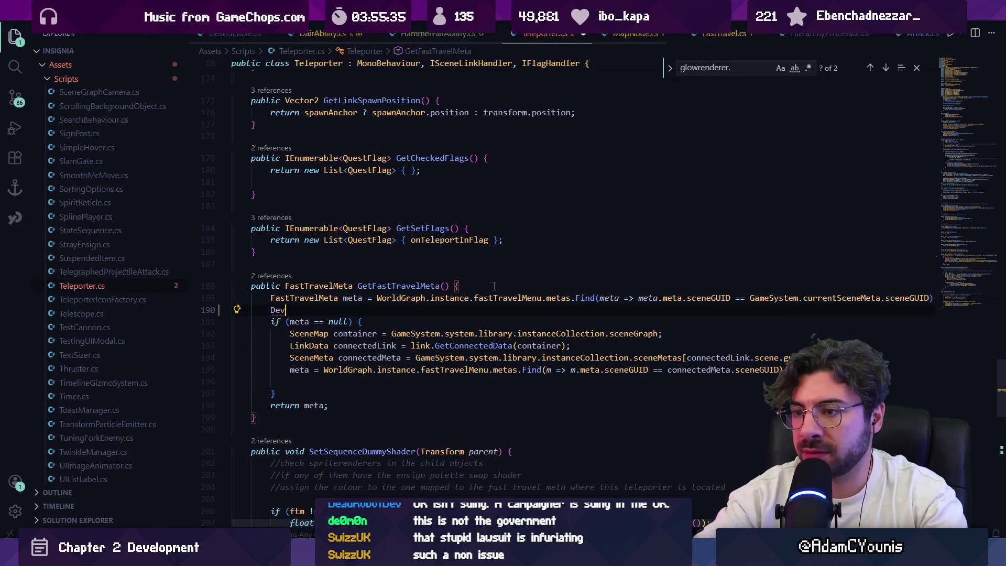
type("bug,.")
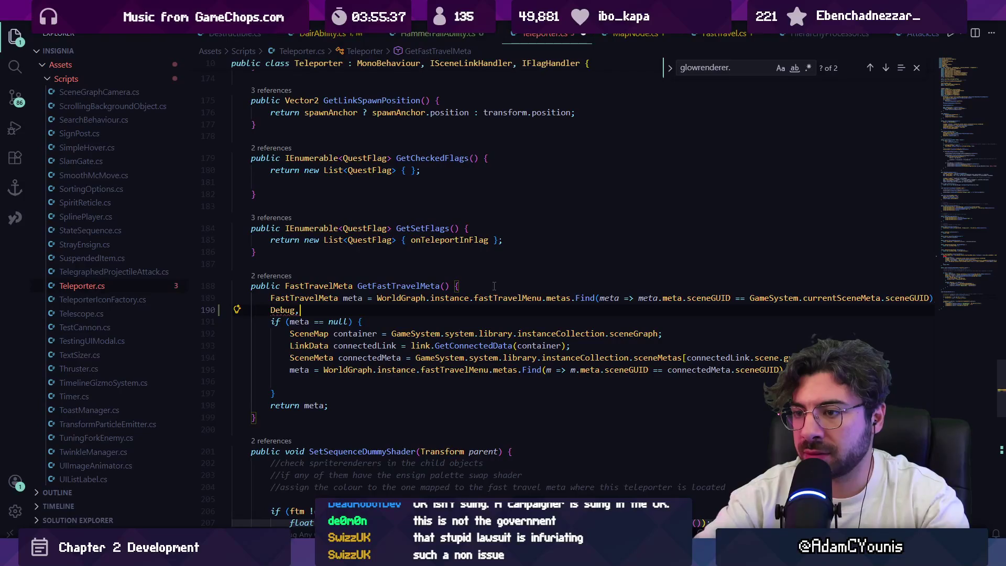
key("BackSpace")
type(".Log(worldgraph")
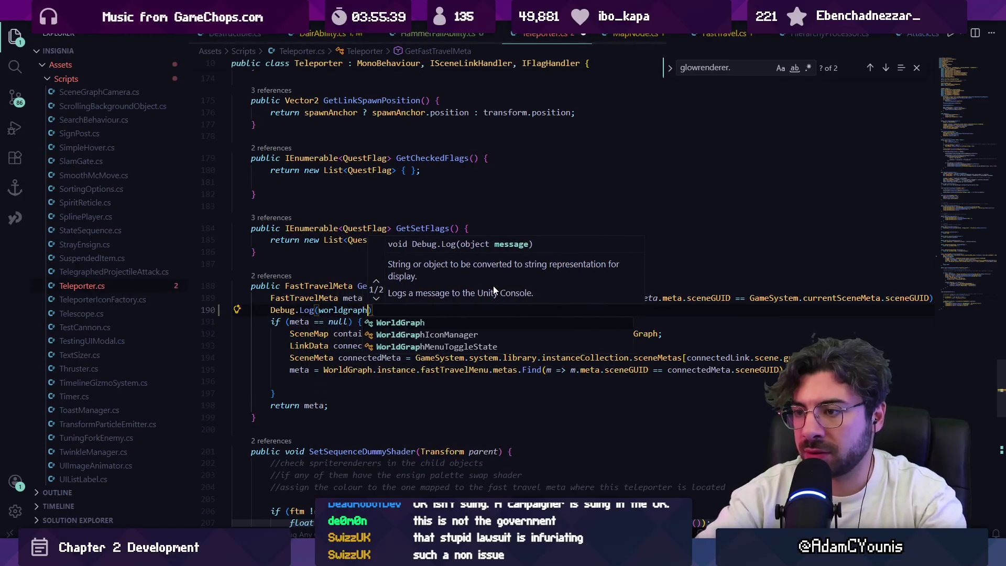
key("Tab")
type(".")
key("Tab")
type(");")
key("ctrl+s")
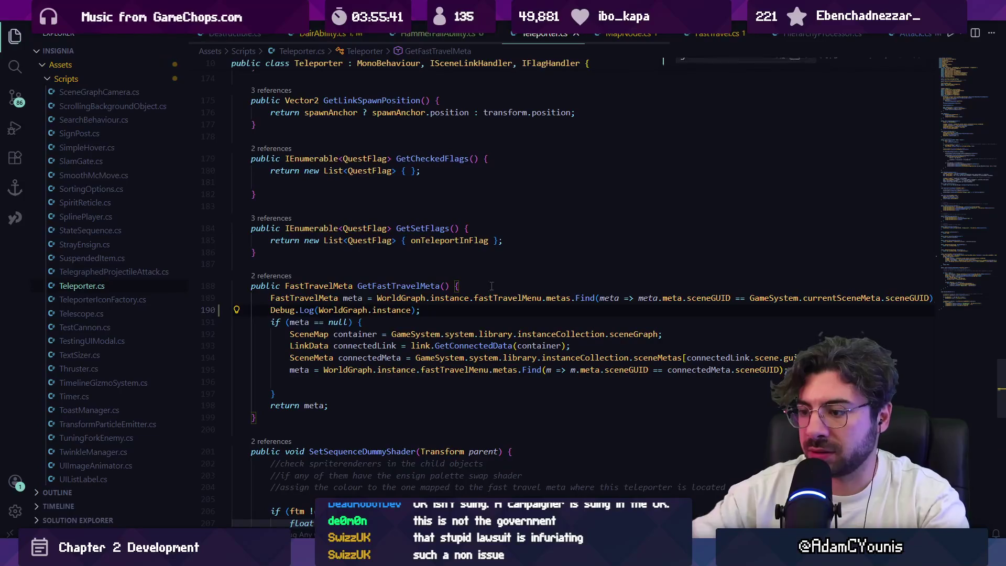
key("alt+Tab")
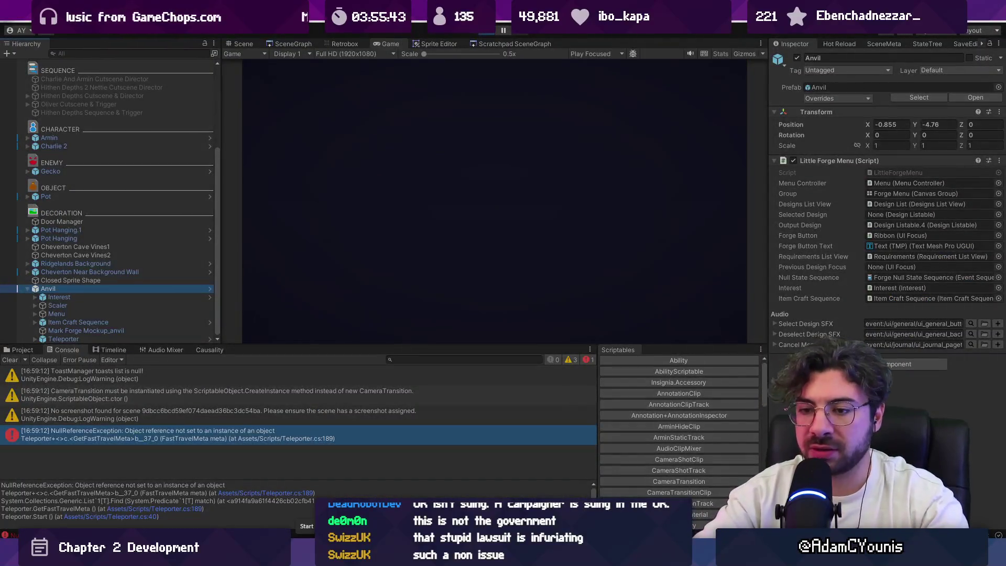
key("ctrl+p")
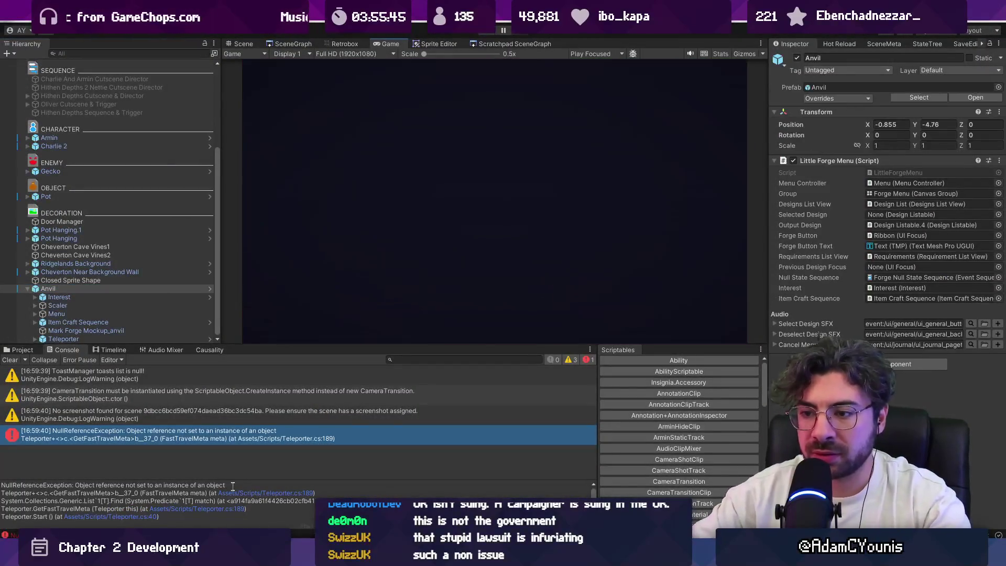
Move the debug log line above the failing lookup at line 189 and rerun the playtest.
double_click(203, 442)
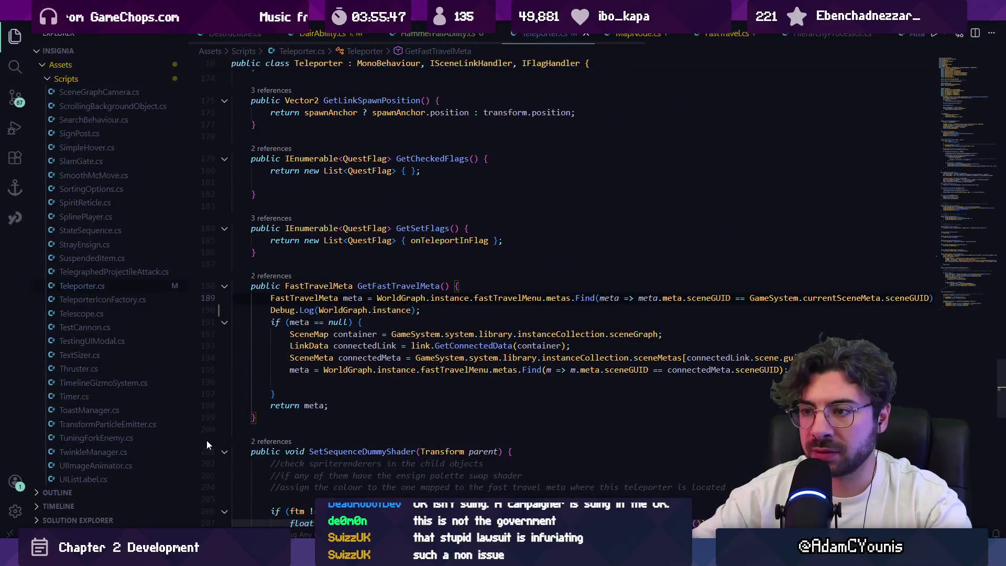
left_click(329, 309)
key("alt+Up")
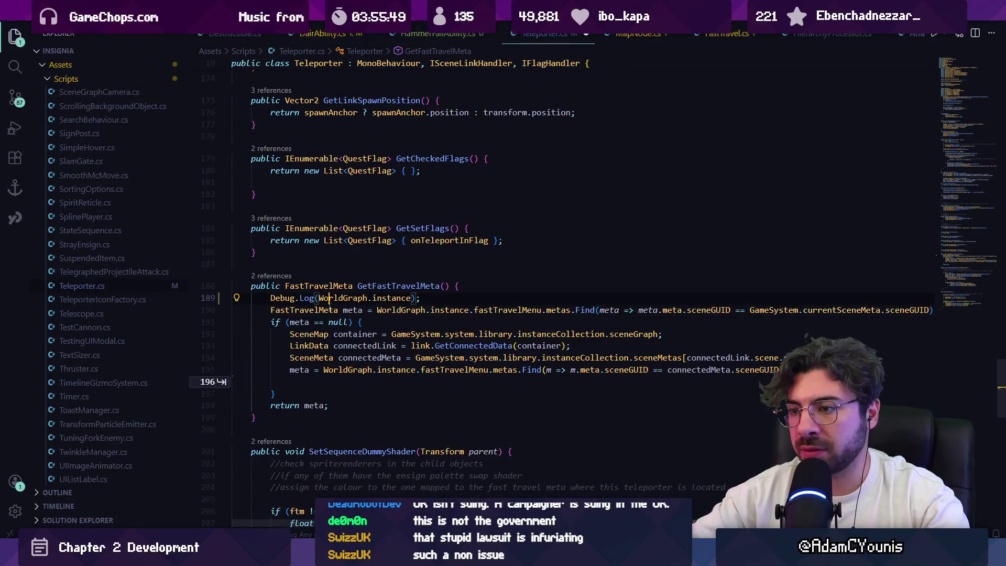
key("alt+Tab")
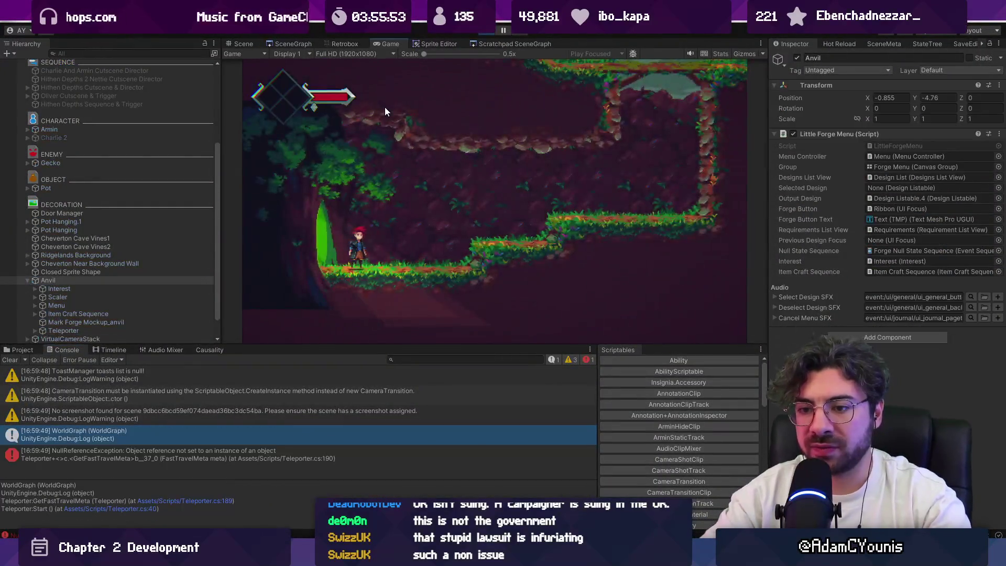
key("ctrl+p")
Change the log to print WorldGraph.instance.fastTravelMenu.metas.Count and rerun it in Unity.
key("alt+Tab")
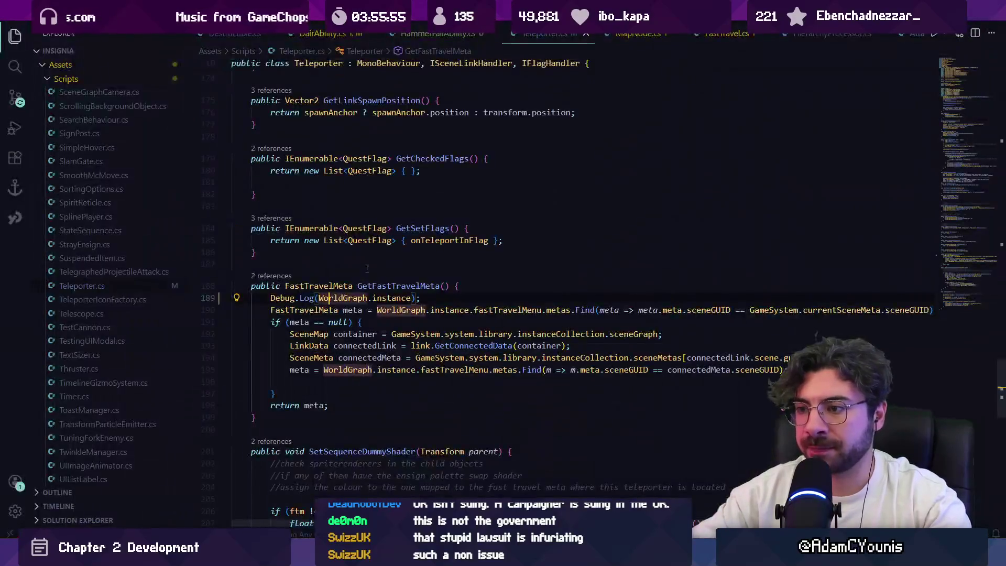
left_click(373, 298)
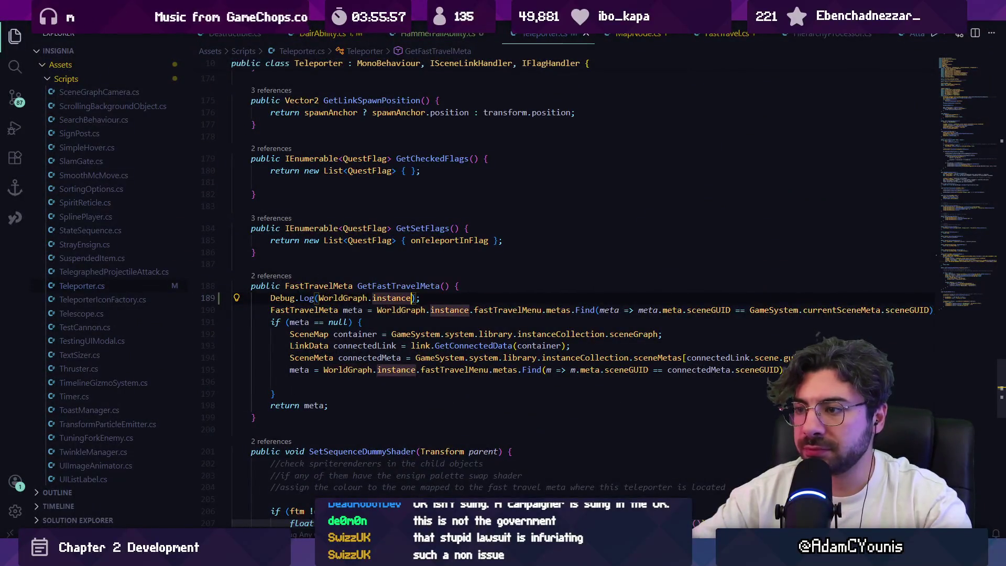
type(".fastTravelMenu")
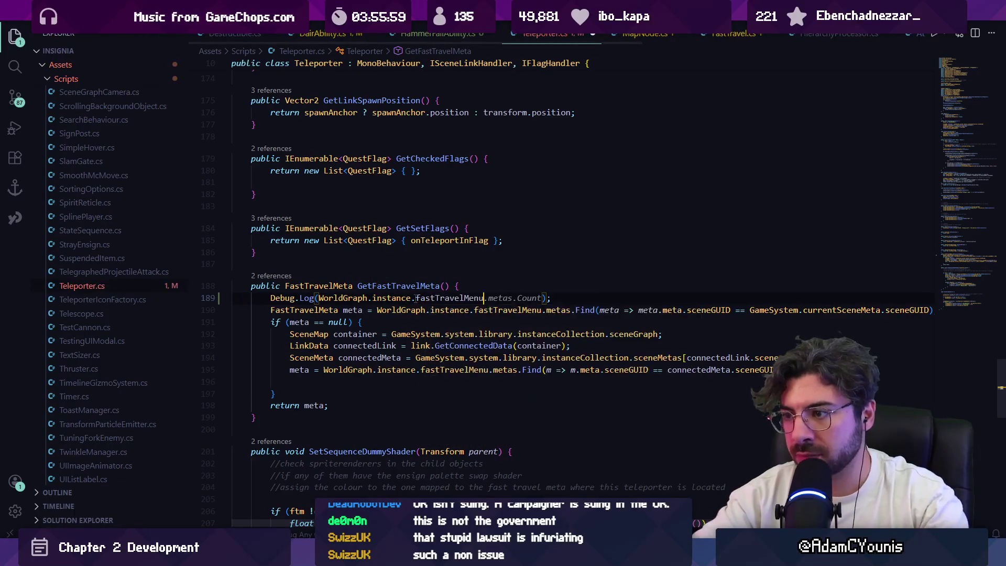
key("ctrl+shift+p")
key("Escape")
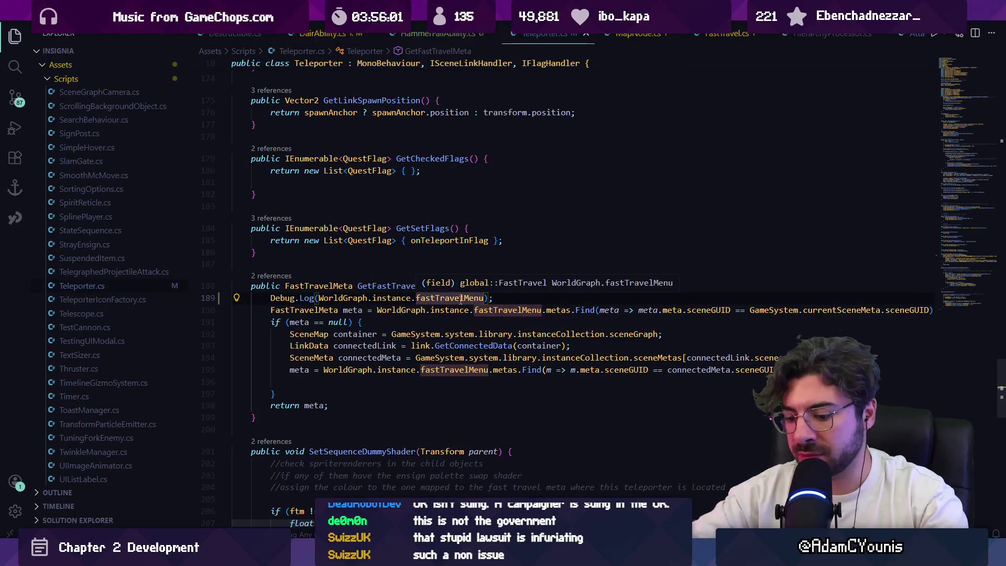
type("mme")
key("BackSpace")
key("BackSpace")
key("BackSpace")
type(".metas.Count")
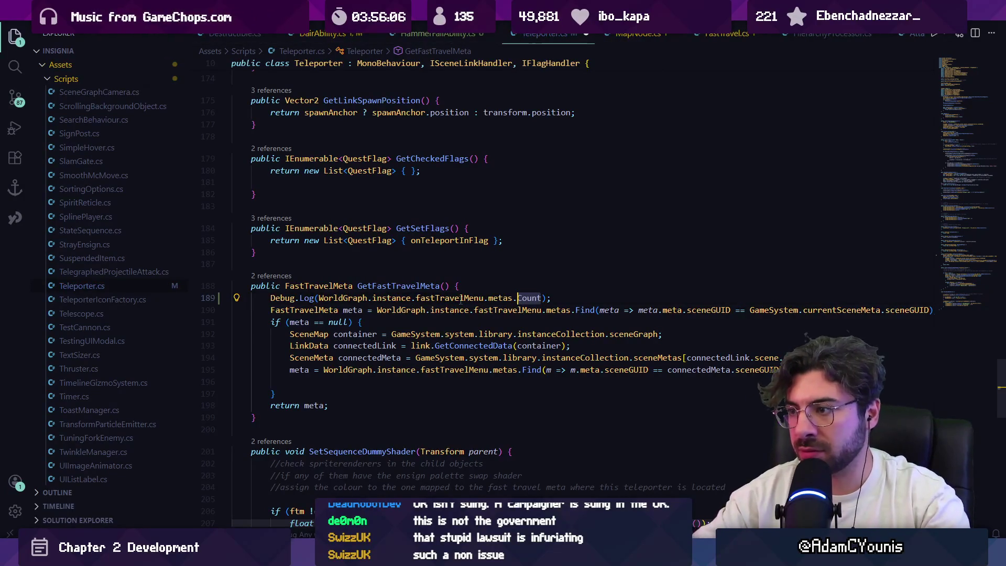
key("alt+Tab")
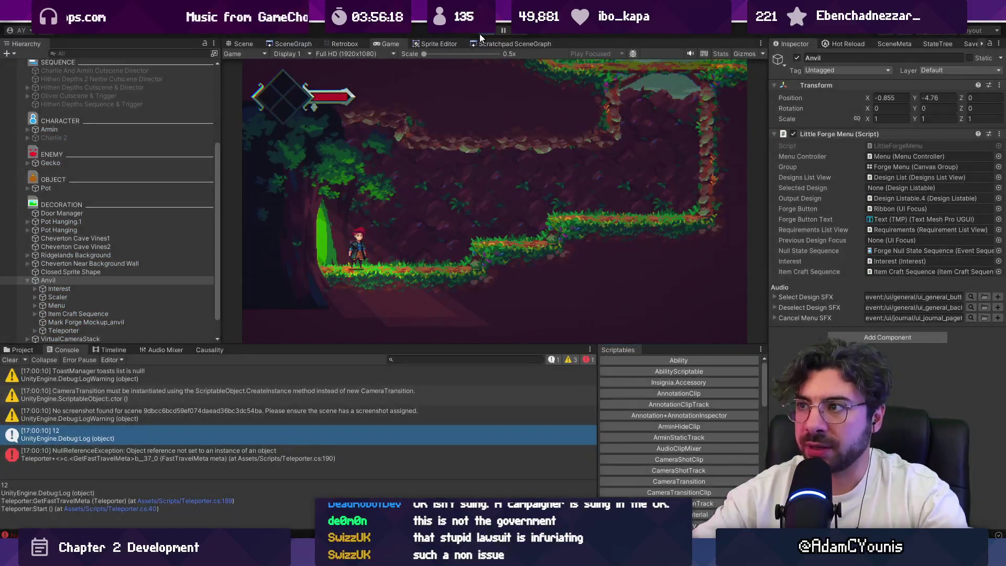
key("alt+Tab")
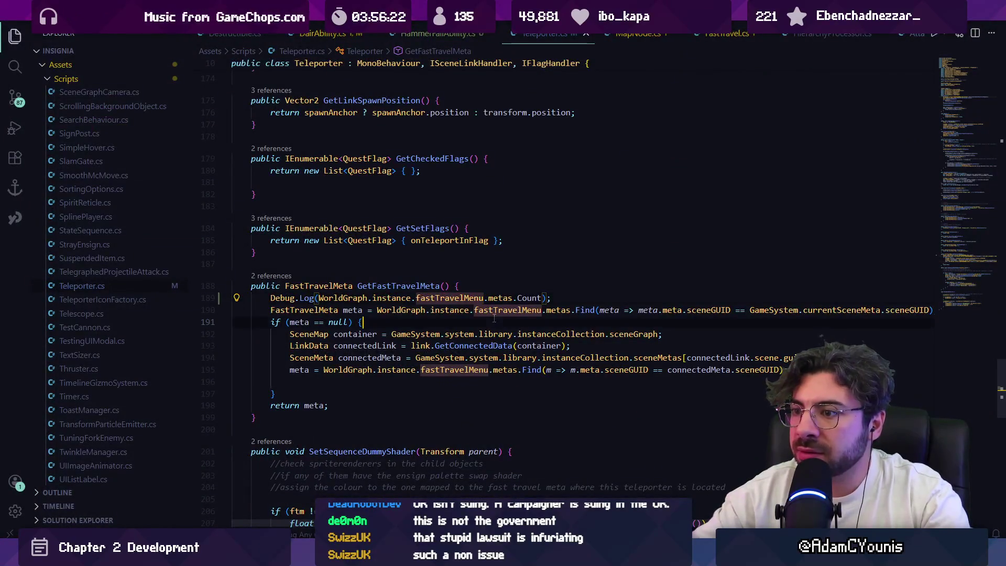
Replace Find with FirstOrDefault in the fast-travel meta lookup on line 190 and save.
left_click(566, 310)
left_click(596, 310)
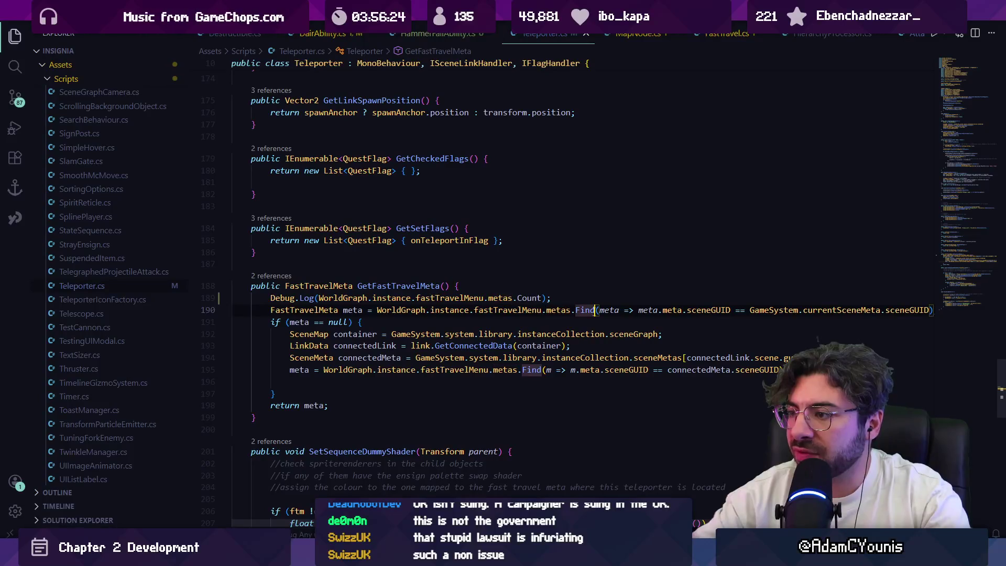
mouse_move(590, 311)
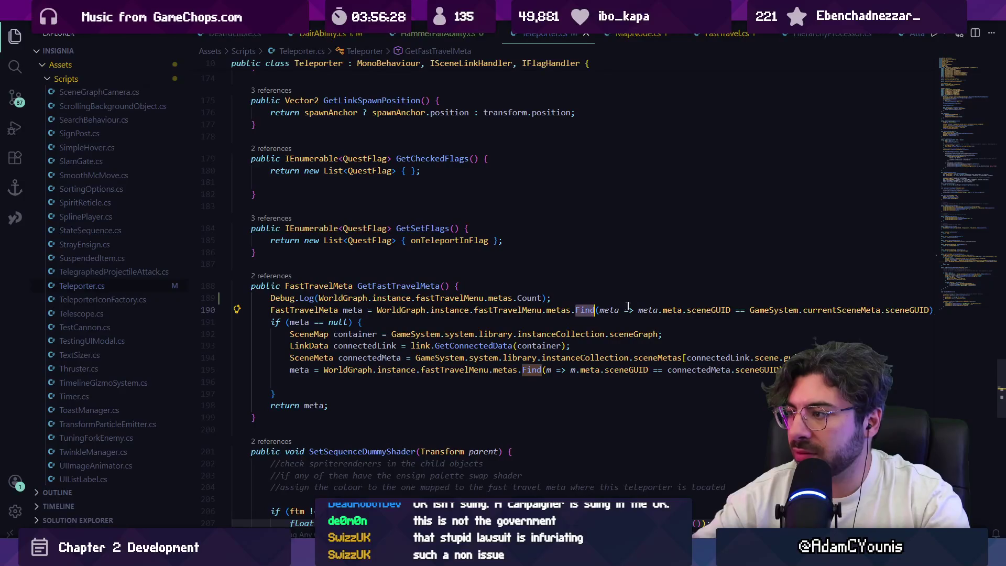
key("BackSpace")
key("BackSpace")
key("BackSpace")
type("Firsto")
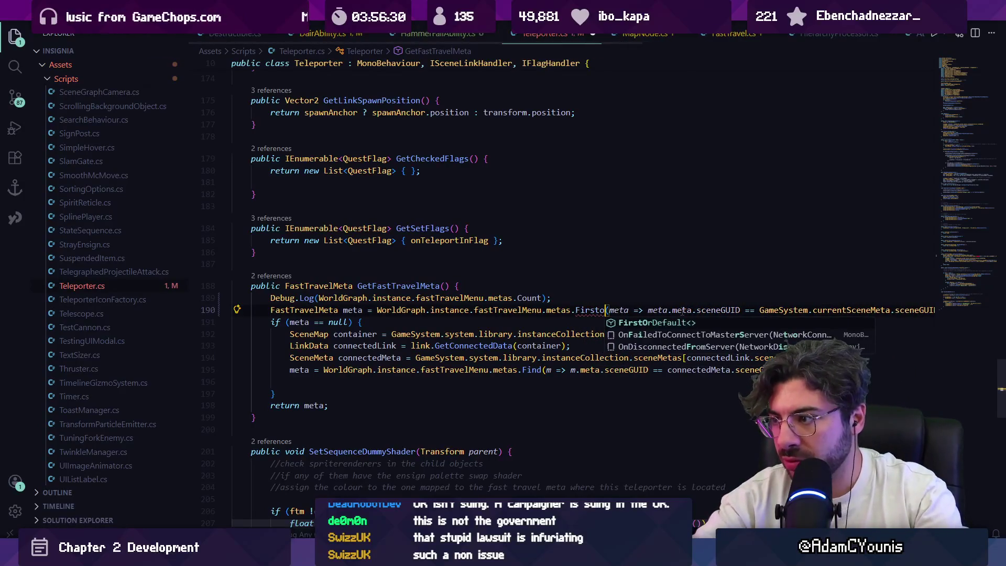
key("Tab")
key("ctrl+a")
left_click(623, 294)
key("ctrl+s")
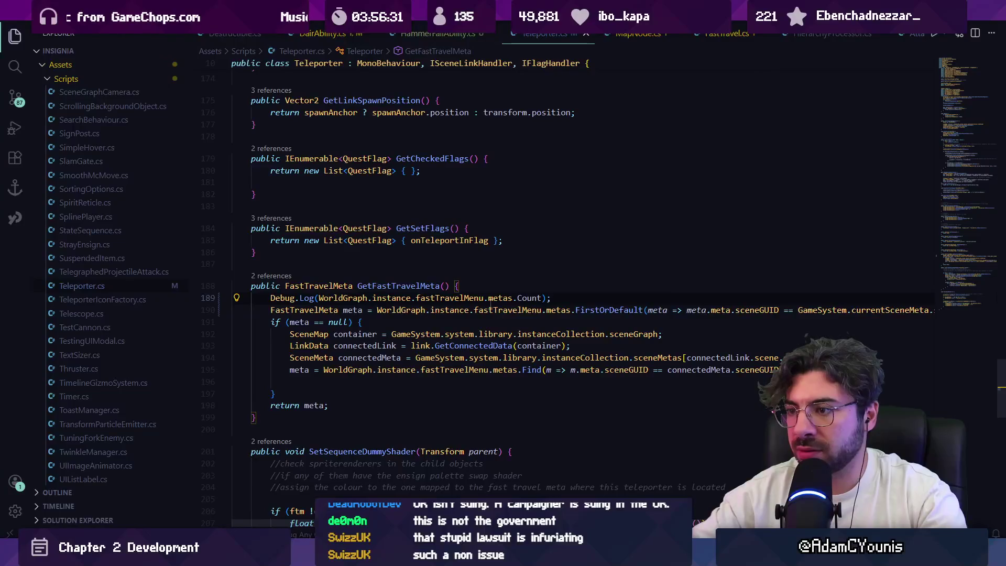
Stop the Unity playtest and undo the lookup back to Find.
key("alt+Tab")
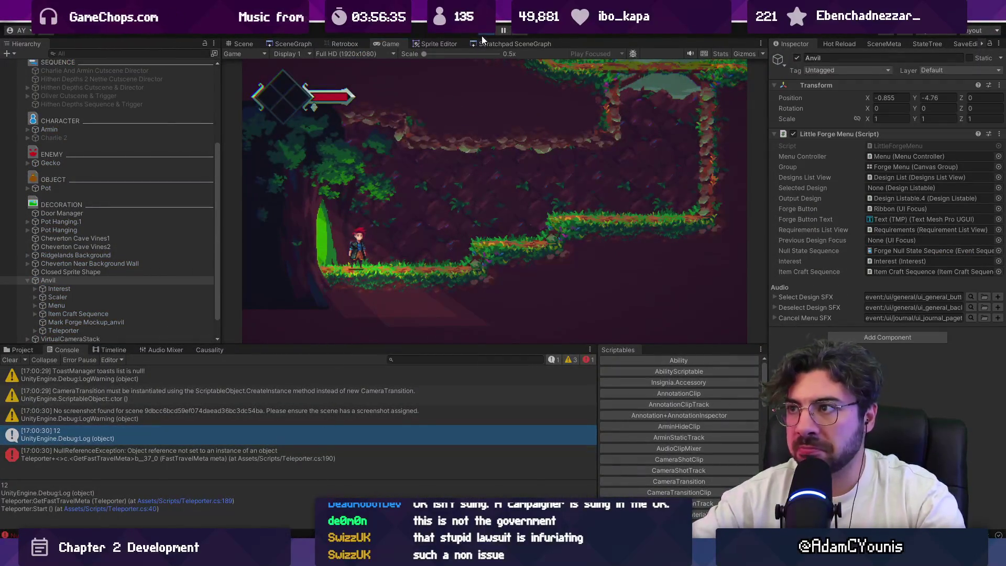
left_click(490, 30)
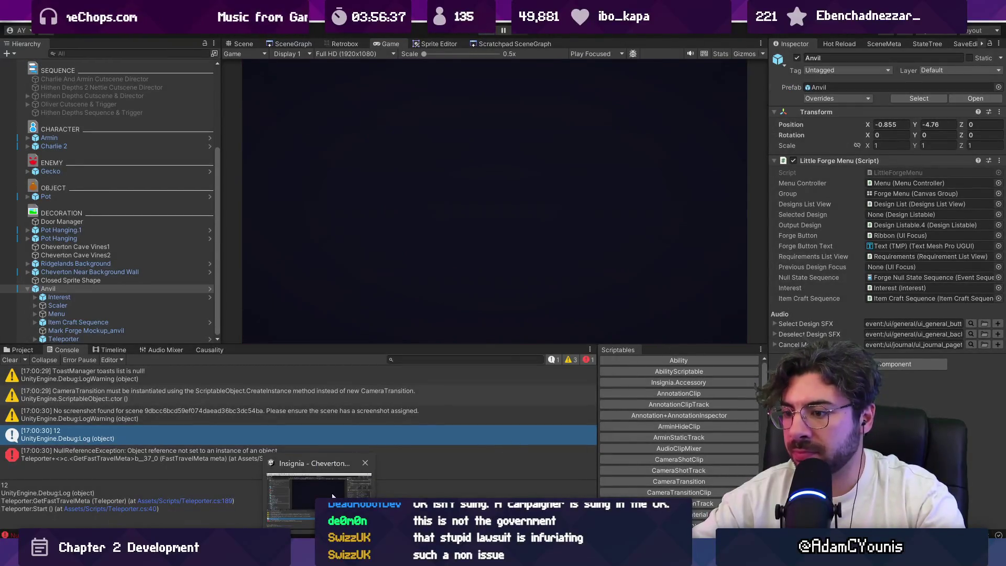
left_click(333, 496)
key("ctrl+z")
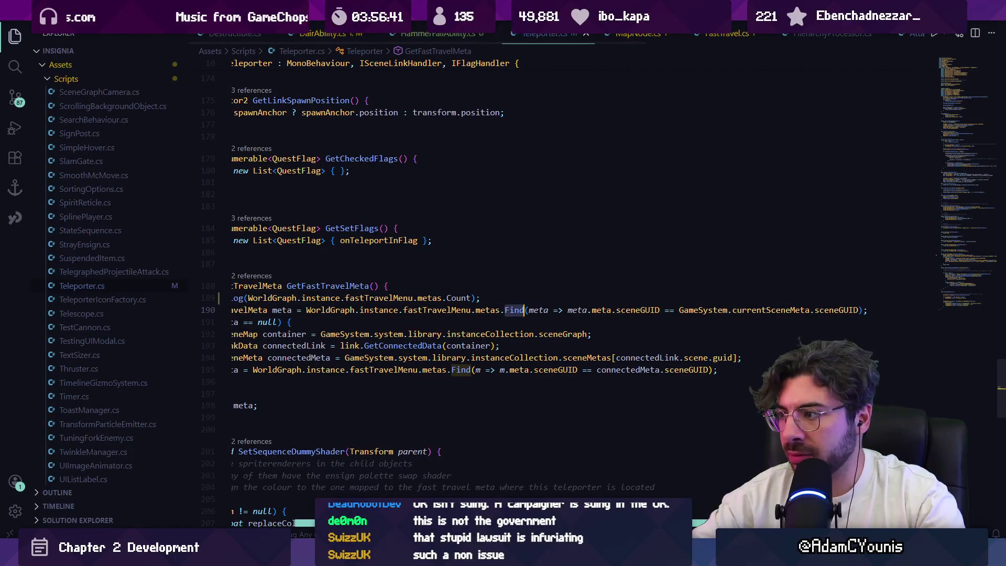
left_click(776, 310)
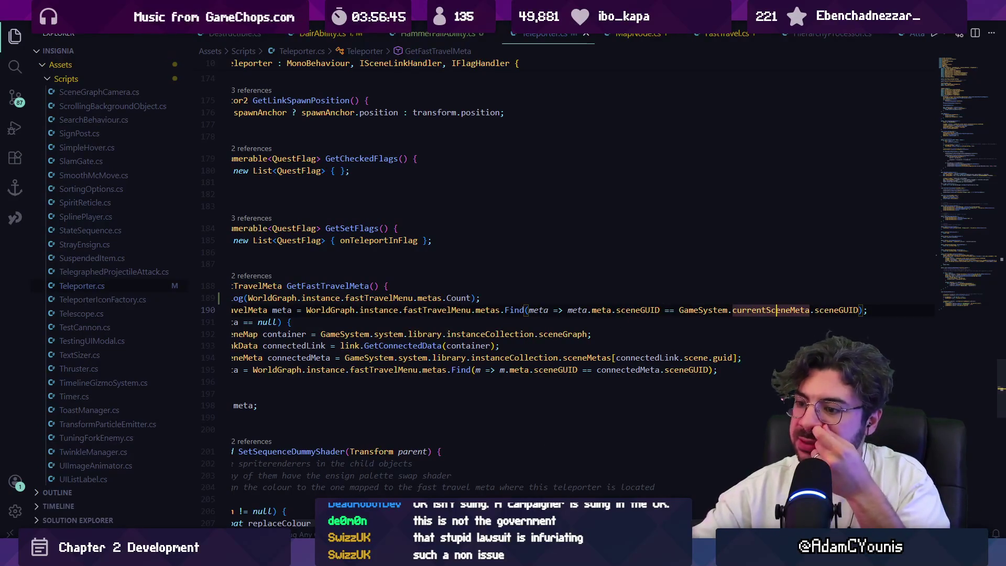
left_click(317, 558)
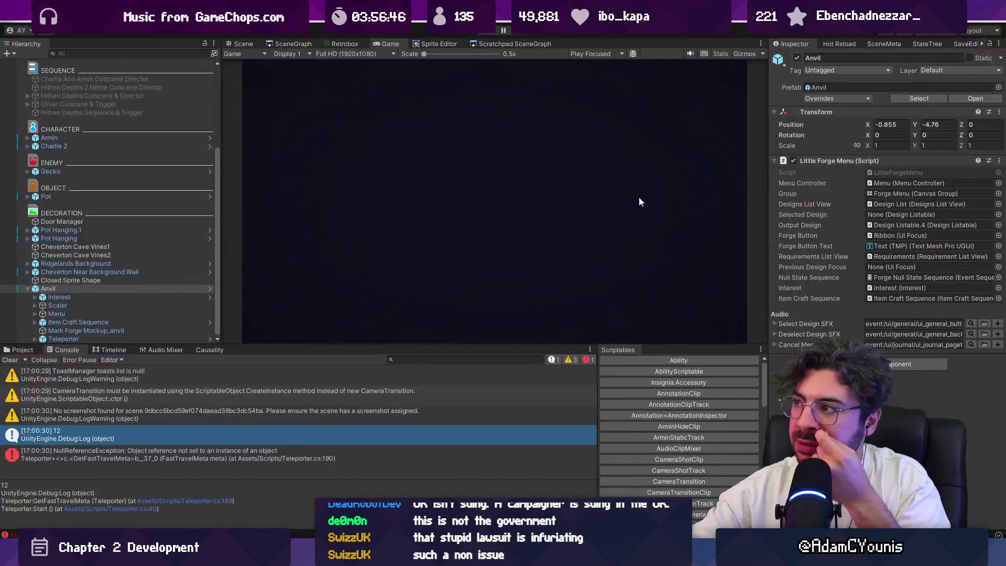
Fix the current scene's metadata with SceneMeta's Add / Fix Current Scene, then start playtesting.
left_click(901, 43)
left_click(830, 59)
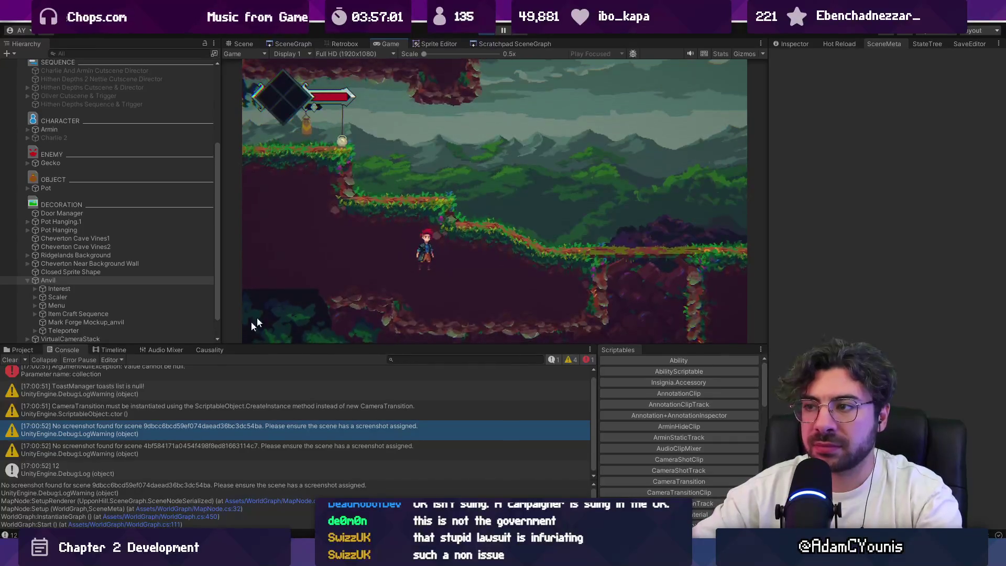
left_click(18, 363)
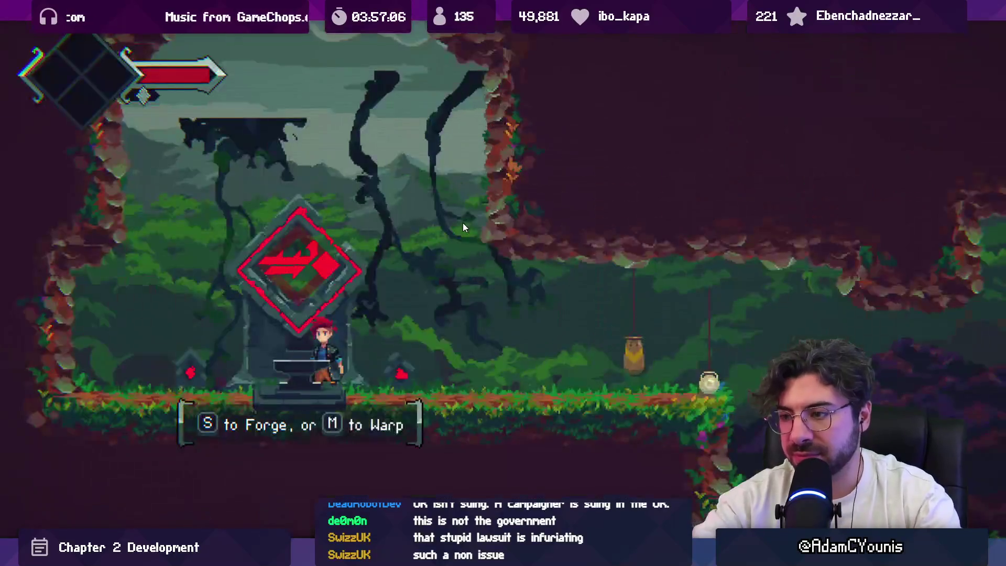
Use the forge anvil, run right across the ledges, back to the shrine, then down into the cave and stop.
key("s")
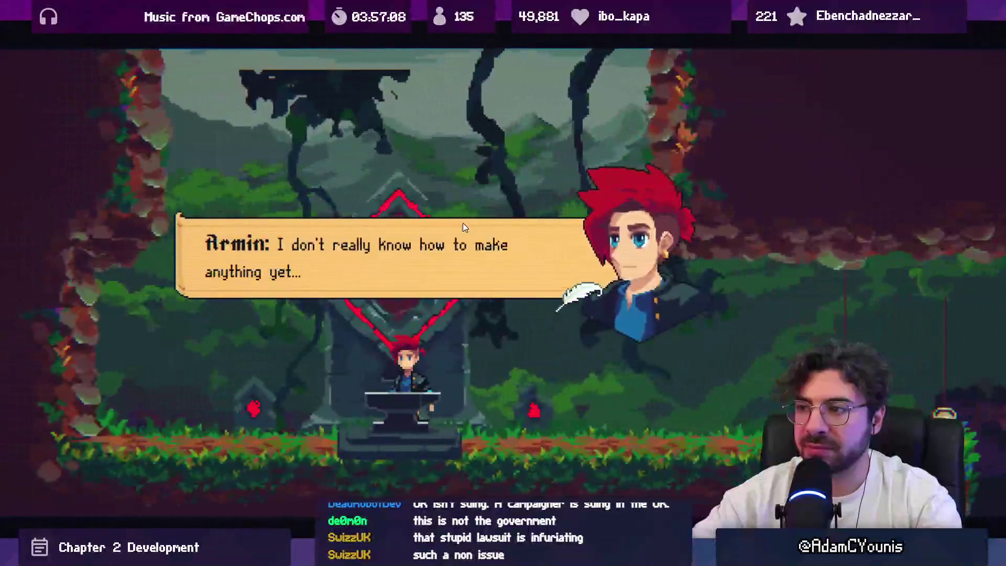
key("s")
key("Right")
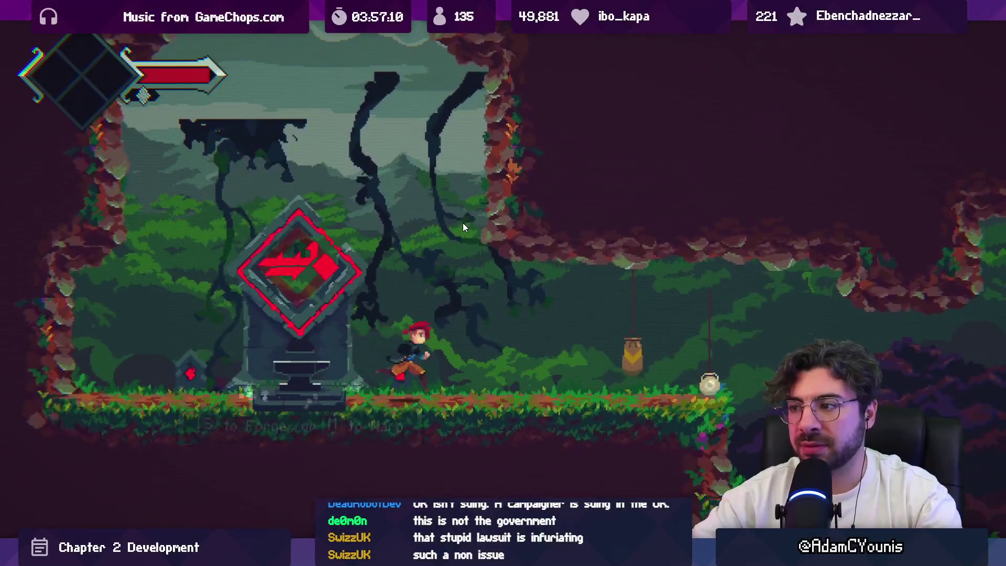
key("space")
key("Right")
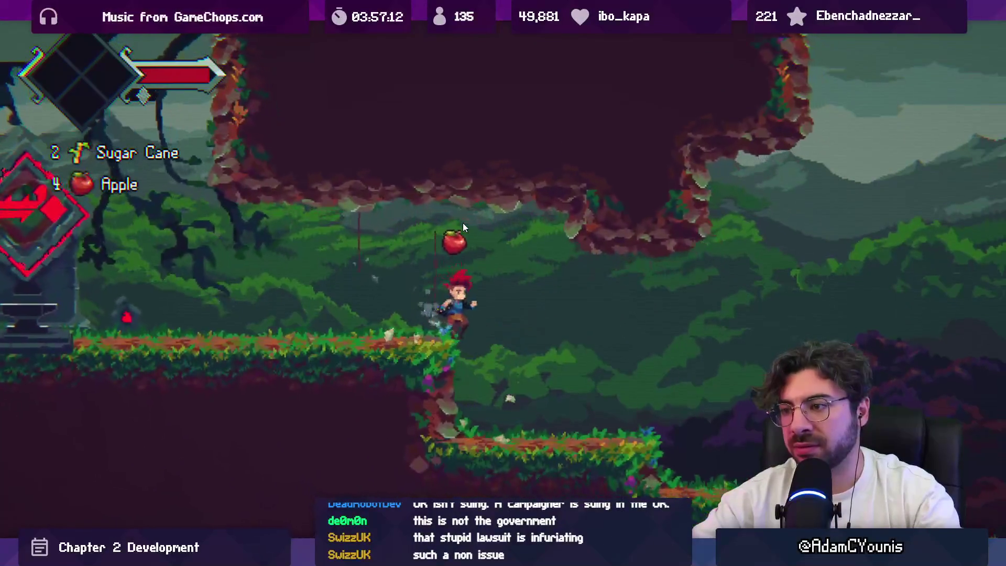
key("Right")
key("space")
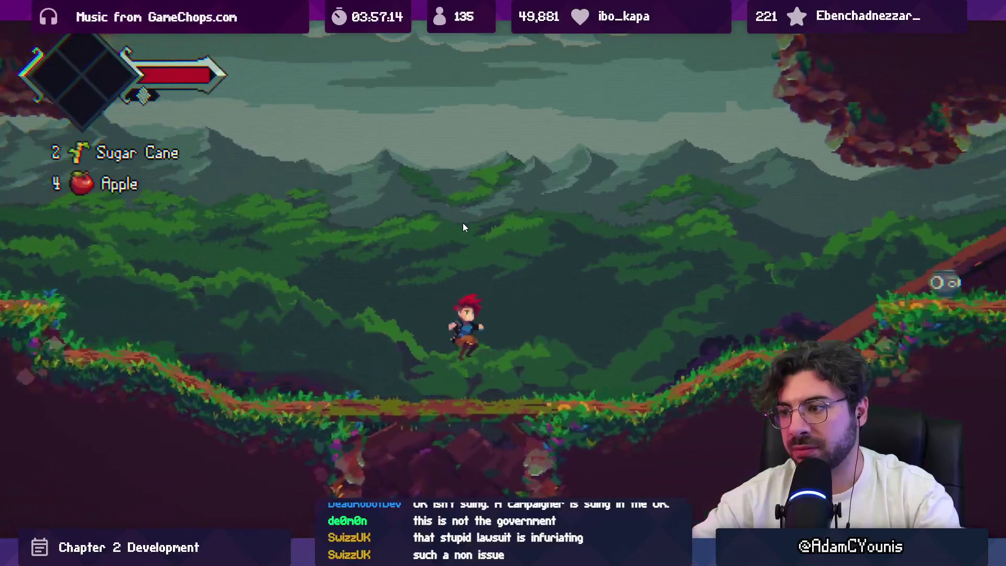
key("Left")
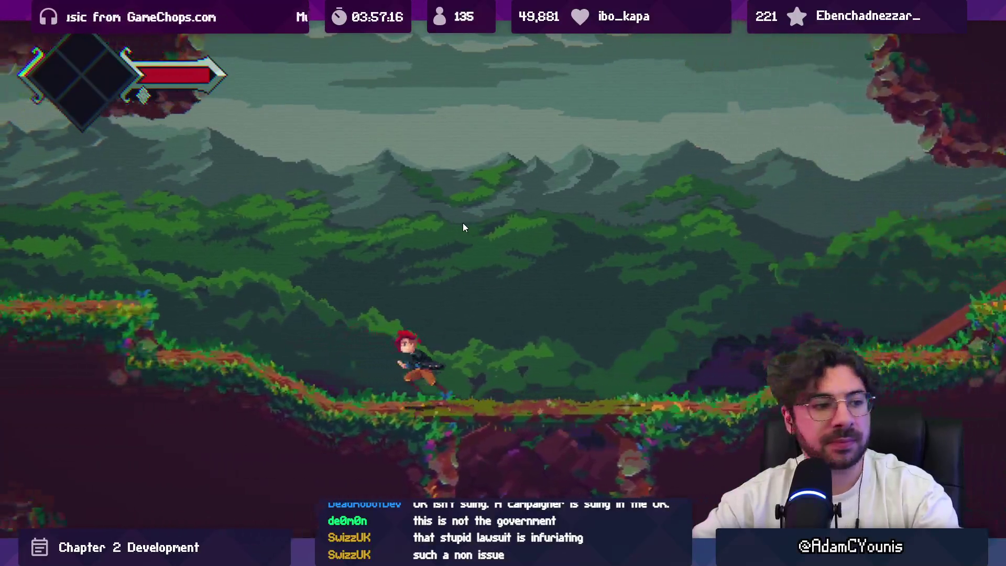
key("Left")
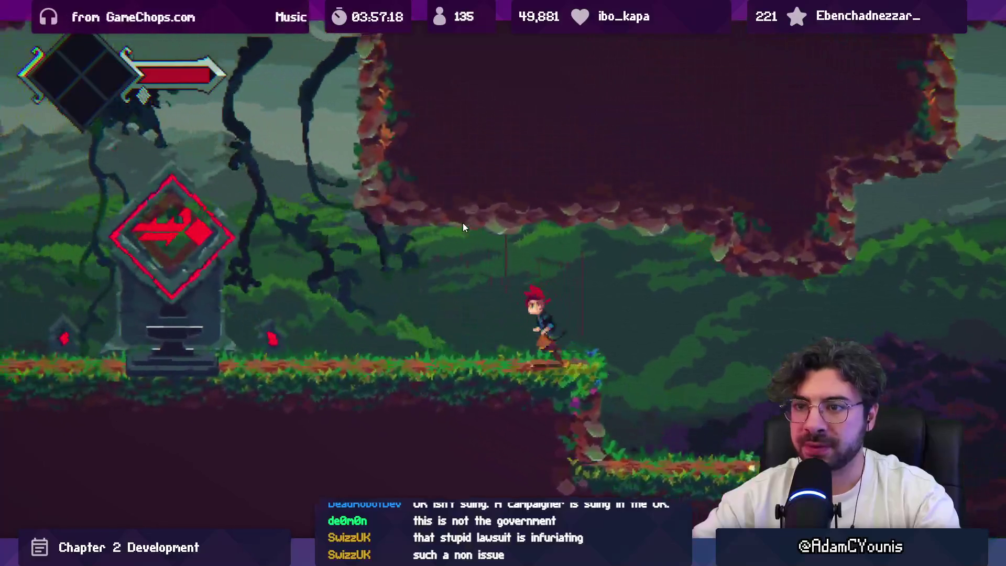
key("Left")
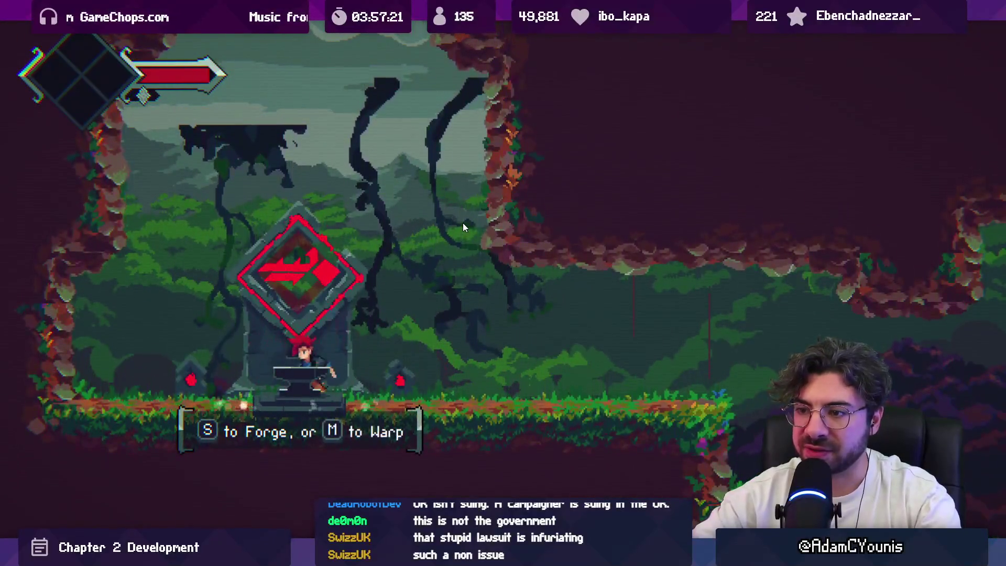
key("Right")
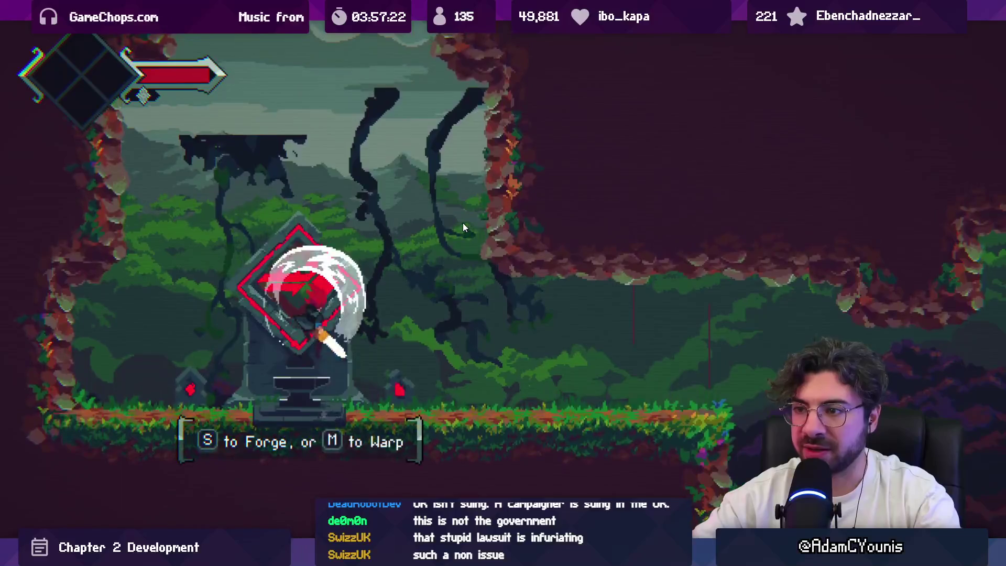
key("Right")
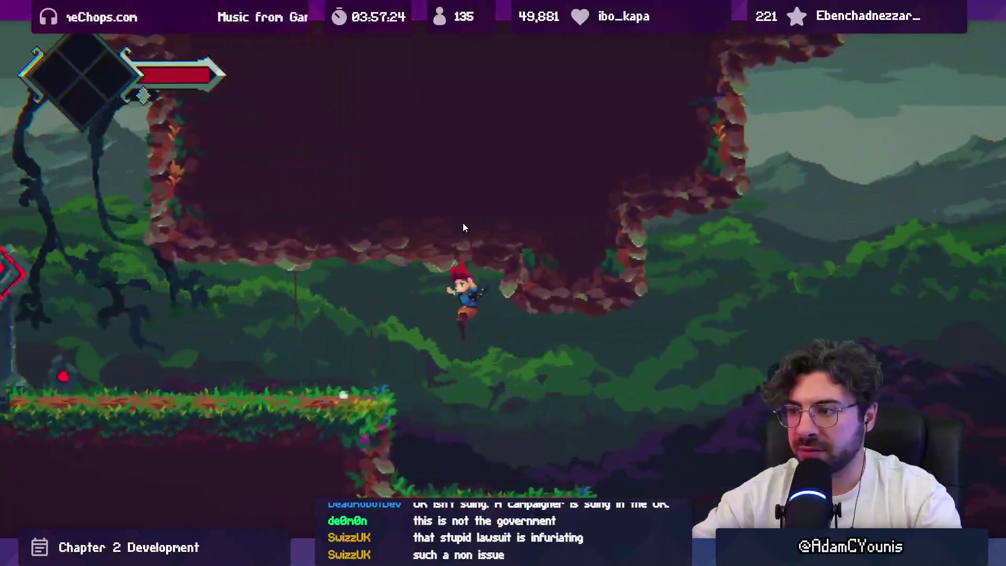
key("Right")
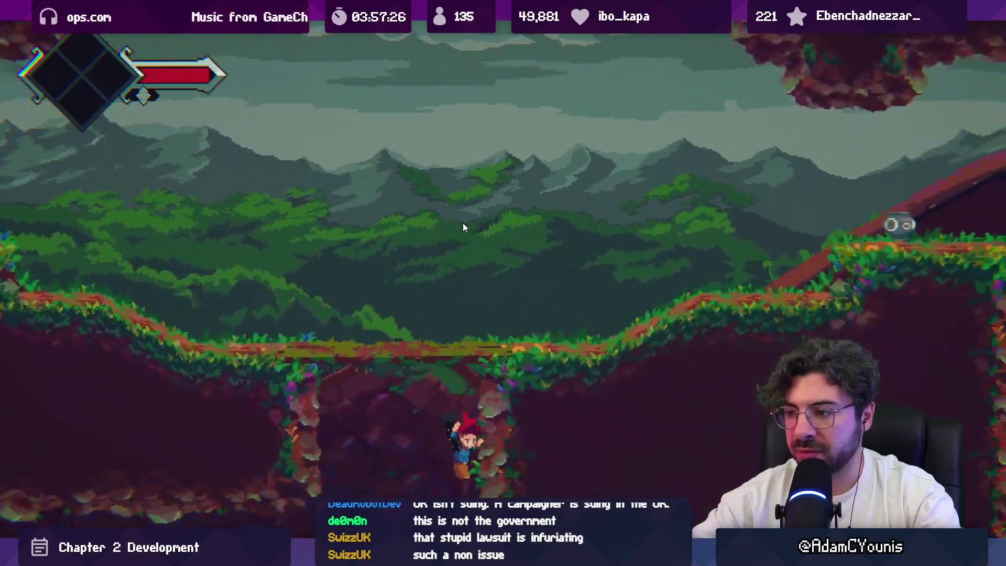
key("Right")
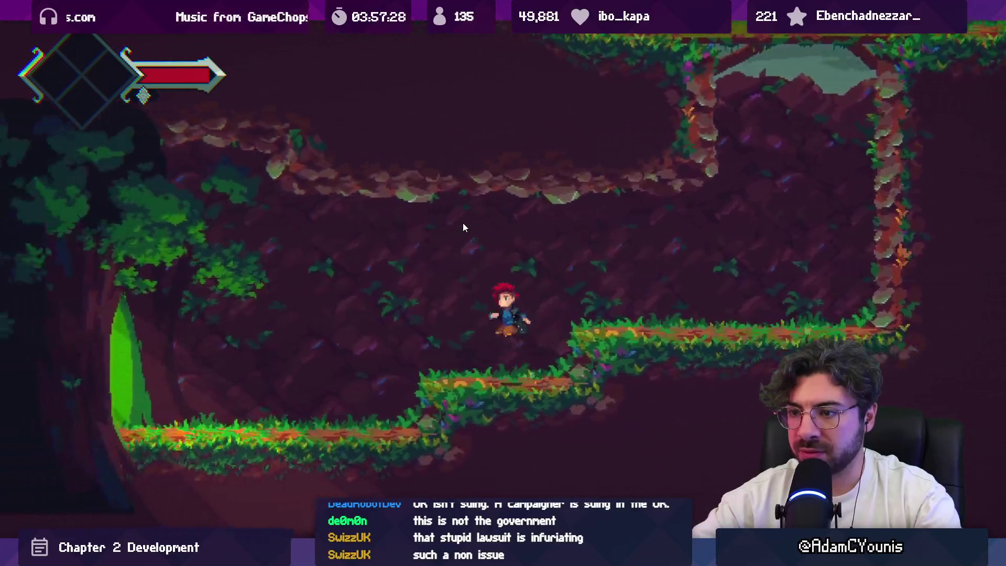
key("ctrl+p")
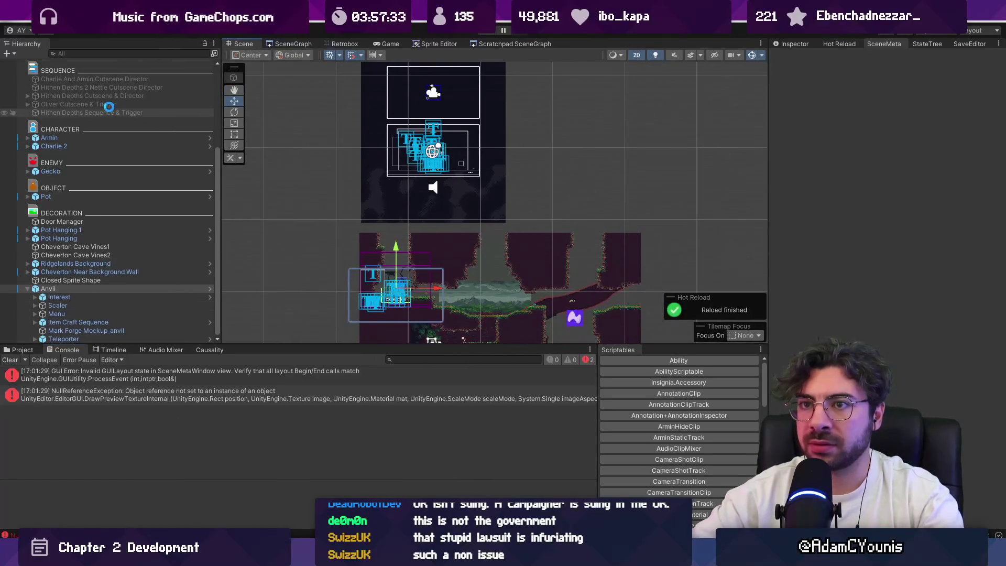
Review the GUI layout and NullReference errors in the Console, clear it, and switch to Fork.
left_click(125, 375)
key("Down")
key("Down")
left_click(125, 430)
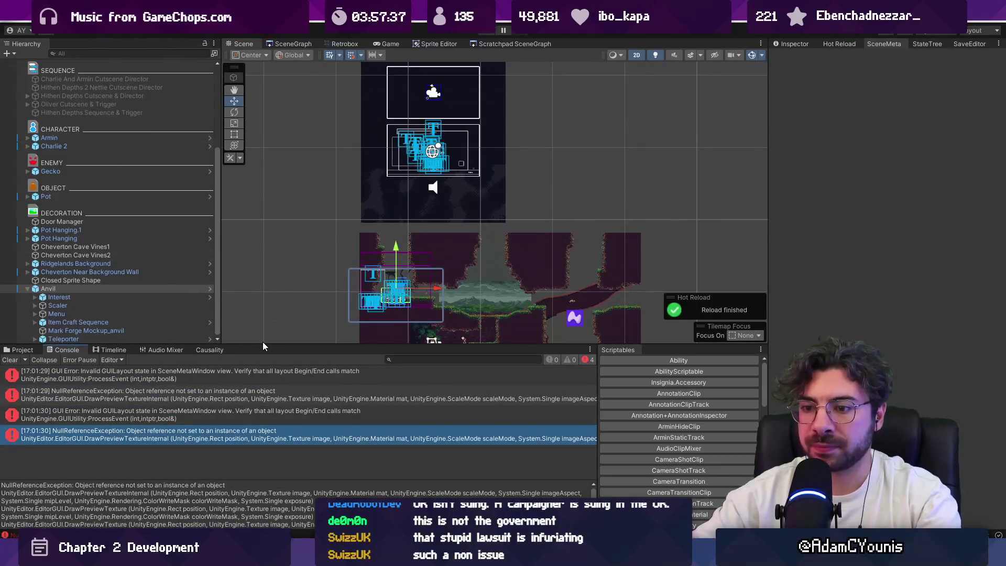
left_click(169, 380)
left_click(10, 360)
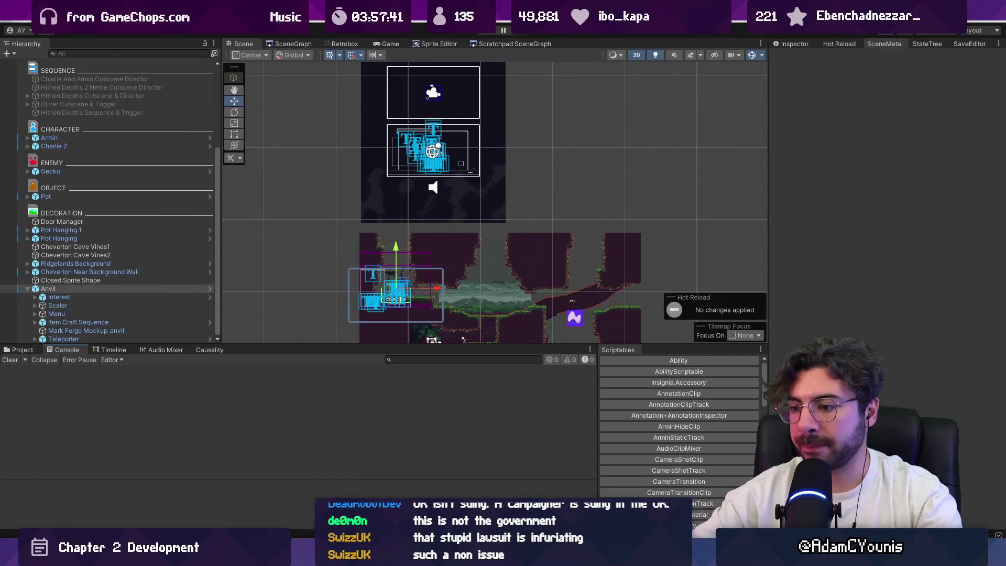
key("alt+Tab")
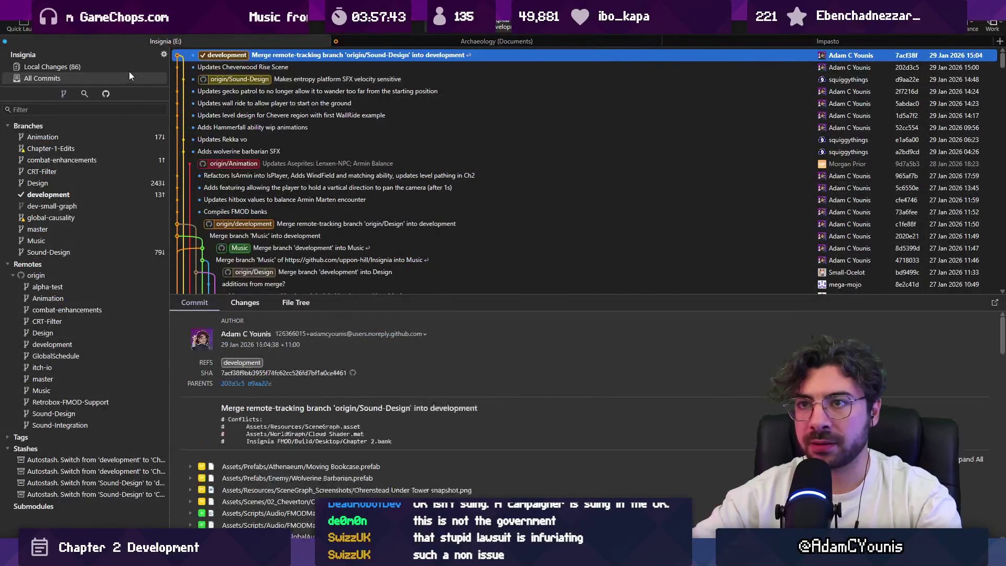
Stage all changes and commit them on development as 'Updates level designs in Chapter 2'.
left_click(128, 70)
scroll(307, 163, "down", 15)
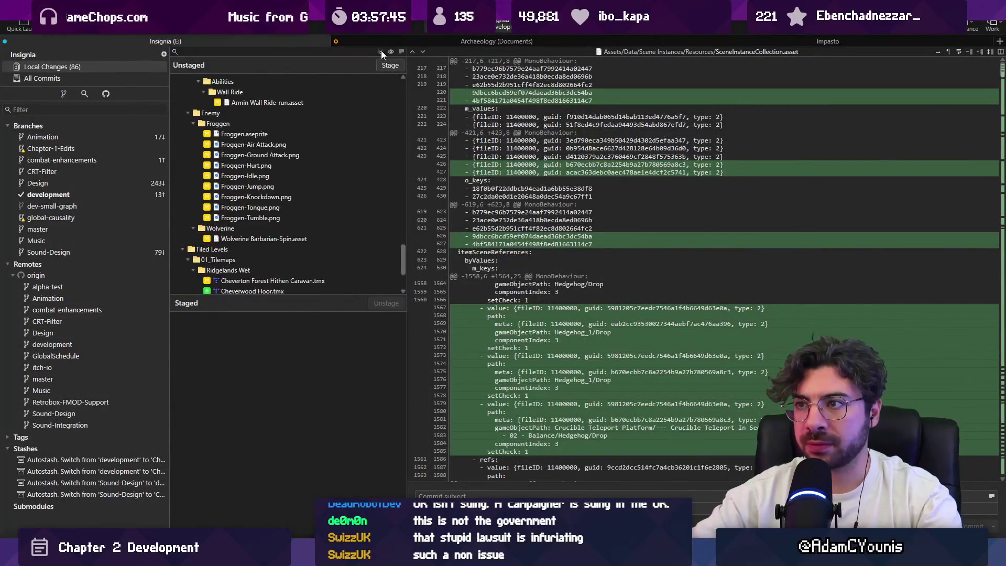
key("ctrl+shift+s")
type("Updates levels in Ch")
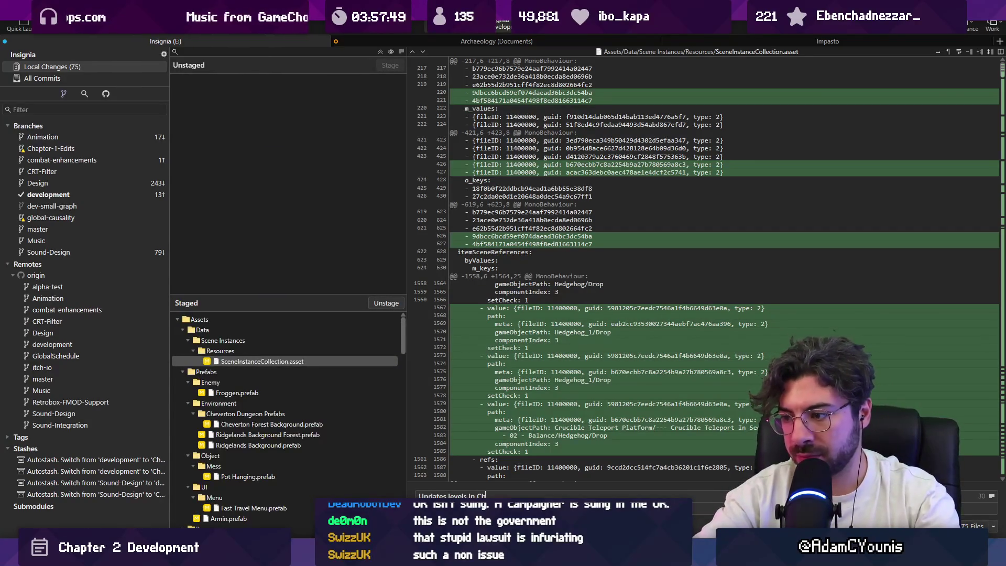
key("ctrl+Left")
key("ctrl+Left")
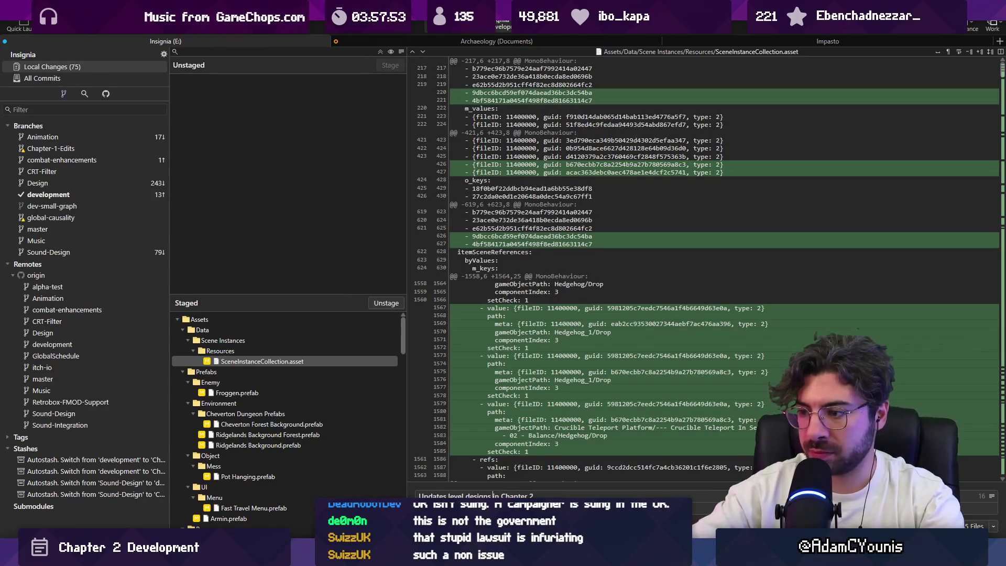
key("ctrl+Return")
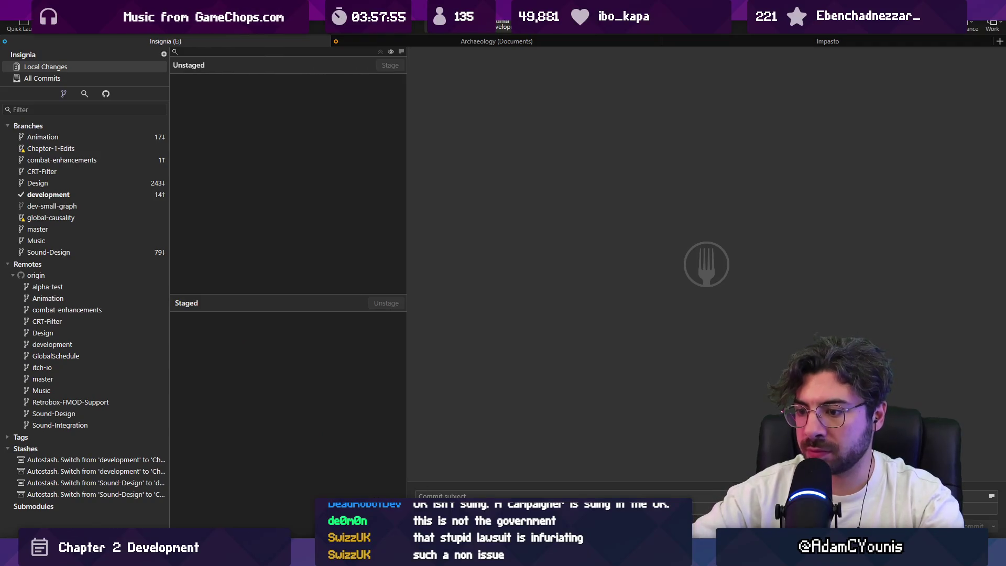
key("alt+Tab")
Select the background wall tilemap and reopen the level from its SceneGraph node.
scroll(430, 330, "up", 5)
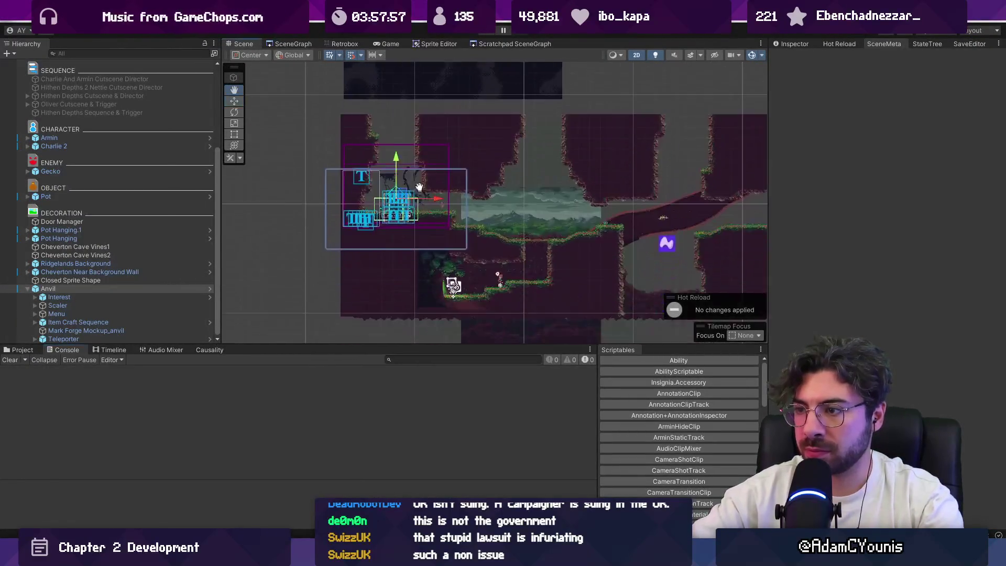
left_click(493, 278)
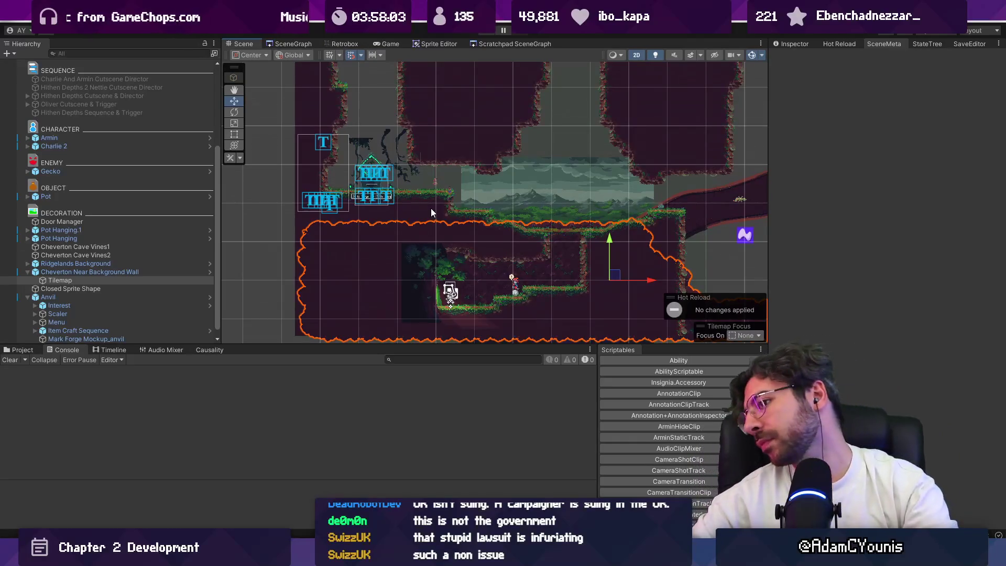
left_click(296, 46)
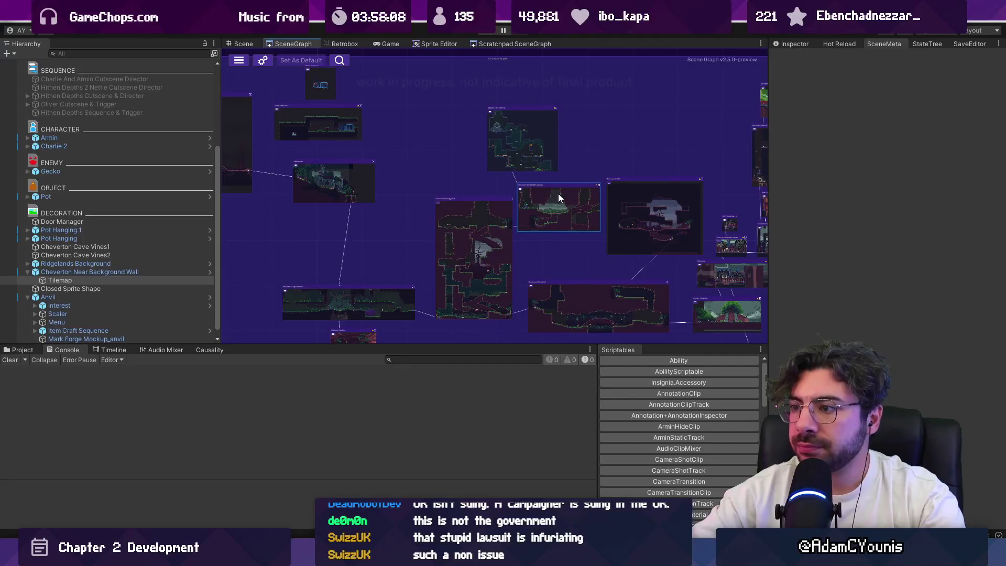
scroll(569, 206, "up", 5)
double_click(573, 190)
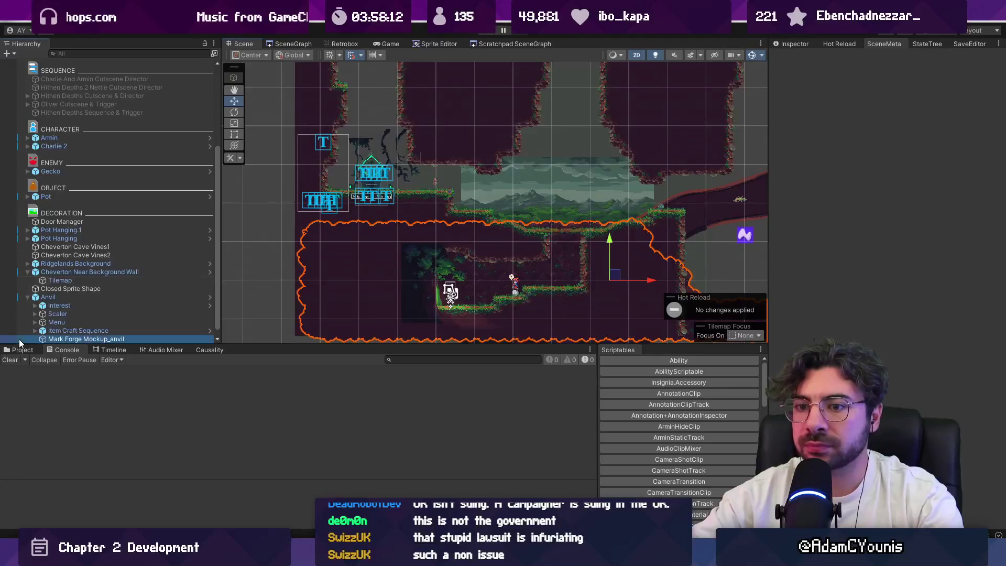
left_click(47, 339)
Search the Project assets for rock, background, then crucible.
left_click(24, 350)
type("rock wa")
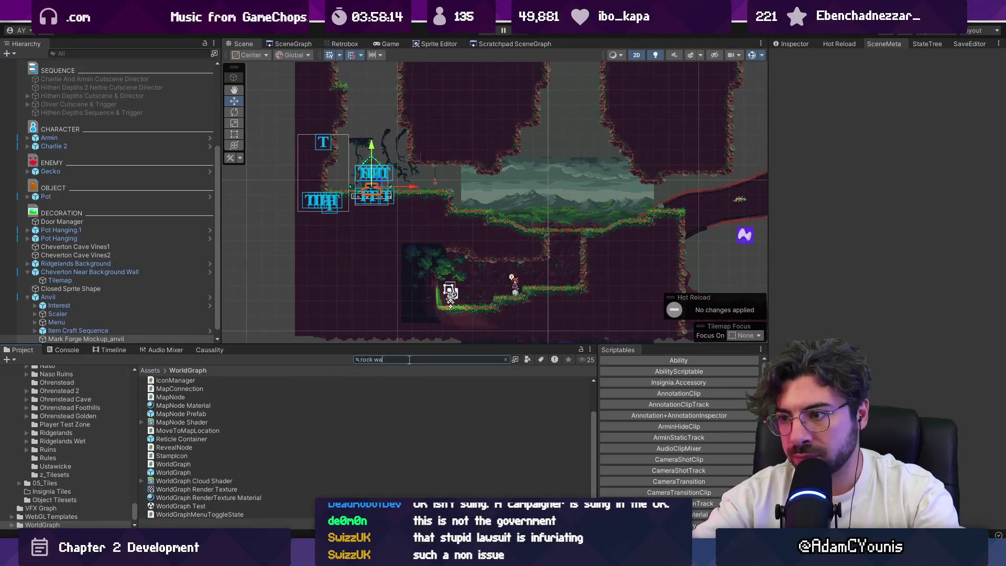
type("ll")
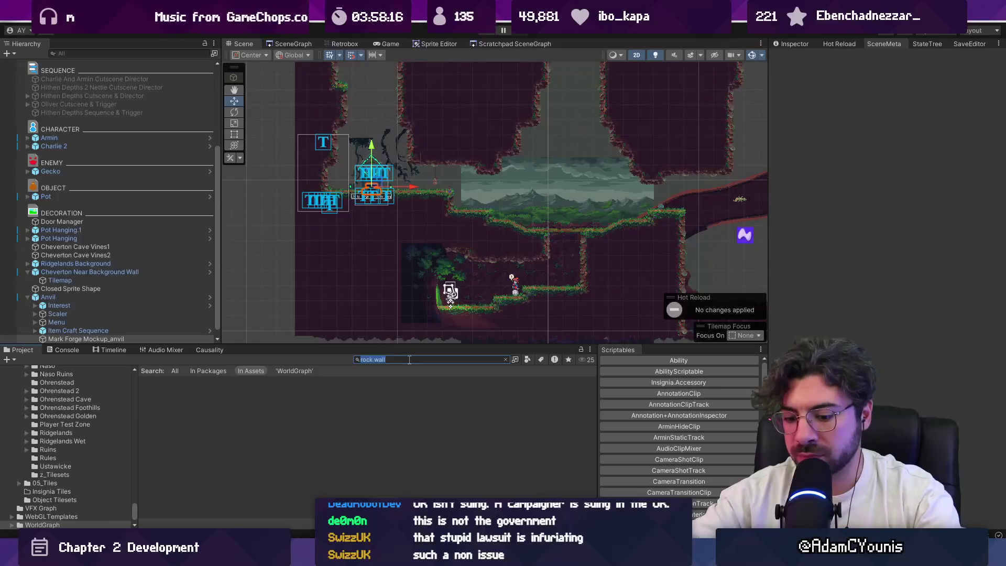
key("BackSpace")
key("BackSpace")
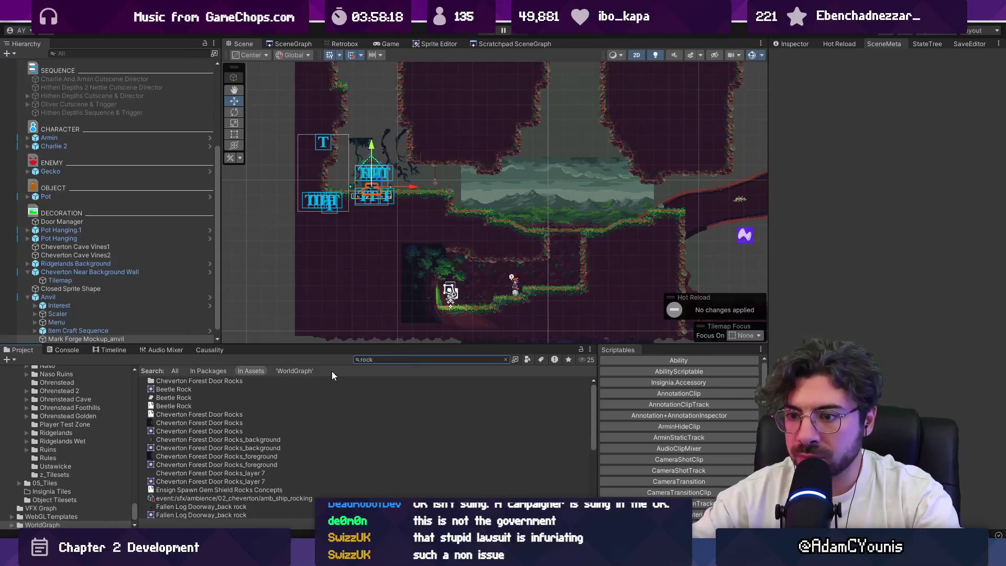
scroll(323, 441, "down", 5)
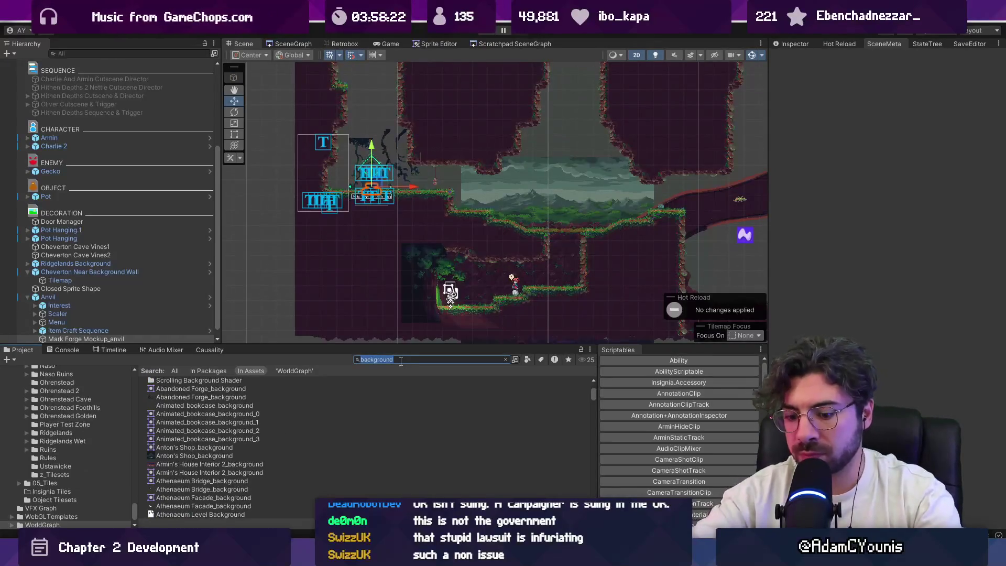
key("BackSpace")
key("BackSpace")
type("crucible entrance")
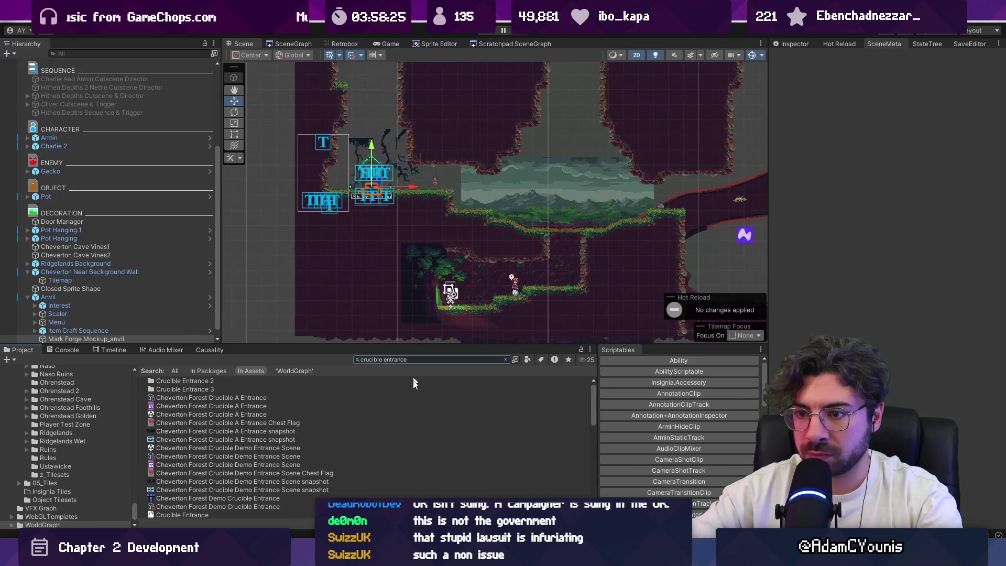
Find and open the Green Crucible Entrance prefab from the 'crucible entrance' search results.
scroll(209, 468, "down", 10)
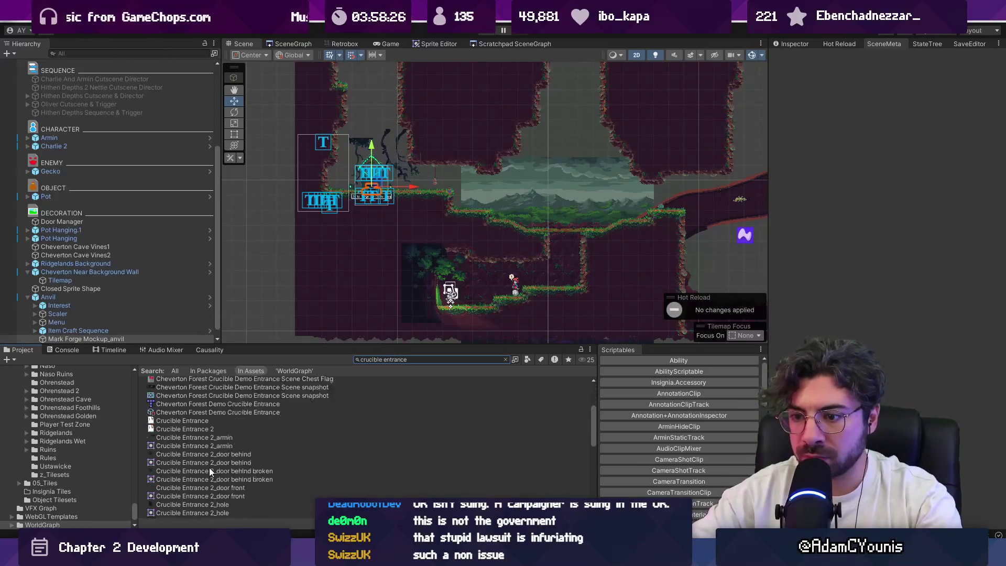
scroll(222, 465, "up", 5, "ctrl")
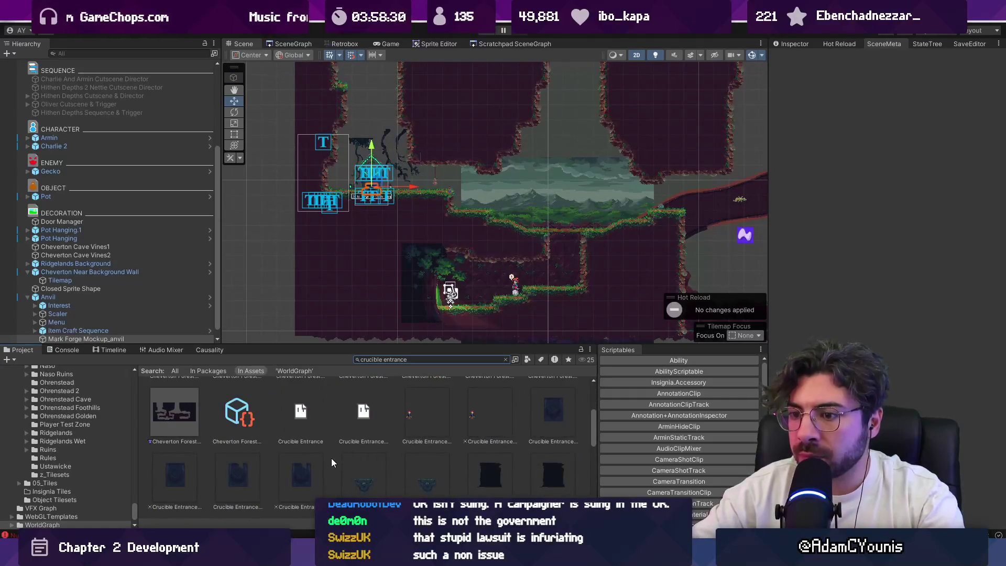
scroll(331, 459, "down", 2)
scroll(332, 461, "down", 5)
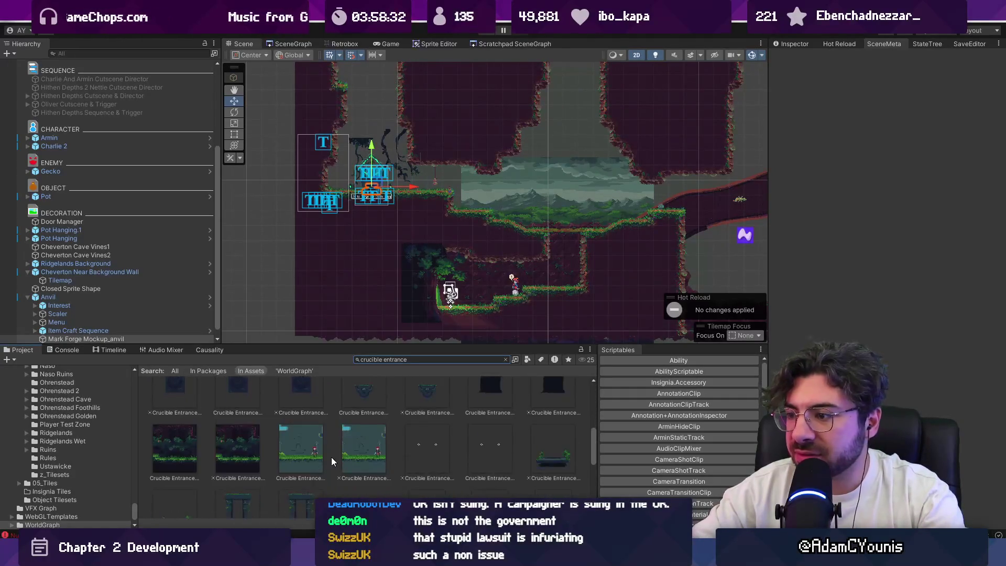
scroll(332, 457, "down", 2)
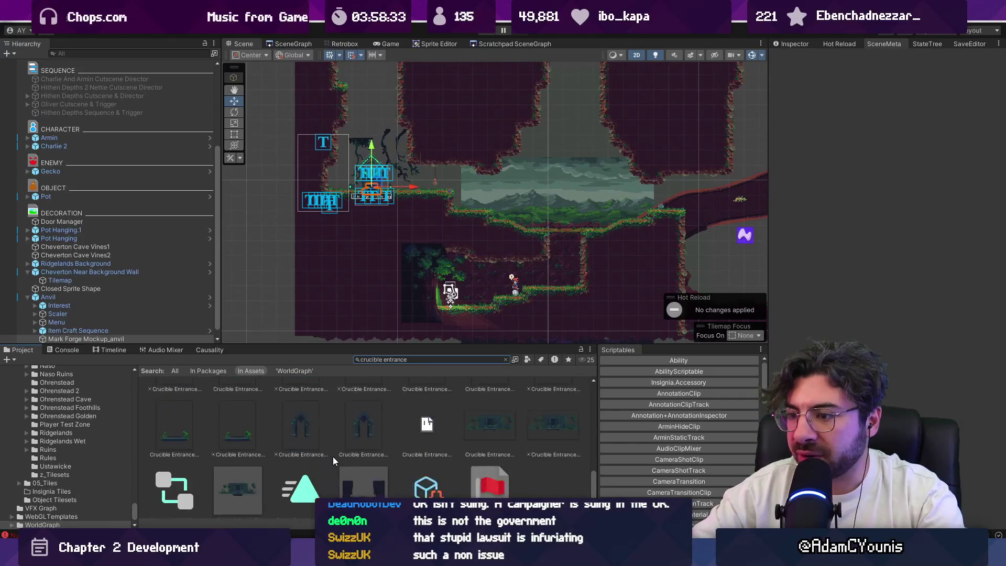
scroll(332, 457, "up", 3)
scroll(332, 460, "up", 5)
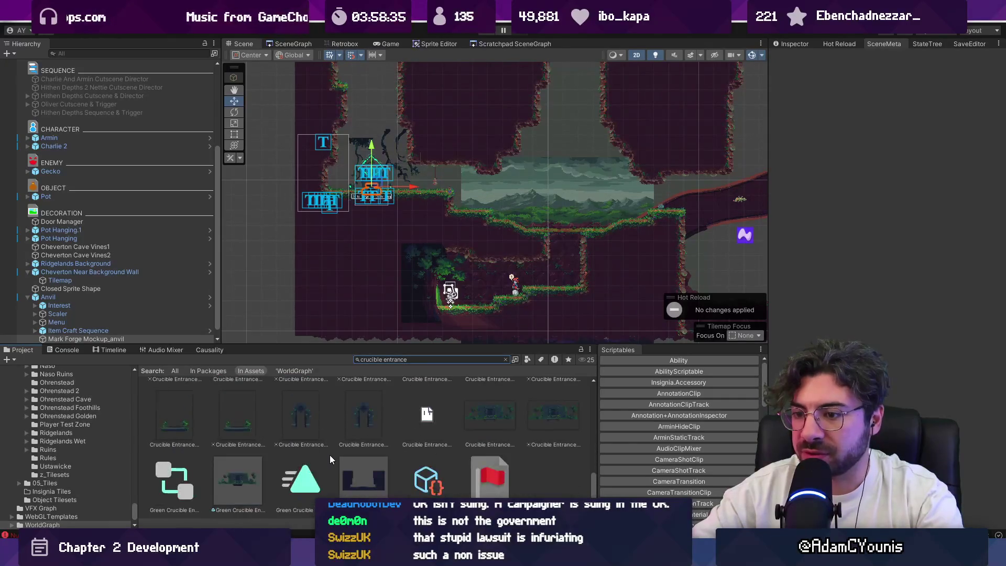
scroll(332, 453, "down", 4)
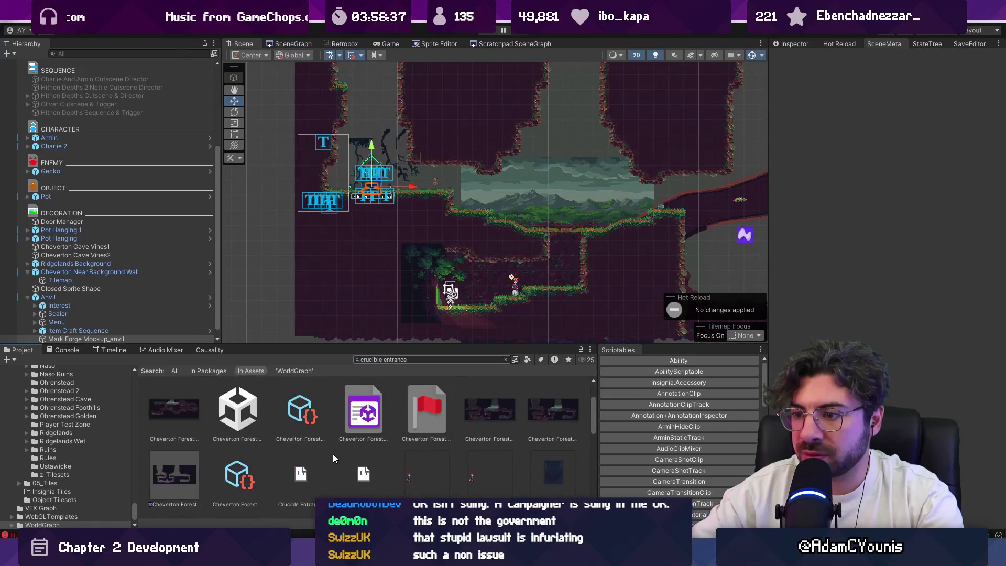
scroll(332, 457, "down", 2)
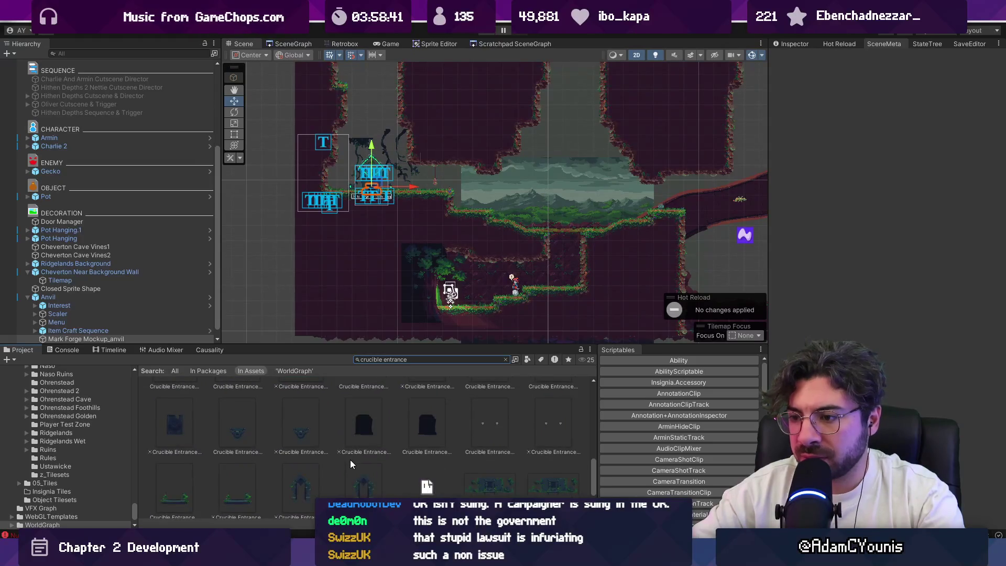
scroll(388, 455, "down", 1)
double_click(237, 479)
Select the Crucible Entrance Wall, undo an accidental move, and open its art in the pixel editor.
left_click(445, 195)
scroll(444, 195, "up", 3)
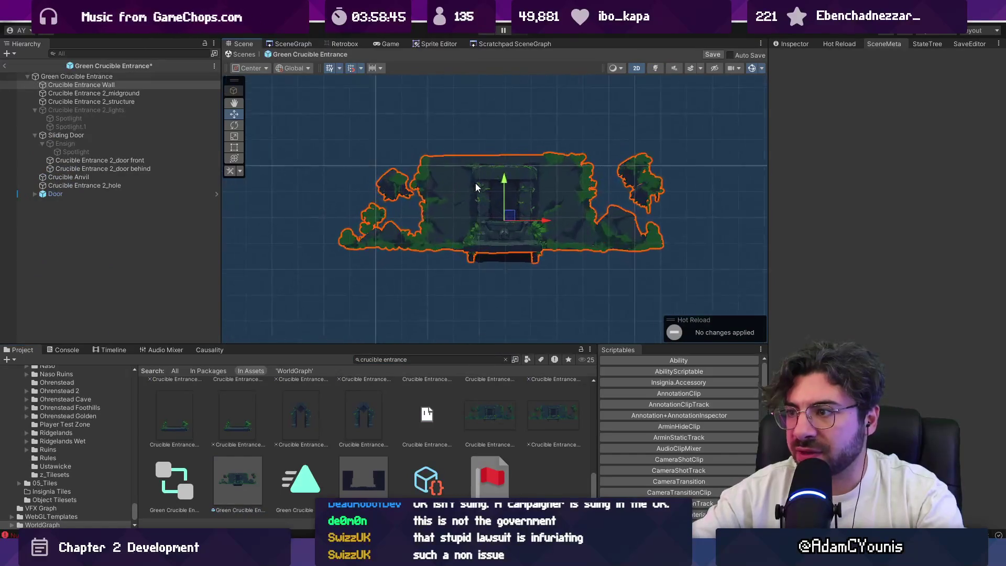
key("ctrl+z")
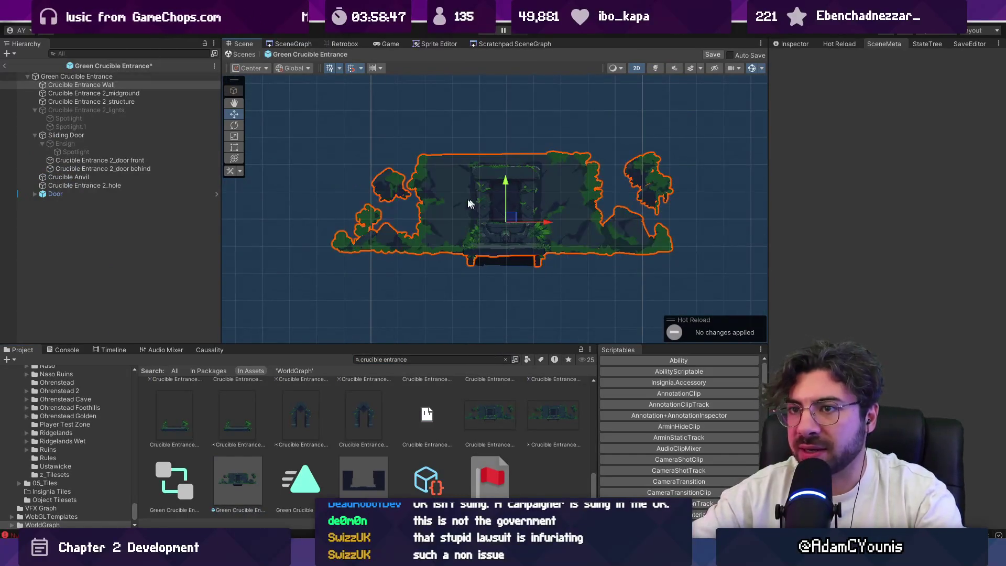
left_click(199, 84)
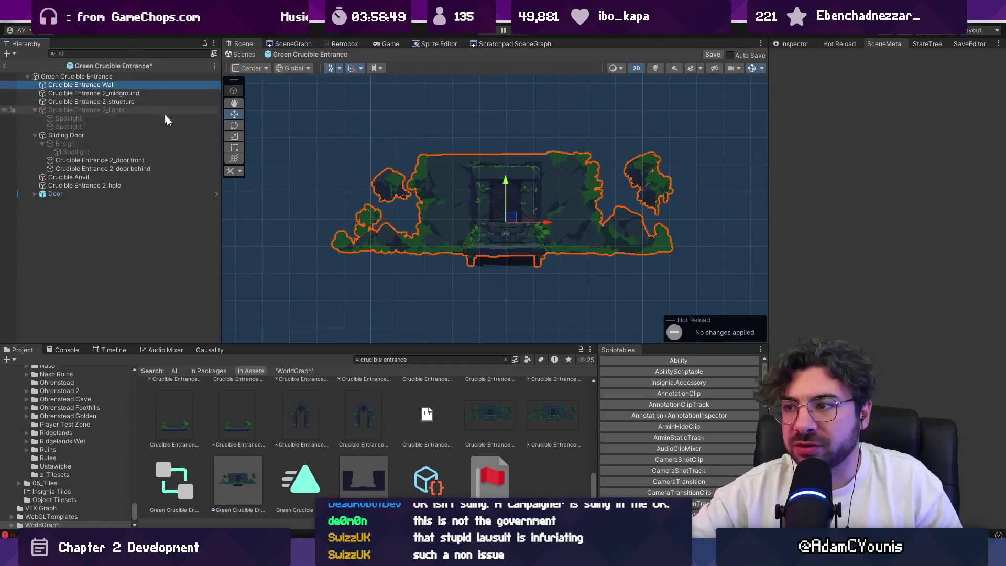
left_click(385, 361)
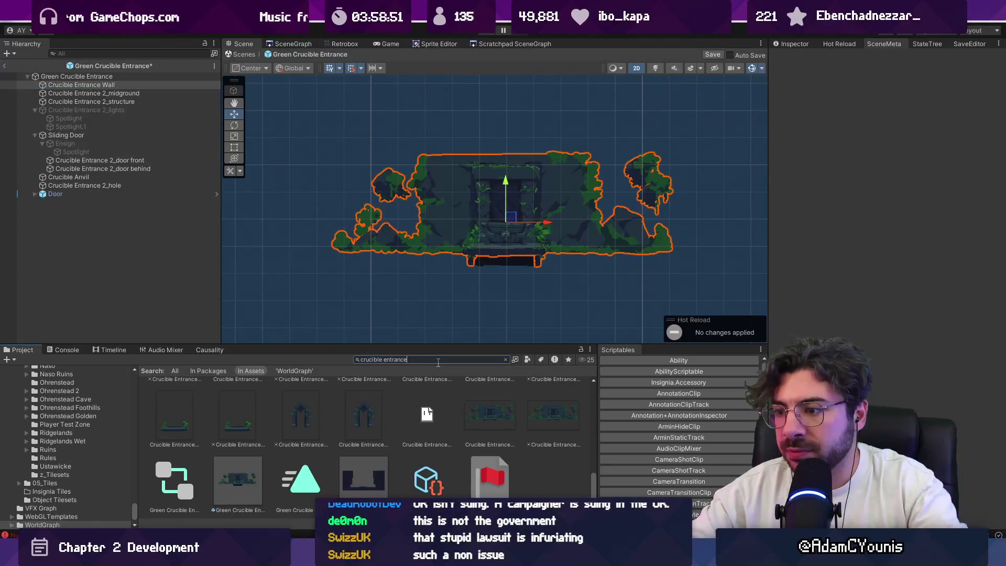
double_click(427, 414)
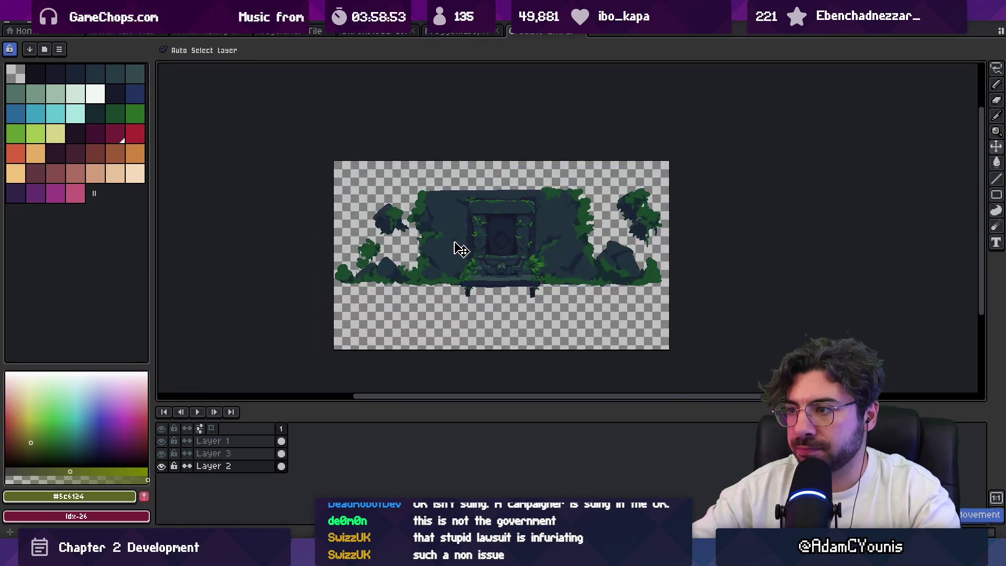
Paste the copied entrance artwork into a new 640x360 sprite.
scroll(456, 246, "up", 3)
scroll(388, 222, "down", 3)
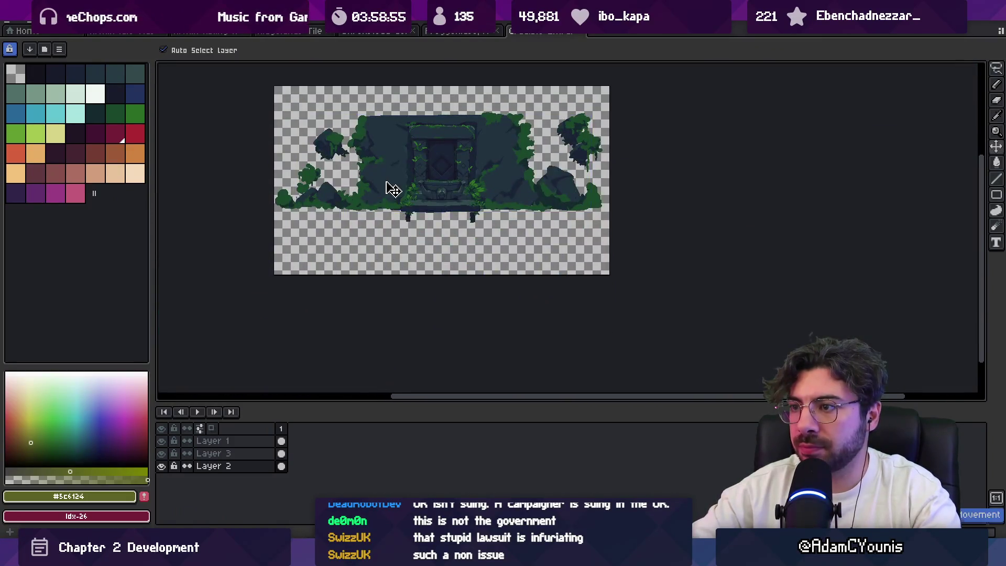
left_click_drag(386, 182, 367, 257)
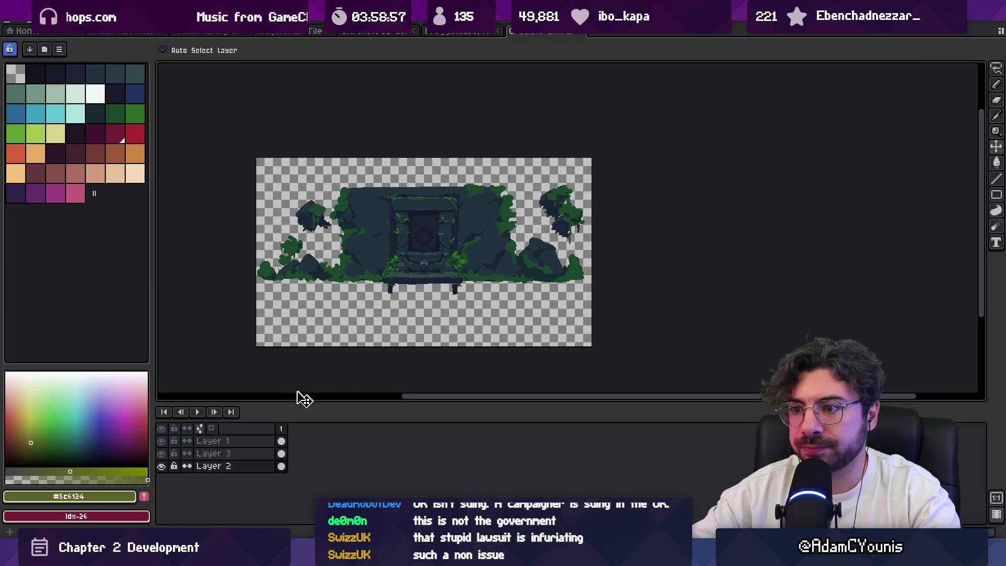
key("ctrl+z")
left_click(14, 23)
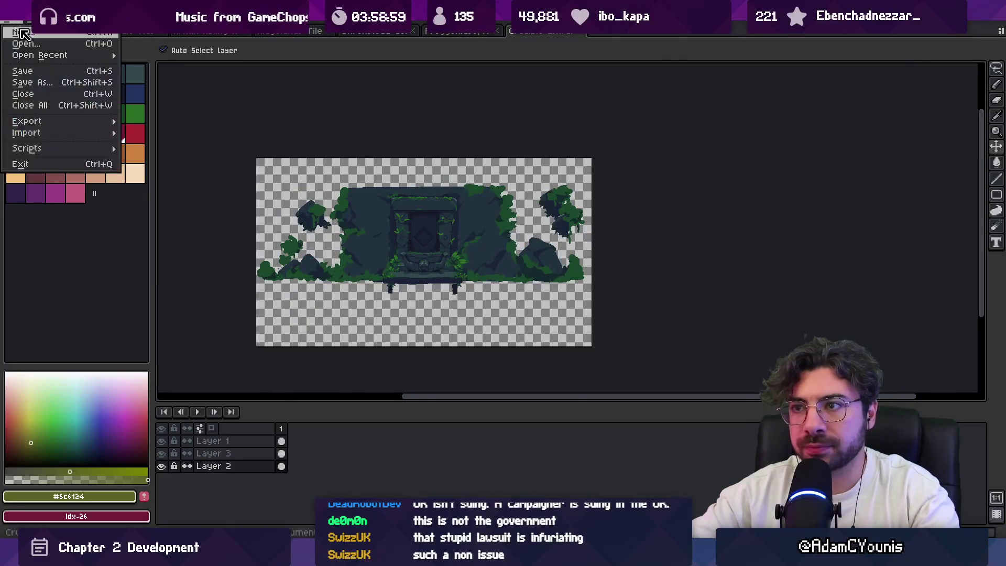
left_click(33, 62)
left_click(472, 385)
key("ctrl+v")
key("Return")
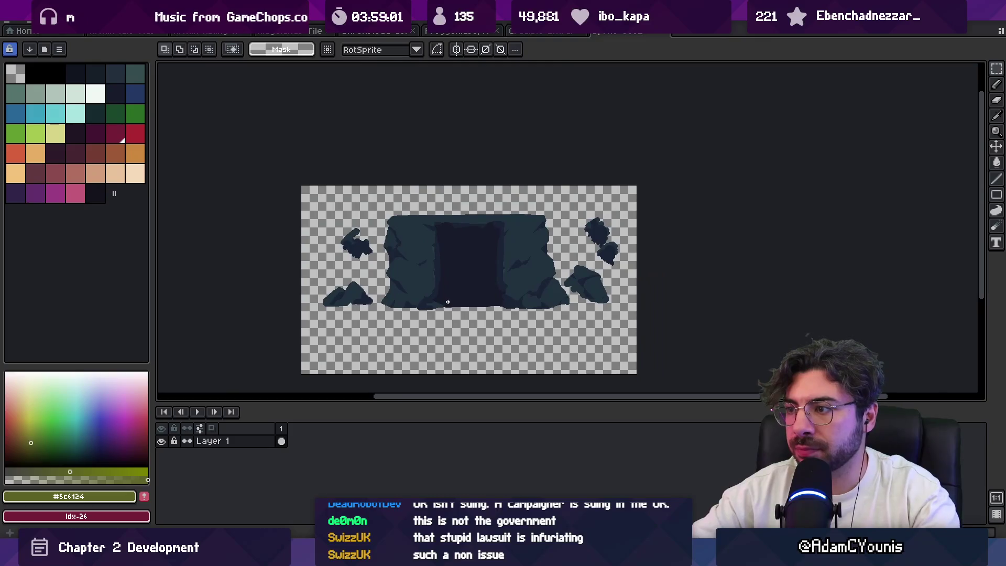
Lasso and delete the upper-right rock and the small left rock from the sprite.
scroll(456, 283, "up", 2)
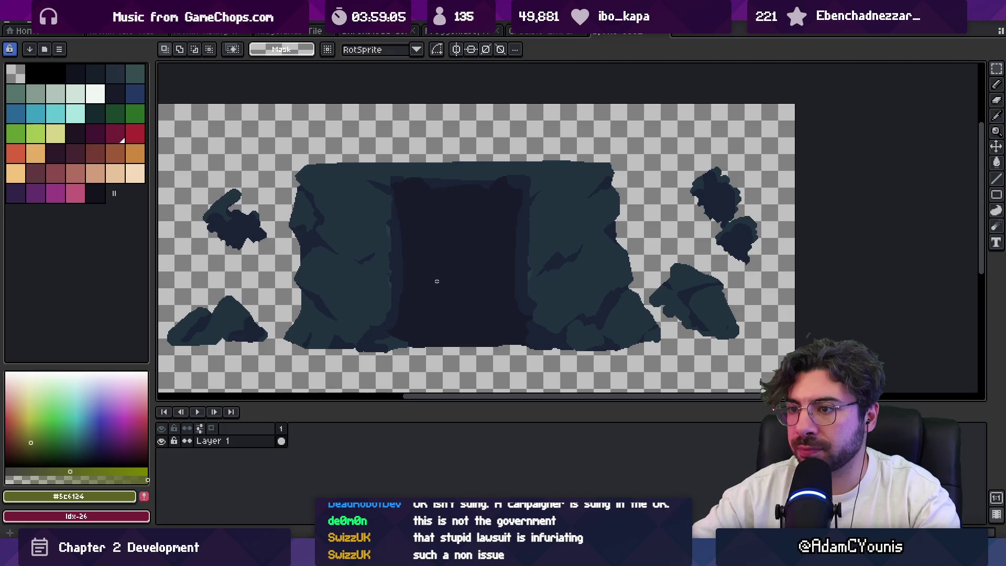
key("q")
mouse_move(684, 158)
left_mouse_down()
mouse_move(727, 262)
mouse_move(687, 160)
left_mouse_up()
key("Delete")
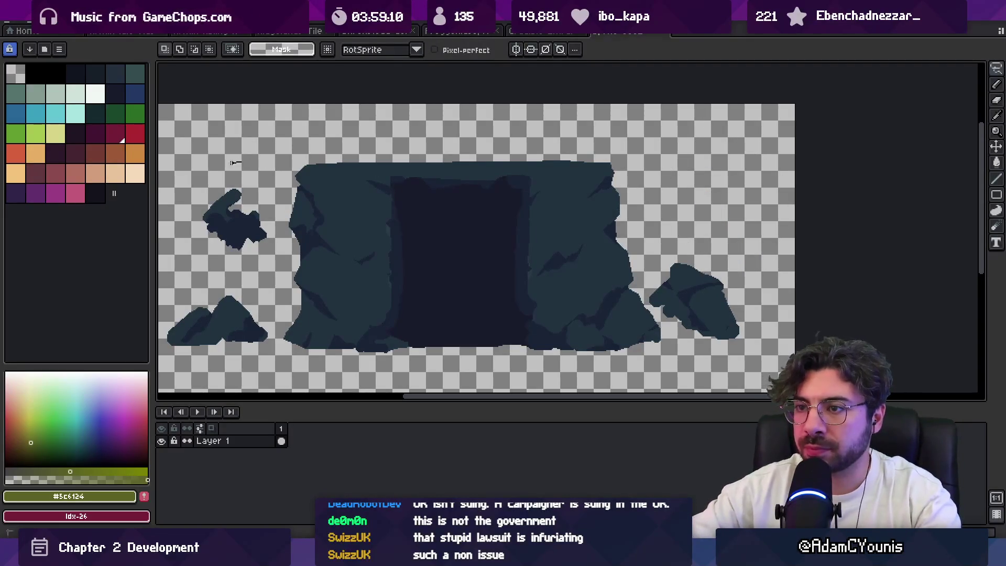
left_click_drag(274, 255, 275, 252)
key("Delete")
Save the sprite as Crucible Entrance Wall in Sprites/Background/Crucible and confirm the export.
key("ctrl+s")
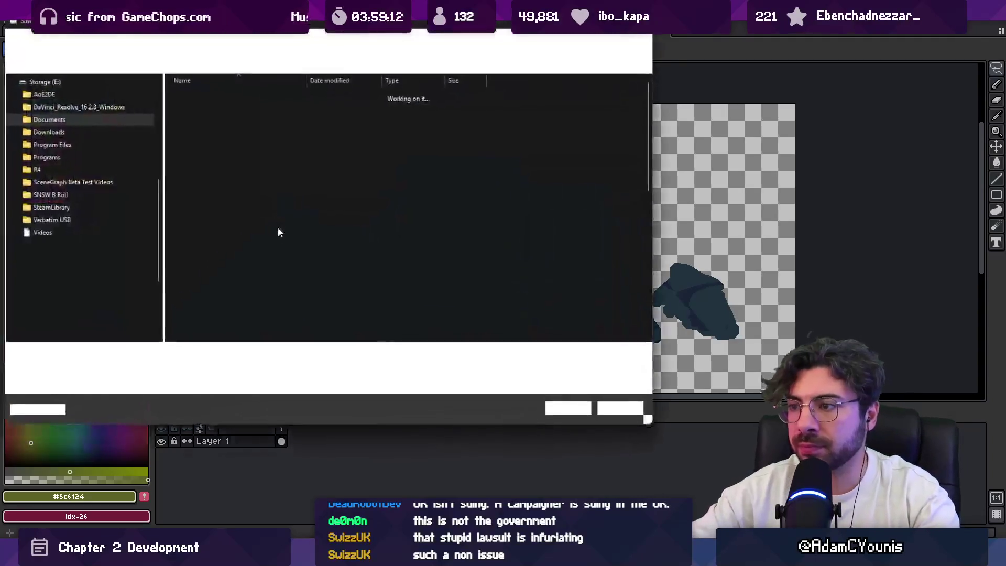
type("Crucible Entrance Wall")
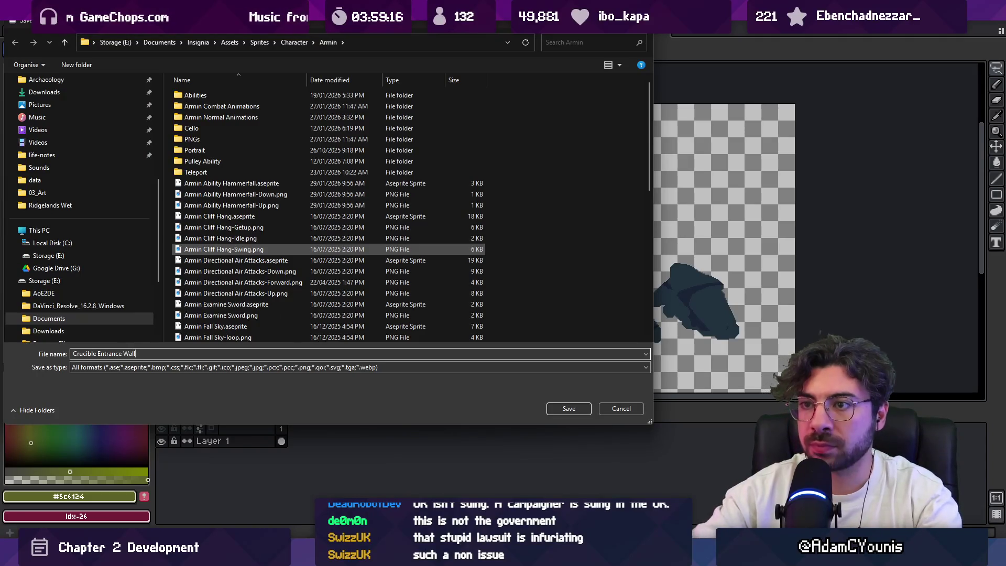
left_click(291, 43)
left_click(260, 44)
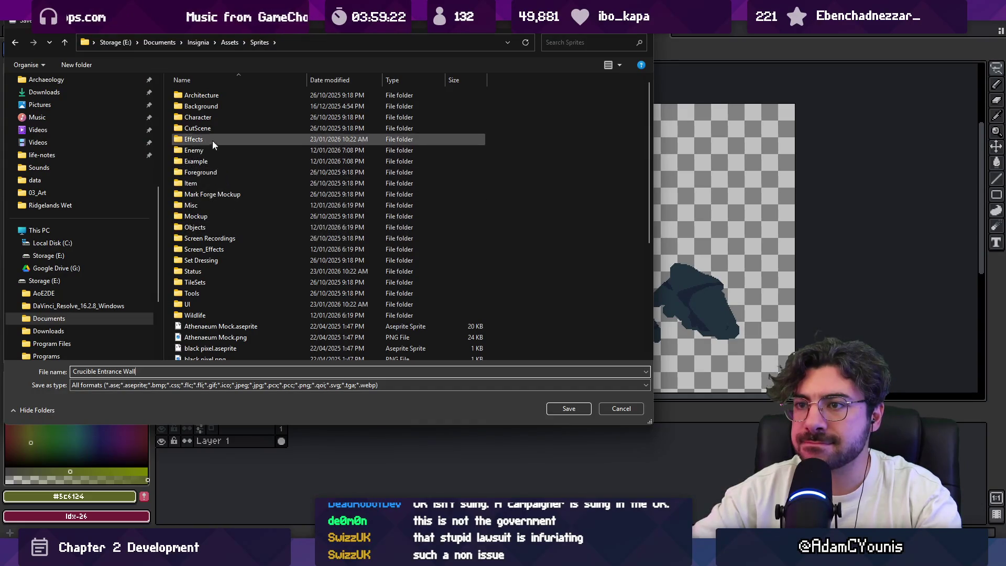
double_click(211, 108)
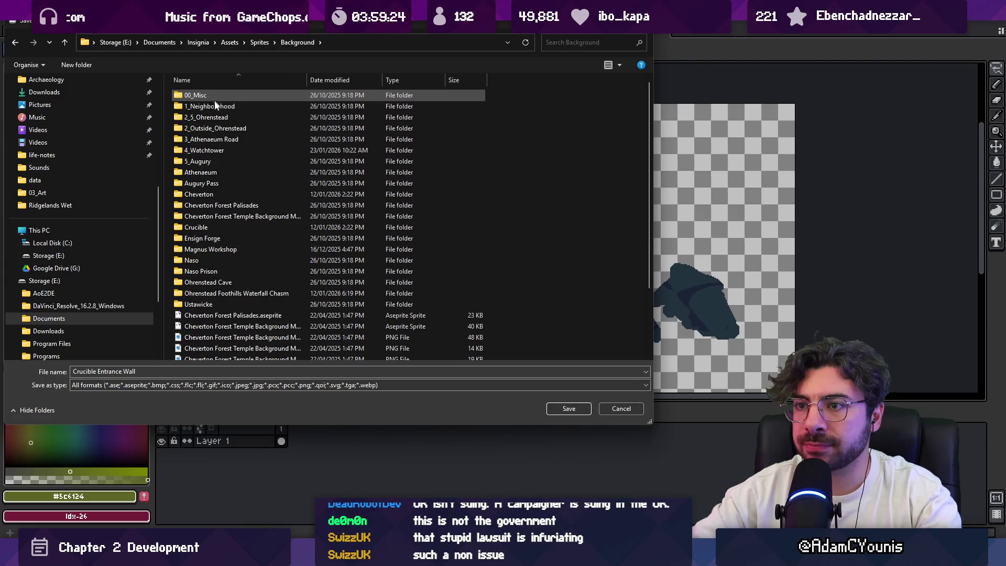
double_click(221, 229)
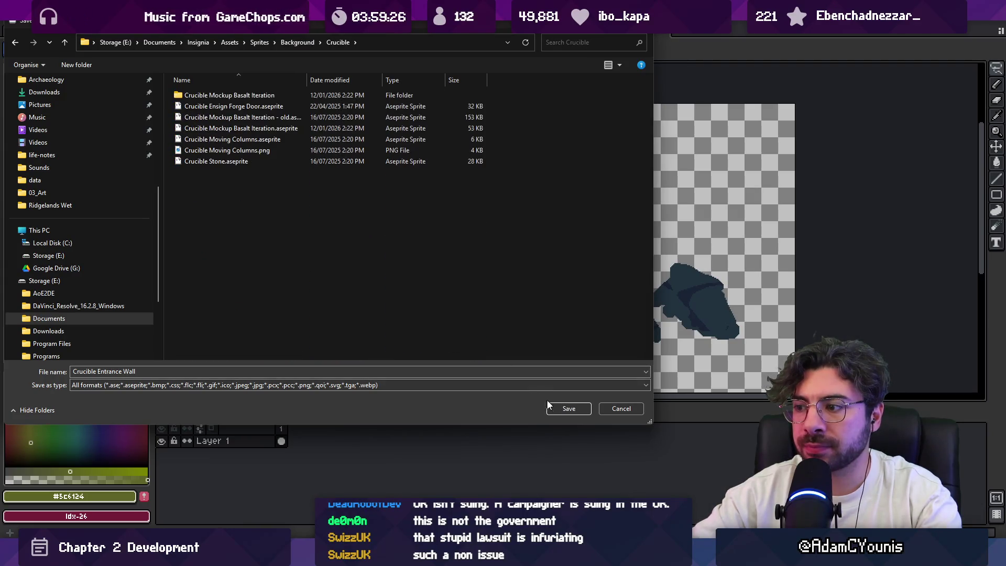
left_click(547, 405)
left_click(452, 297)
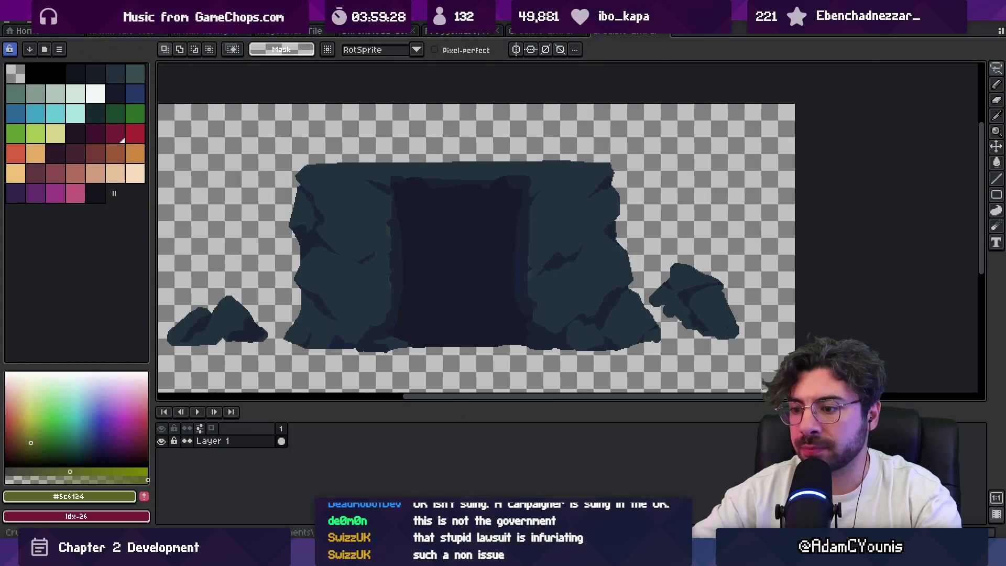
key("alt+Tab")
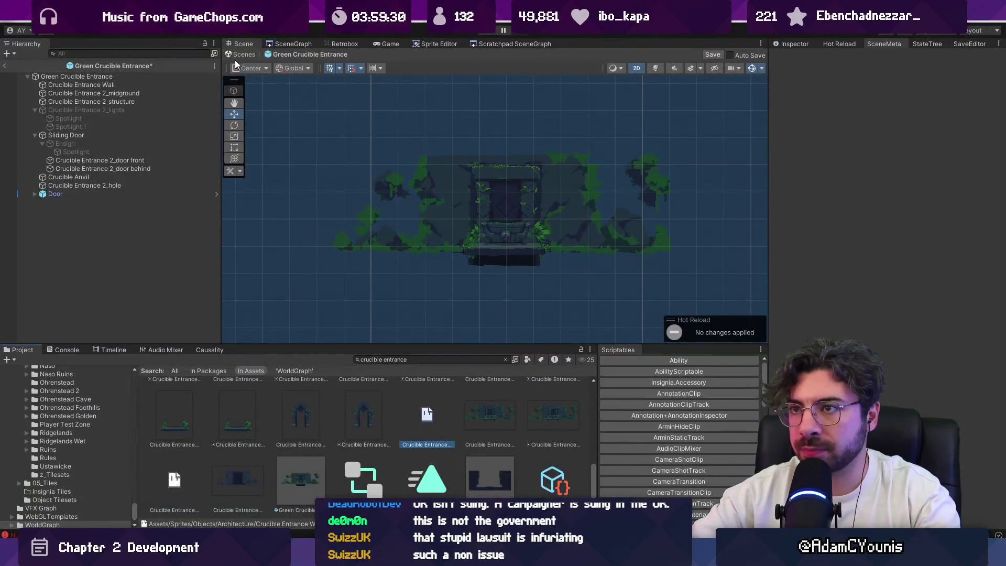
Exit the prefab keeping changes and set the Crucible Entrance Wall texture to Single sprite mode.
left_click(244, 55)
left_click(515, 297)
type("wall")
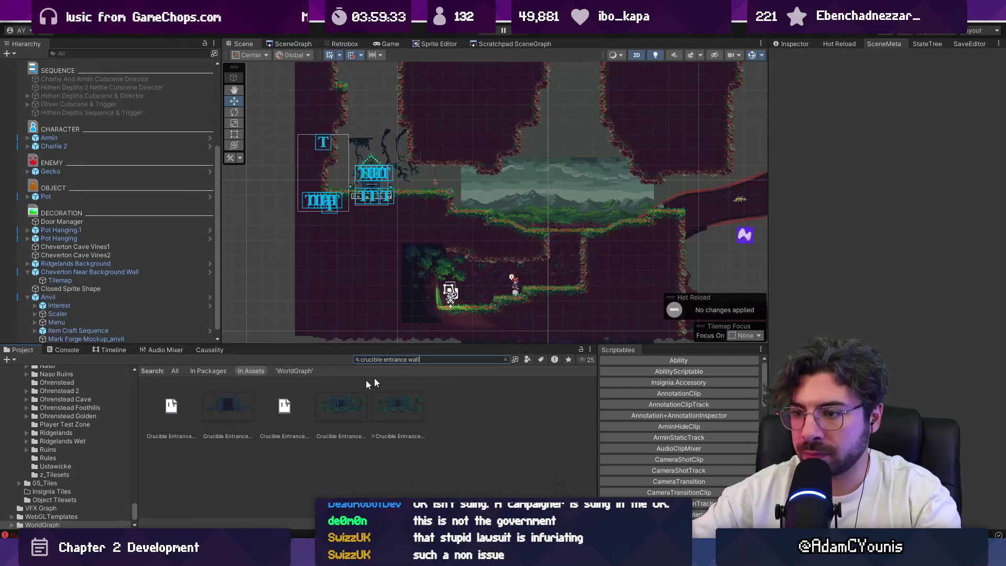
left_click(795, 43)
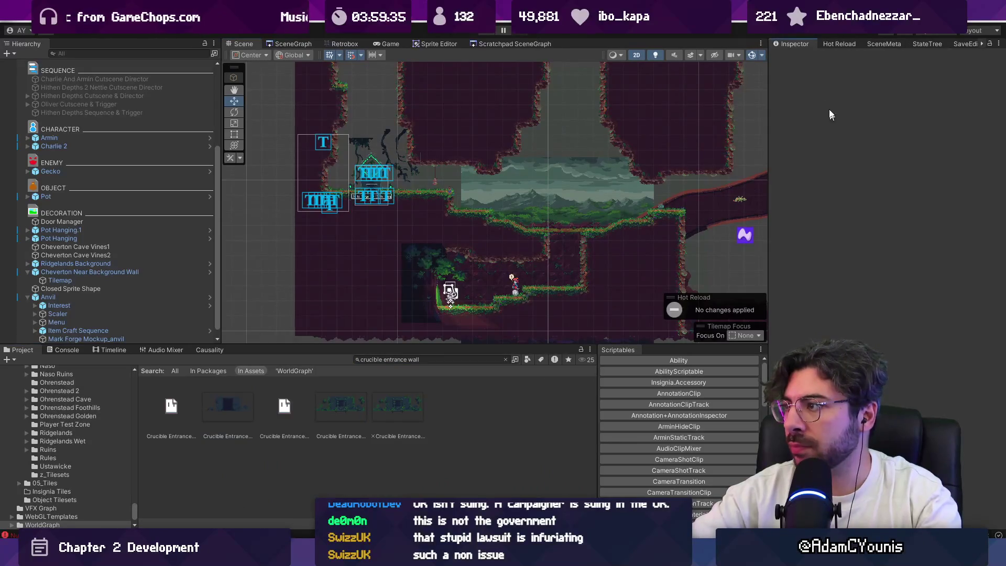
left_click(243, 406)
left_click(879, 115)
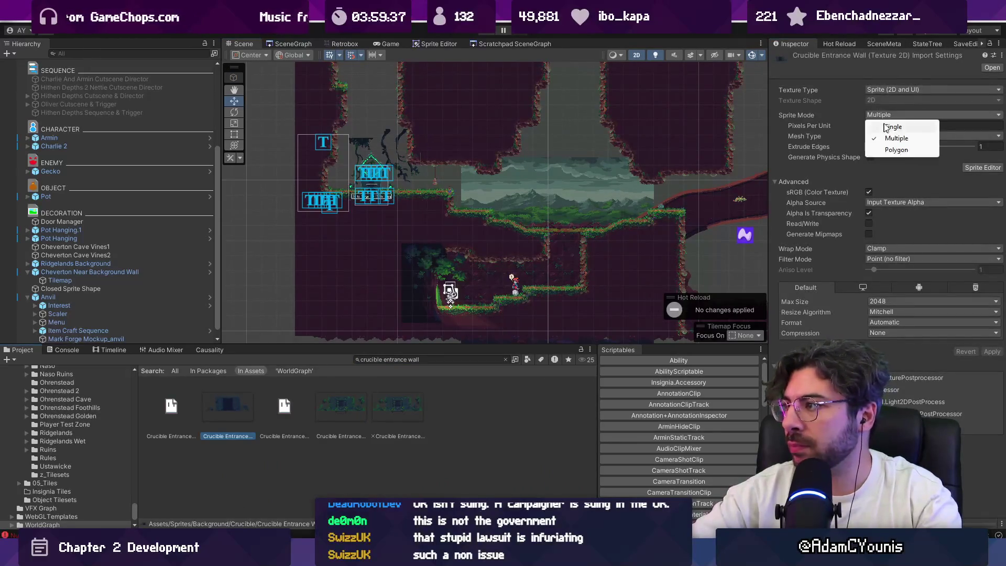
left_click(879, 138)
left_click(985, 363)
Place the Crucible Entrance Wall sprite in the forge level behind the Anvil.
mouse_move(215, 408)
left_mouse_down()
mouse_move(362, 173)
mouse_move(375, 199)
mouse_move(398, 188)
mouse_move(401, 172)
left_mouse_up()
scroll(375, 200, "up", 5)
scroll(395, 193, "up", 3)
scroll(521, 158, "down", 3)
left_click(521, 158)
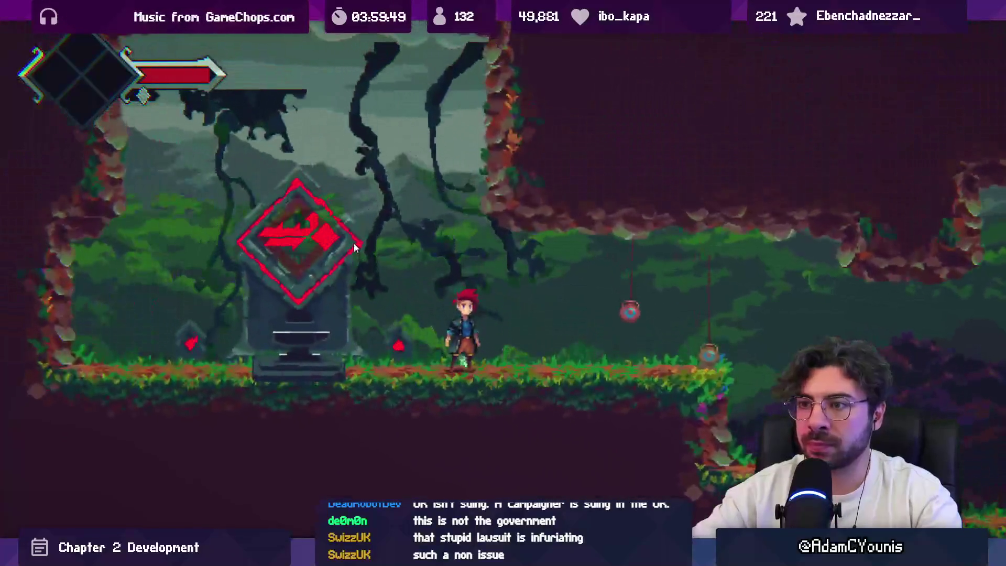
Stop the playtest and put the Crucible Entrance Wall on Middleground1 at Order in Layer -19.
key("shift+space")
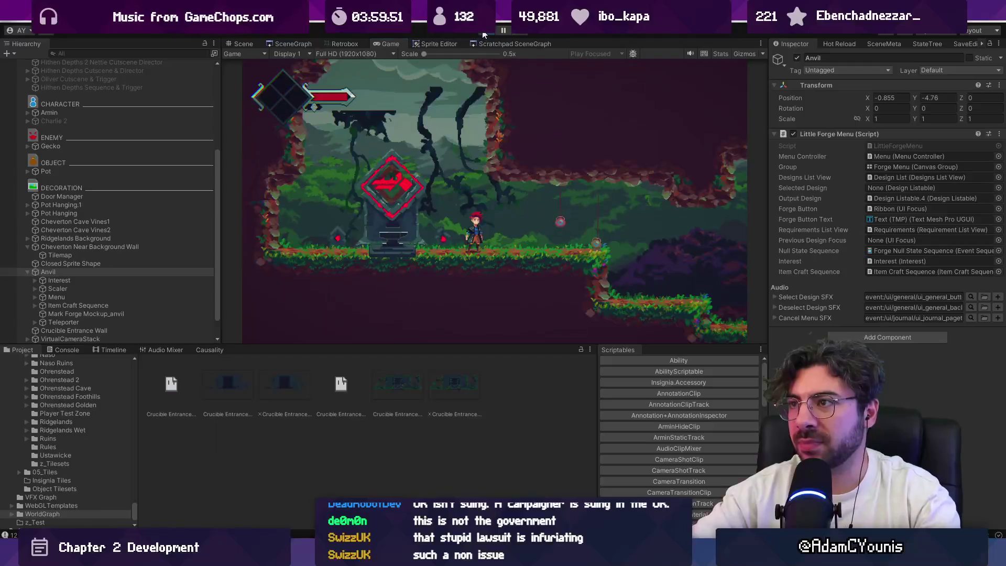
left_click(483, 32)
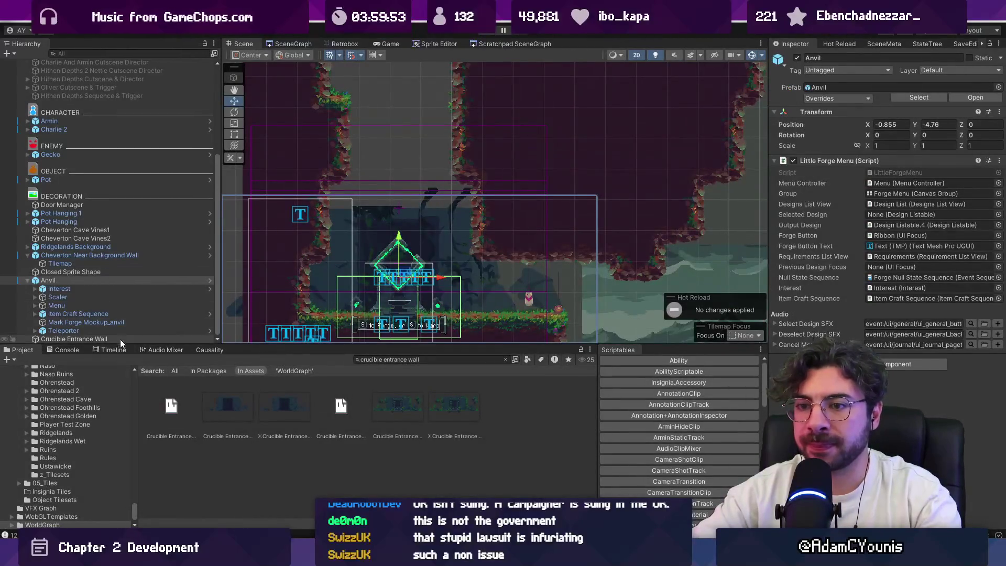
left_click(78, 339)
left_click(871, 230)
left_click(893, 288)
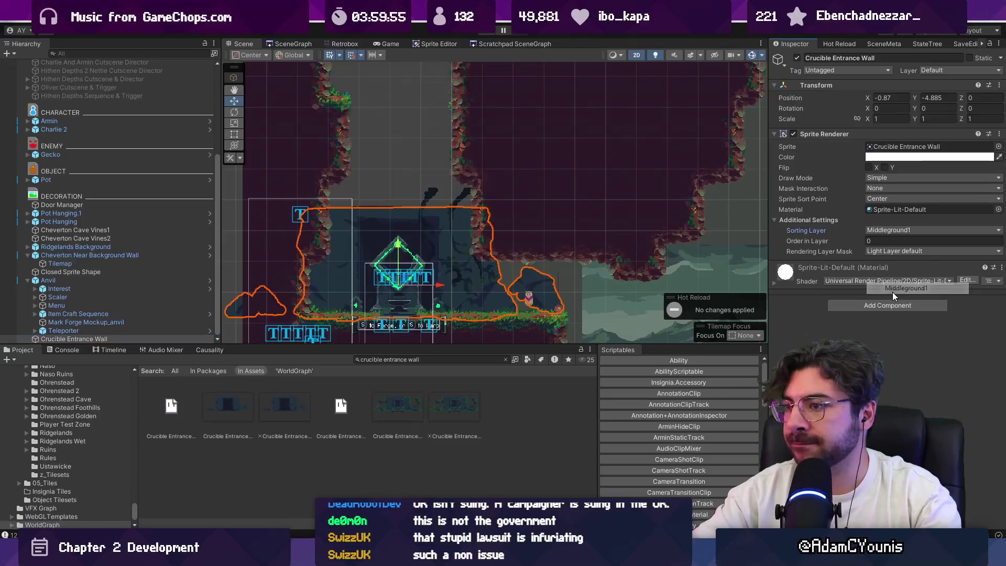
left_click_drag(851, 244, 838, 243)
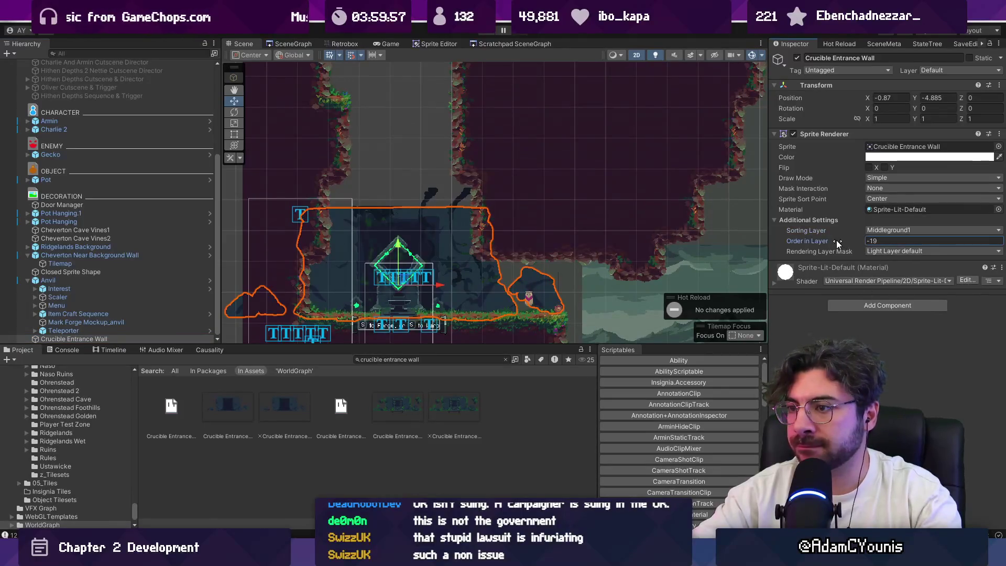
Move Cheverton Cave Vines1 up-right and Vines2 up-left to -1.995, -4.16, then replay.
scroll(577, 220, "up", 3)
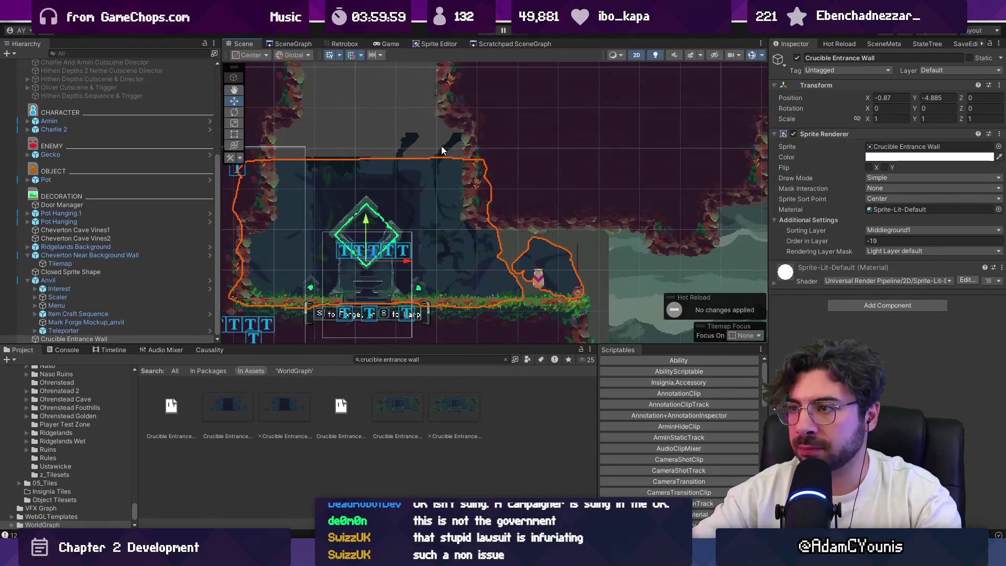
left_click(449, 151)
left_click(449, 152)
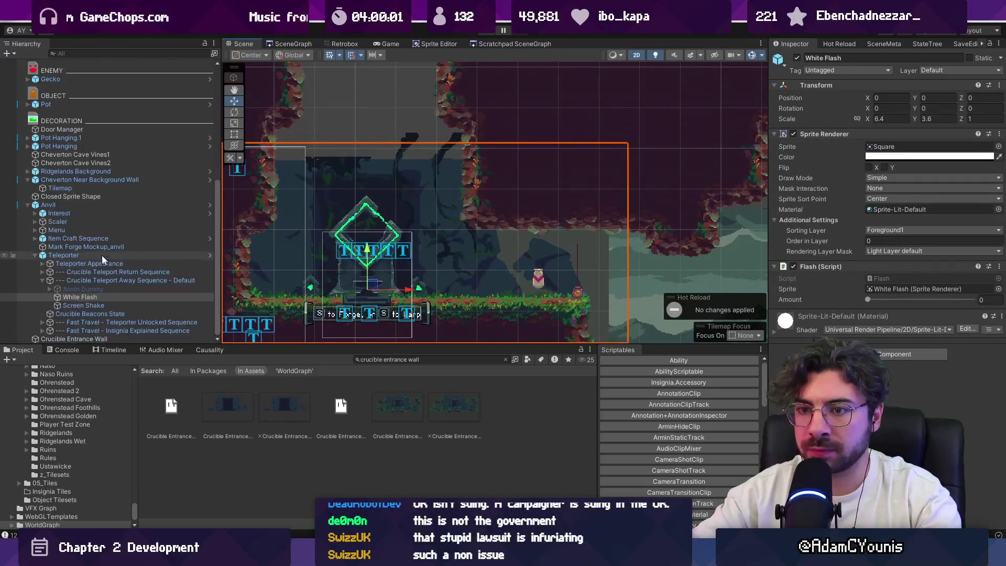
left_click(29, 207)
left_click(28, 206)
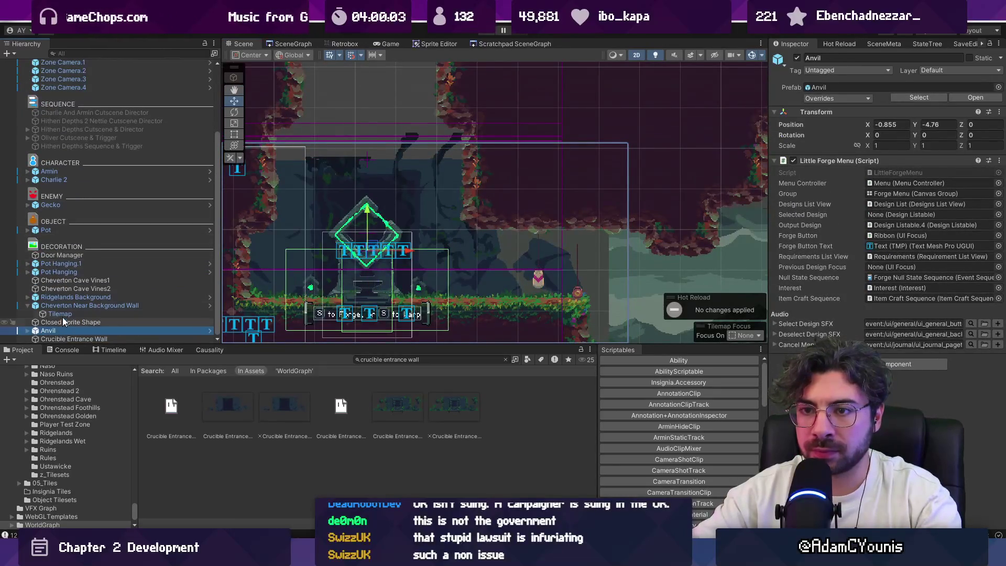
scroll(68, 244, "up", 10)
scroll(68, 244, "down", 3)
left_click(98, 281)
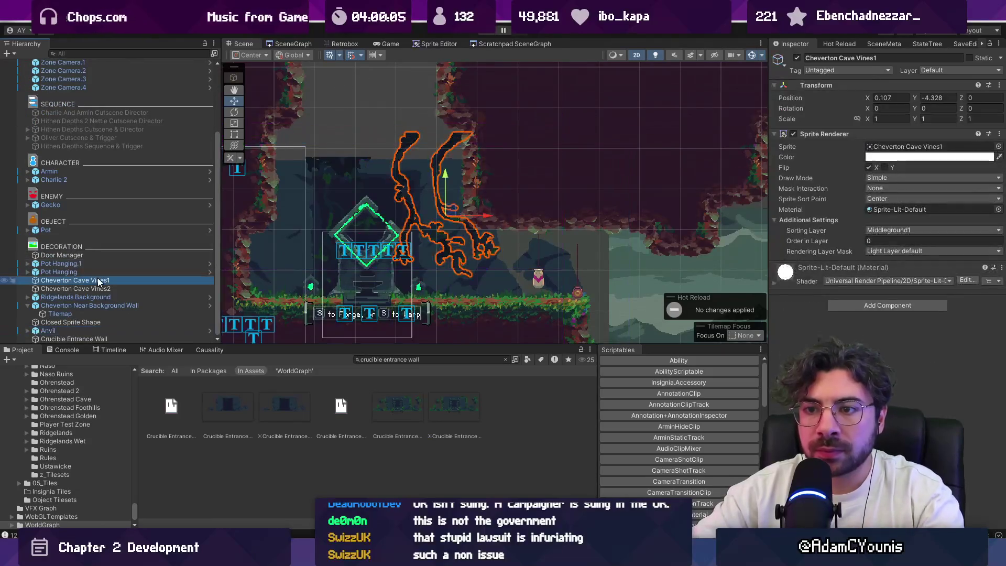
left_click_drag(451, 208, 495, 189)
left_click(100, 288)
left_click_drag(355, 237, 282, 197)
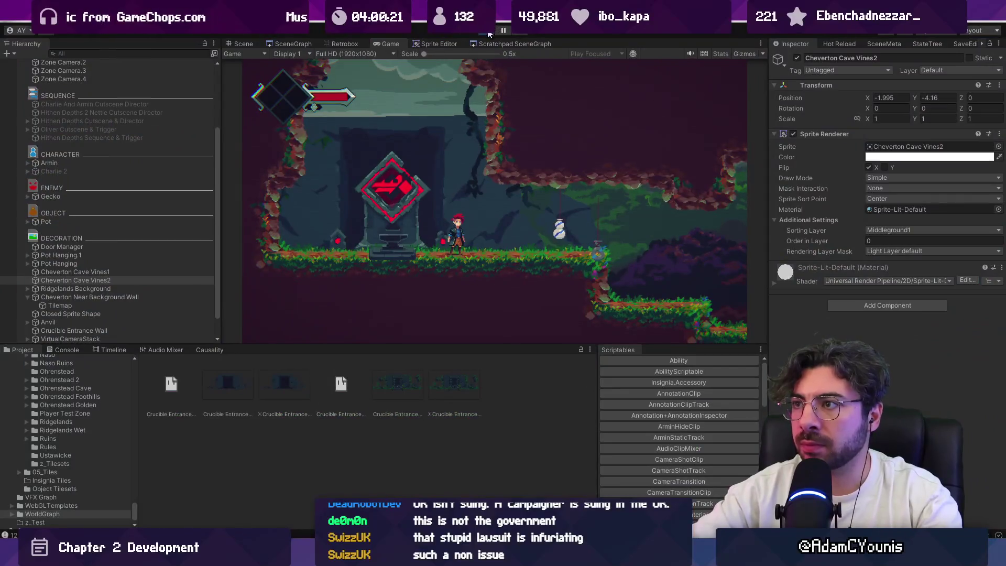
key("ctrl+p")
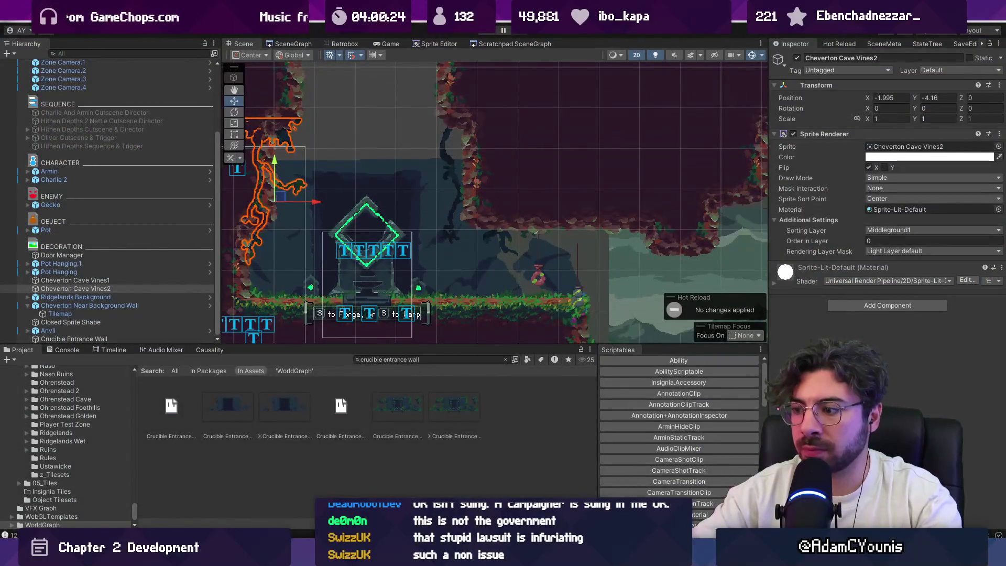
In Tiled, crop the Cheverton Forest Hithen Caravan map to the selected area.
key("alt+Tab")
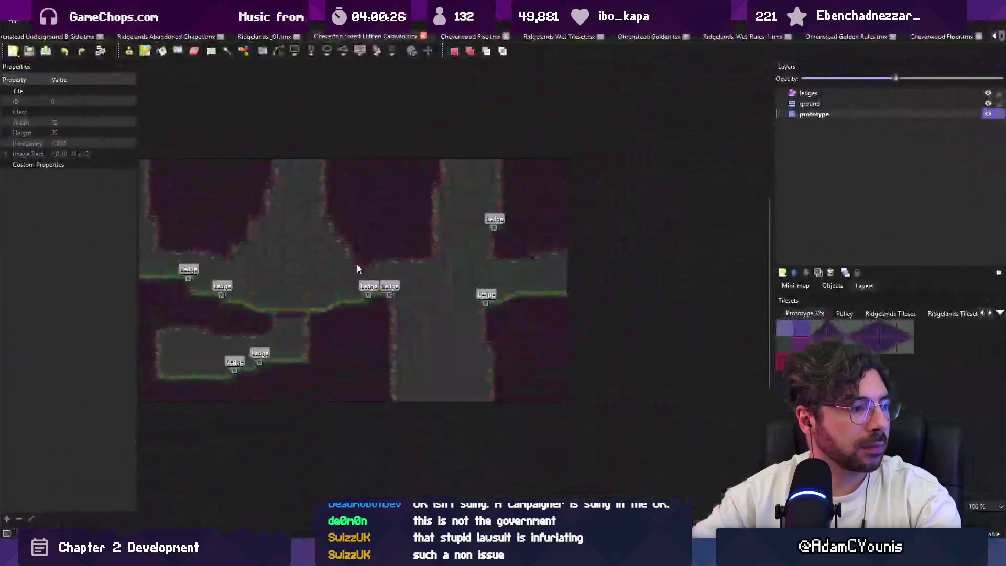
scroll(615, 250, "down", 3)
scroll(391, 243, "up", 3)
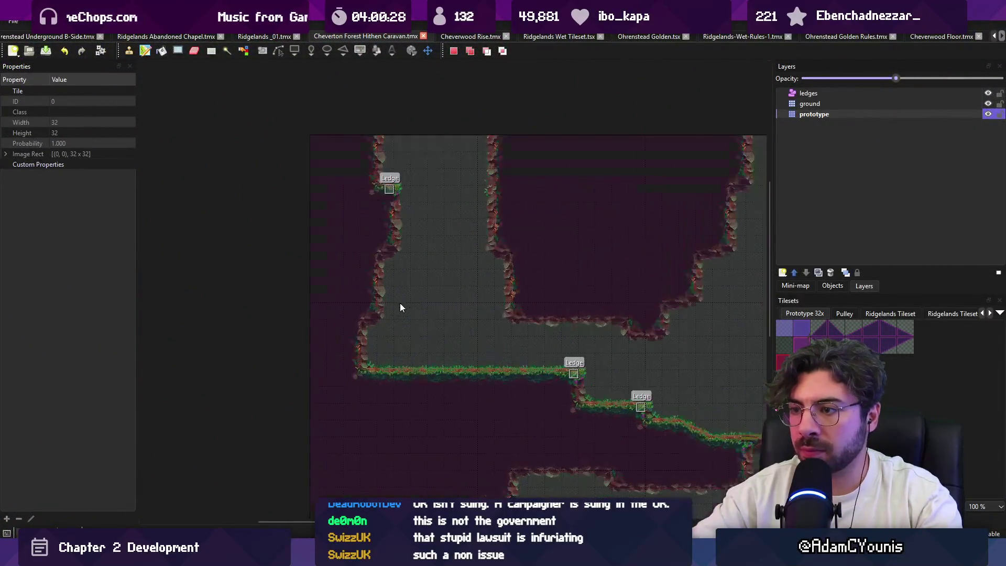
scroll(343, 295, "down", 2)
scroll(335, 297, "right", 2)
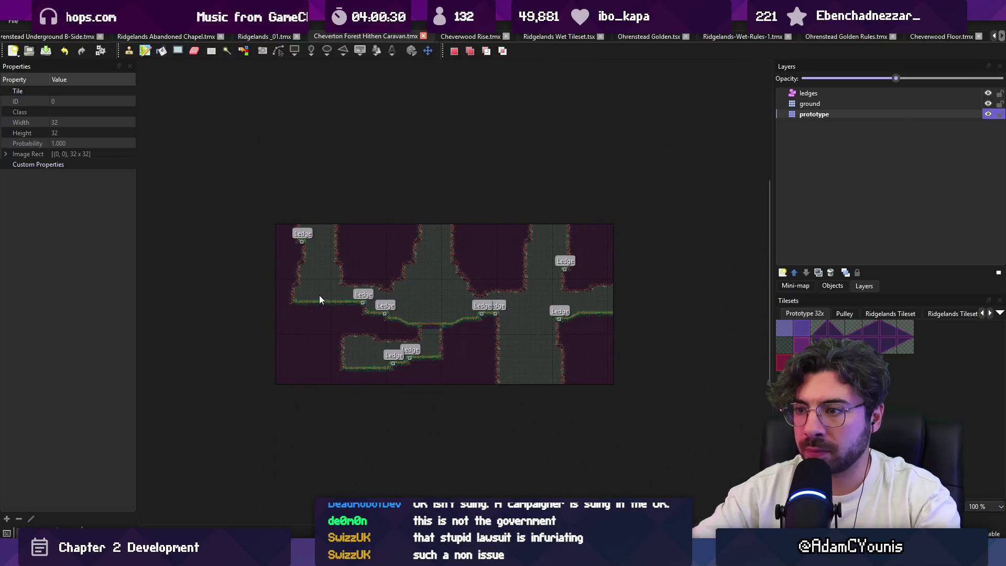
mouse_move(609, 226)
left_mouse_down()
mouse_move(527, 284)
mouse_move(261, 379)
left_mouse_up()
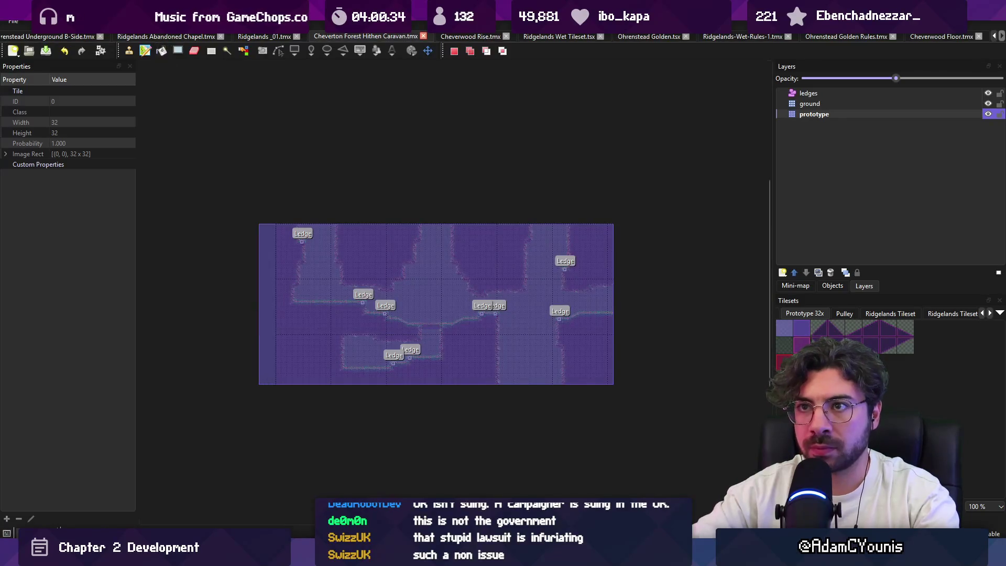
left_click(128, 21)
left_click(178, 83)
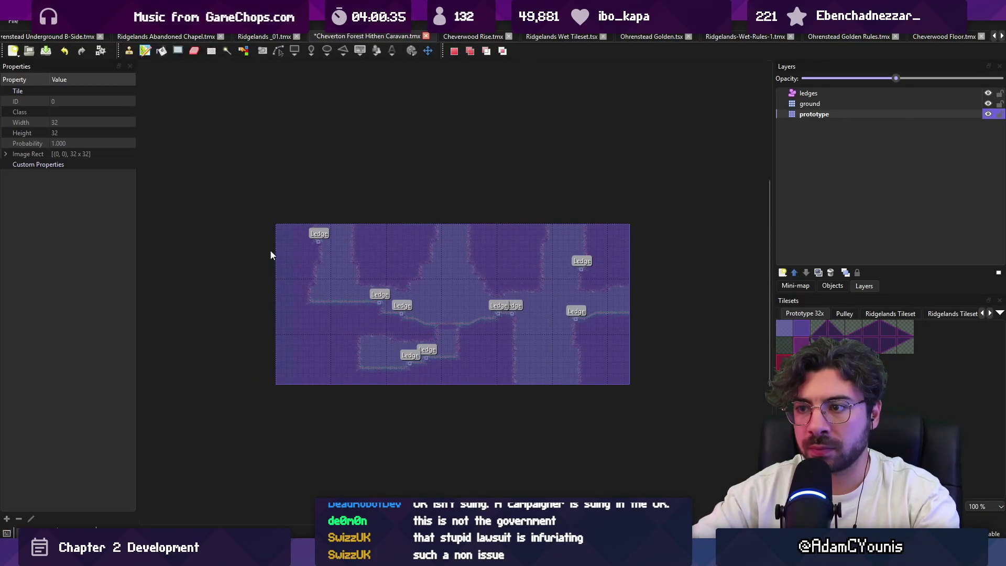
Copy the map's left-edge column and stamp an 11x16 block of tiles into the map.
scroll(264, 243, "up", 1)
left_click_drag(315, 205, 306, 455)
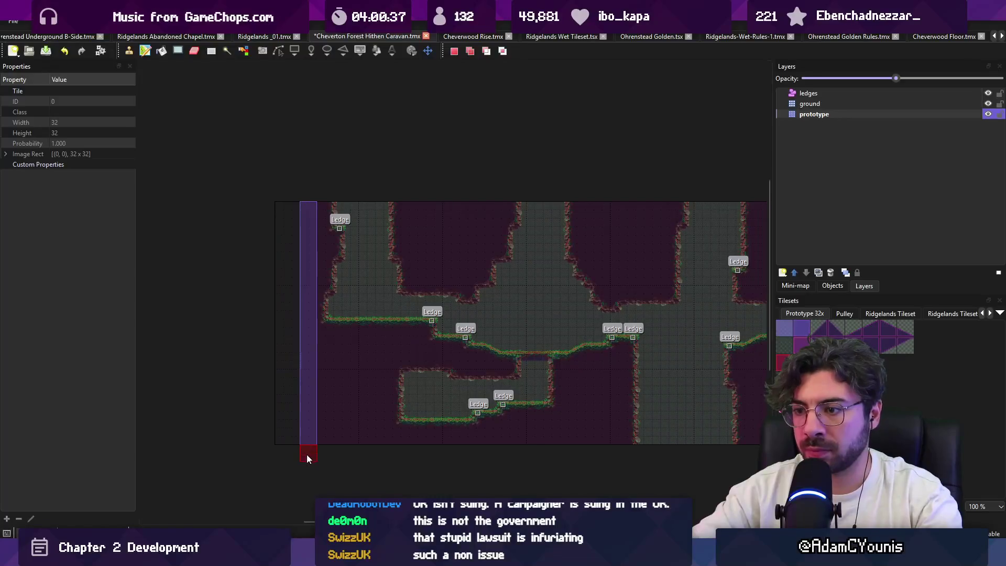
key("ctrl+c")
key("ctrl+v")
scroll(318, 307, "up", 2)
mouse_move(306, 102)
left_mouse_down()
mouse_move(303, 124)
mouse_move(492, 356)
left_mouse_up()
mouse_move(299, 95)
left_mouse_down()
mouse_move(416, 214)
mouse_move(483, 356)
left_mouse_up()
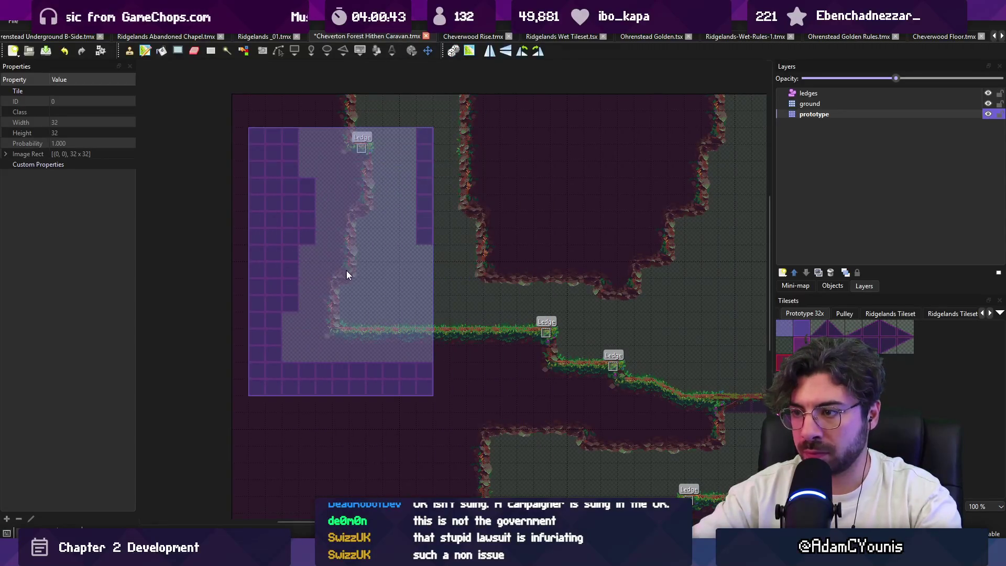
left_click(355, 271)
Paint upper-left walls and a platform strip, open the left cave wall, flatten the ceiling, extend the floor.
key("r")
key("b")
mouse_move(522, 203)
left_mouse_down()
mouse_move(407, 184)
mouse_move(467, 243)
mouse_move(276, 122)
mouse_move(423, 153)
left_mouse_up()
left_click(469, 254)
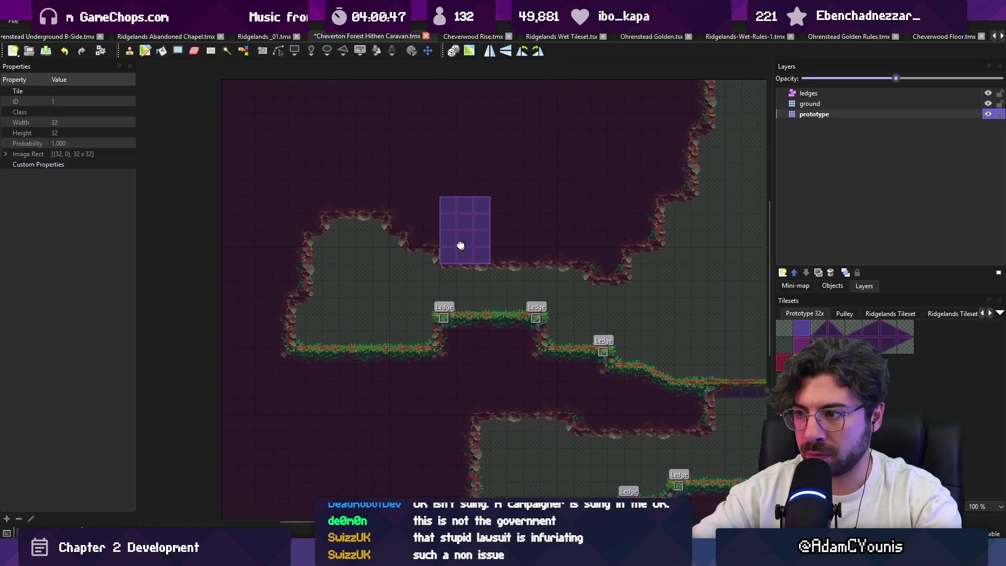
right_click(308, 314)
left_click(300, 305)
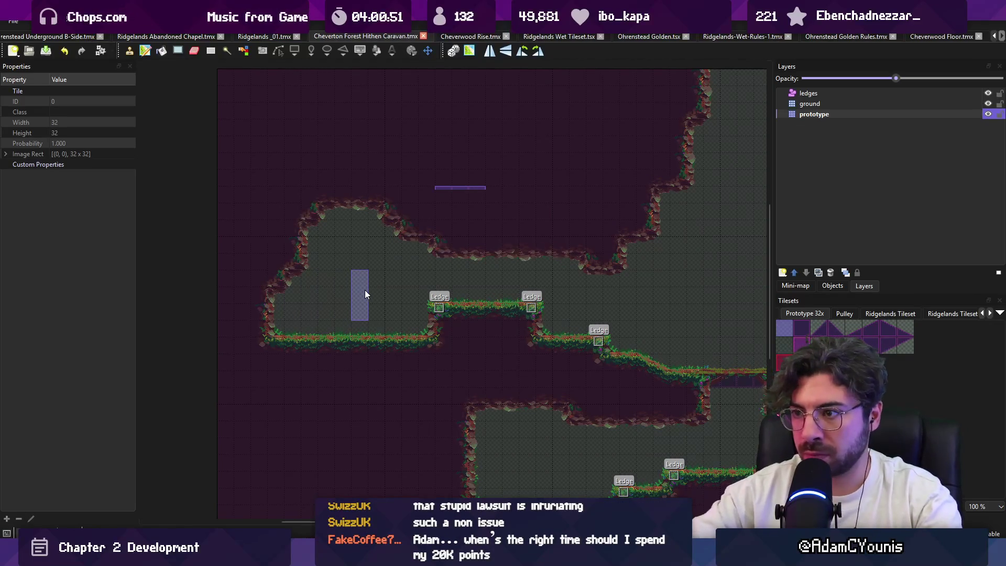
key("w")
left_click(321, 167)
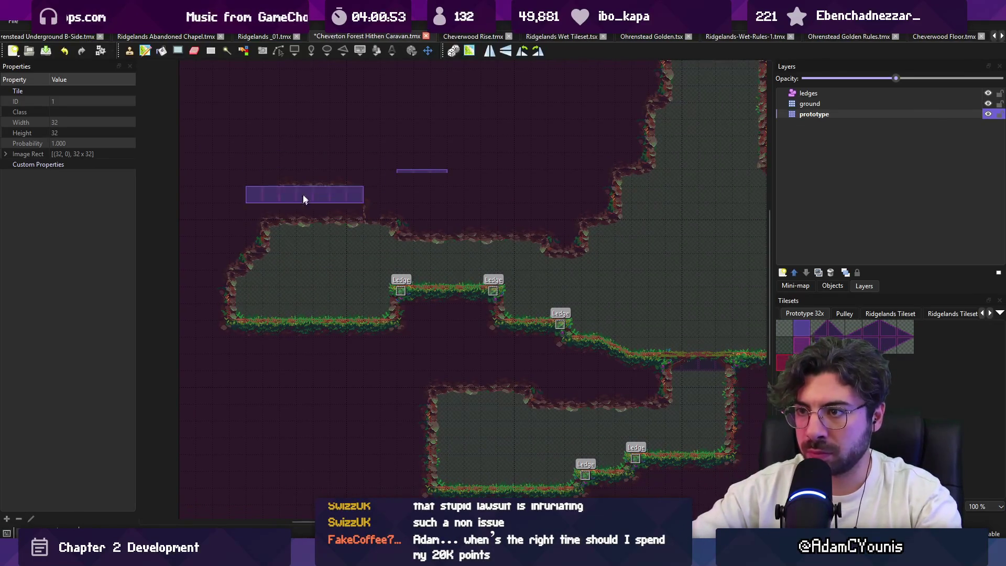
left_click(302, 217)
right_click(367, 303)
left_click(401, 307)
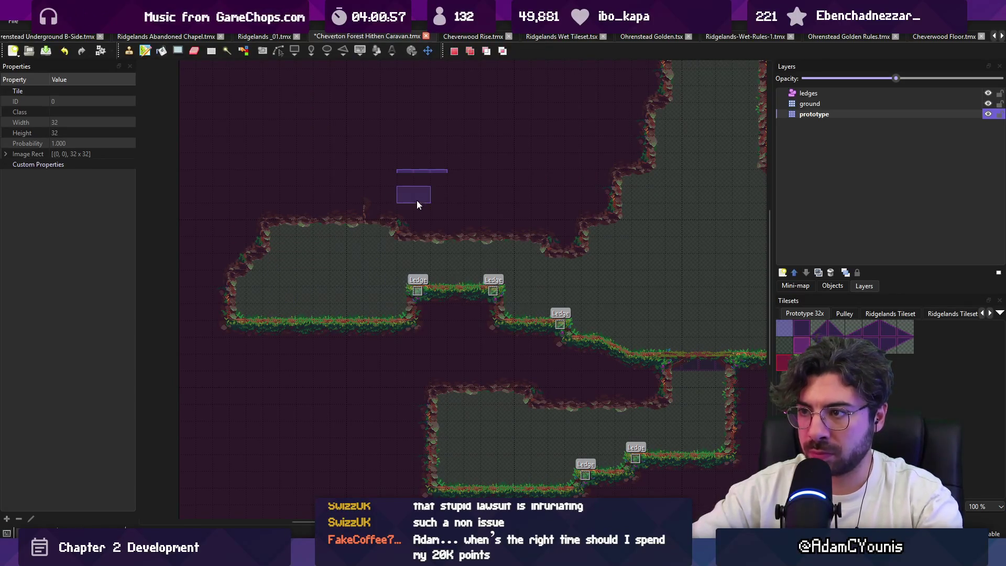
right_click(451, 245)
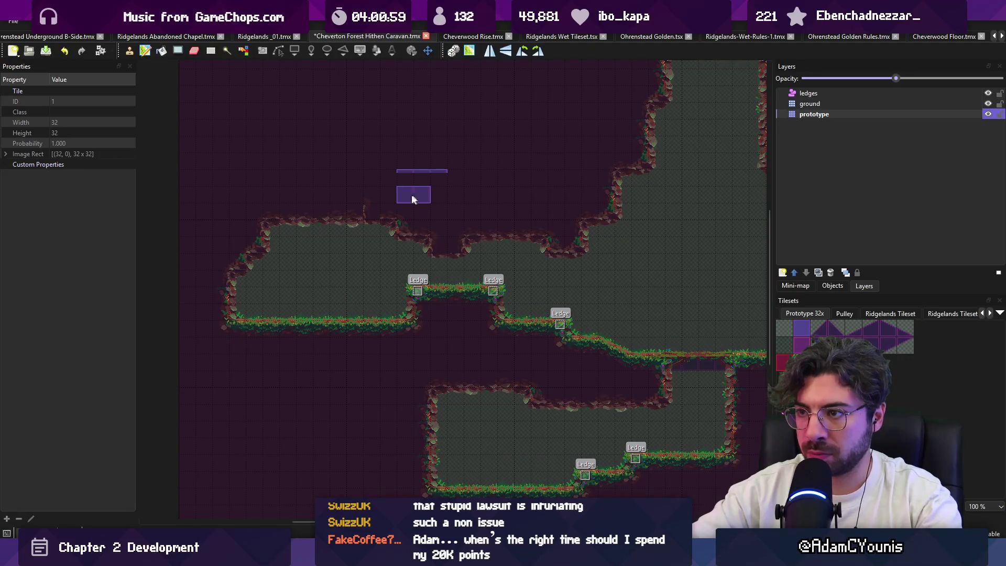
Save the map and return to Unity, panning toward the cave area.
key("ctrl+s")
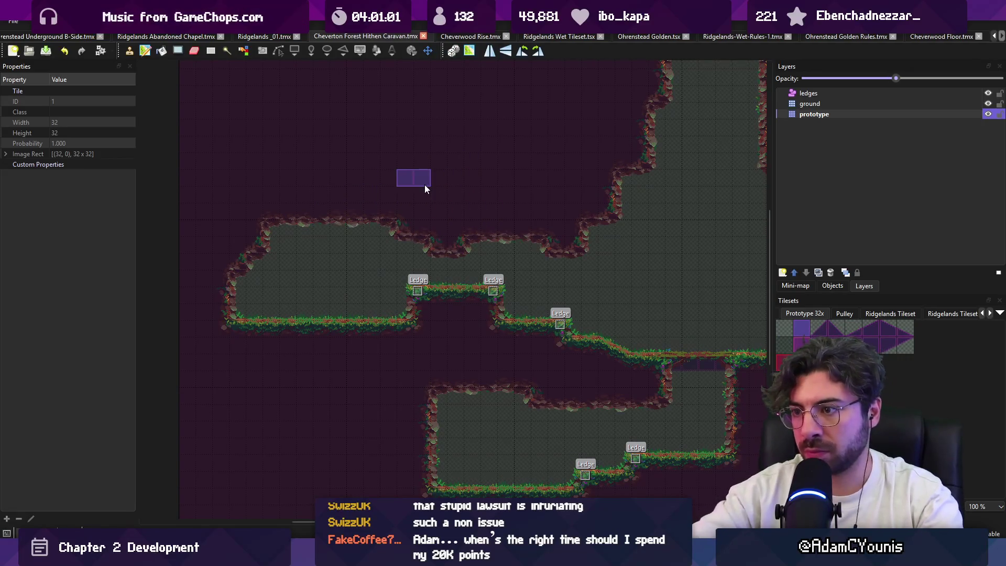
key("alt+Tab")
scroll(371, 192, "down", 2)
left_click_drag(319, 236, 371, 191)
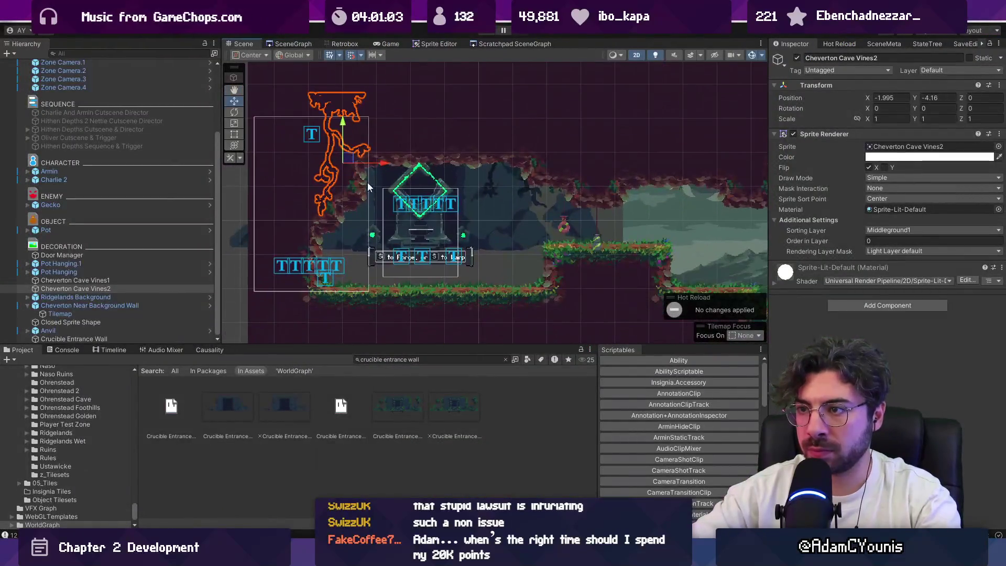
Shift the ground tilemap left by 0.8 and nudge it slightly down.
scroll(438, 301, "down", 4)
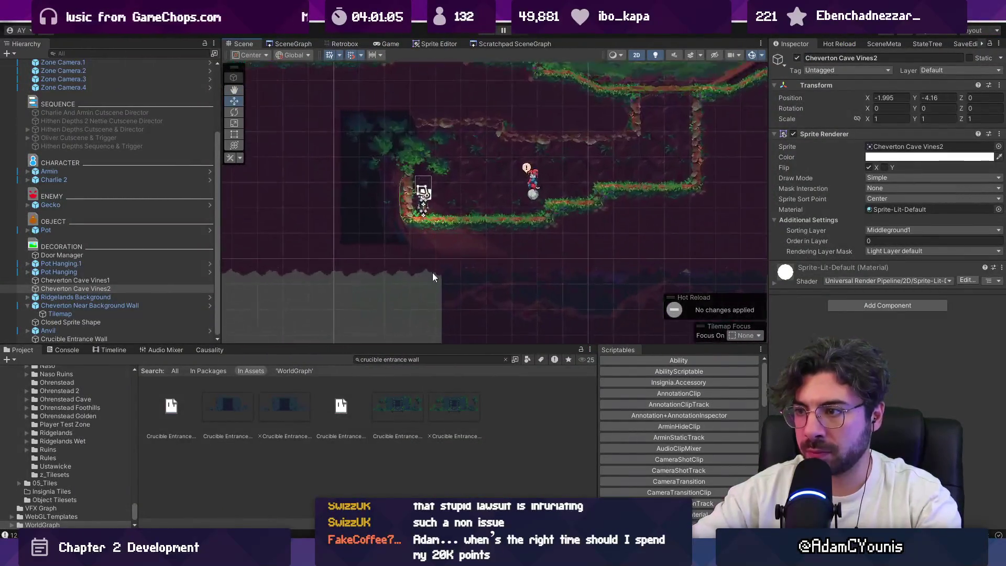
scroll(379, 214, "up", 4)
scroll(428, 246, "down", 3)
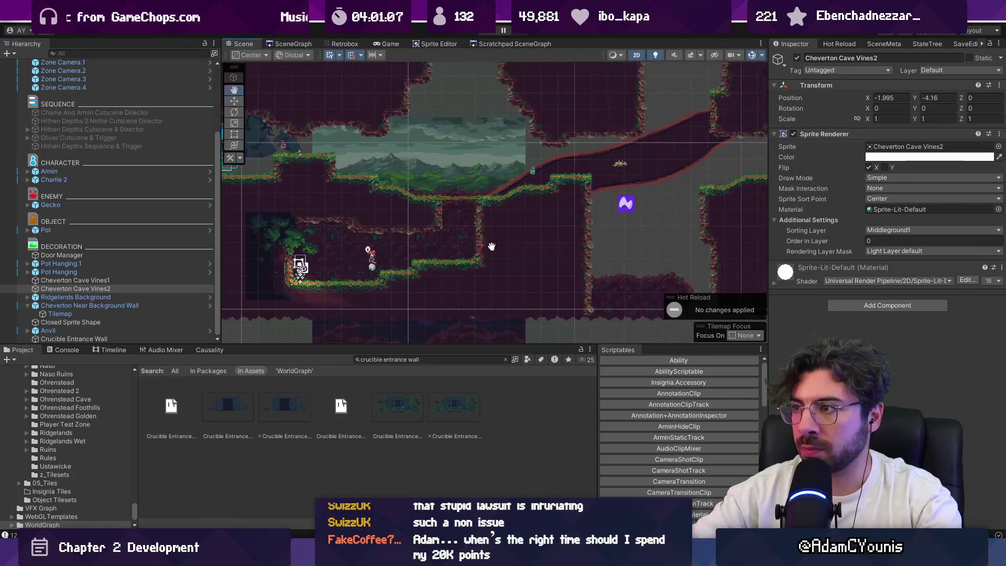
scroll(391, 264, "up", 3)
scroll(381, 159, "down", 3)
left_click(344, 232)
scroll(502, 204, "up", 5)
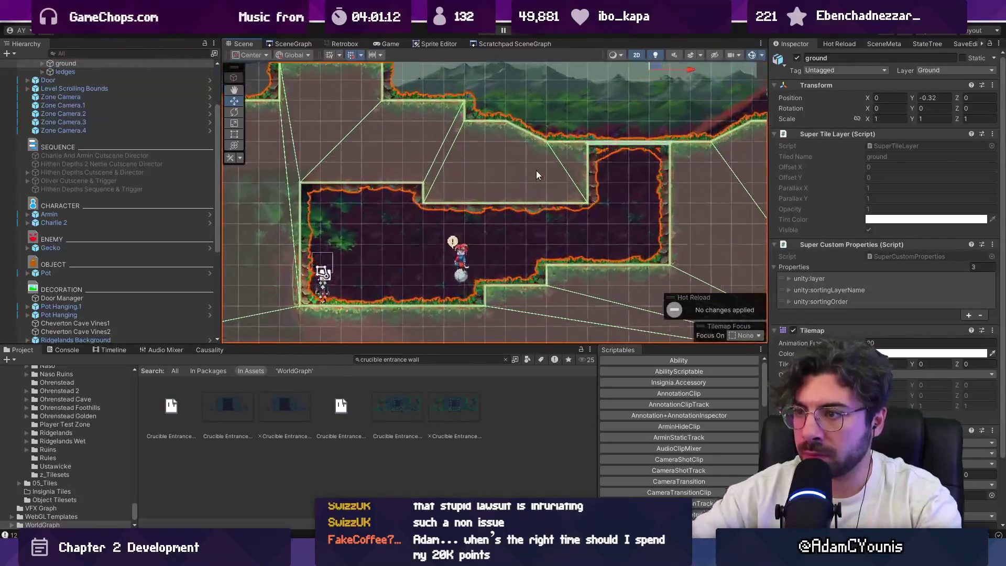
left_click_drag(632, 113, 602, 113)
mouse_move(562, 70)
left_mouse_down()
mouse_move(567, 96)
mouse_move(571, 71)
left_mouse_up()
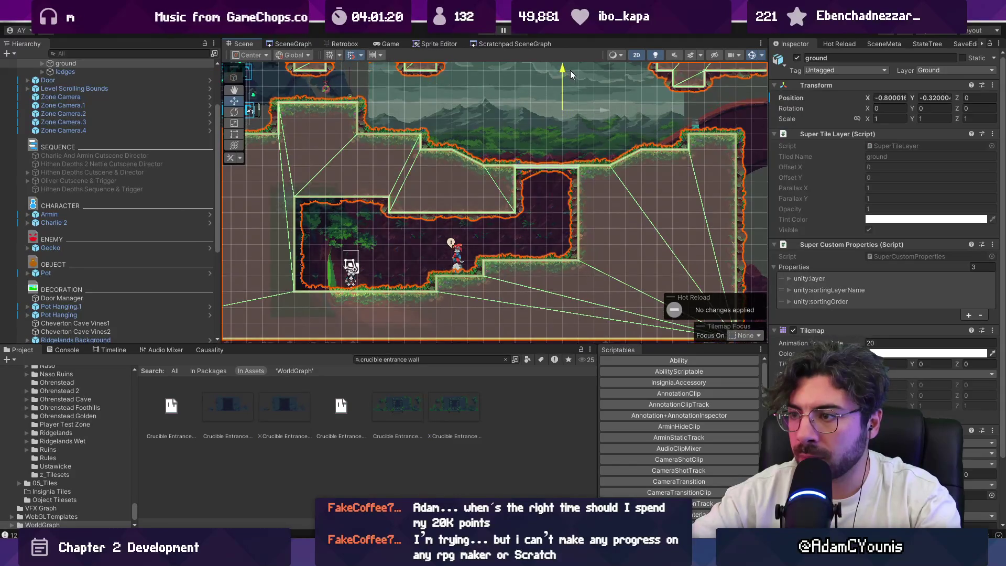
Activate the five sequence objects starting at the Charlie And Armin Cutscene Director.
left_click(79, 155)
left_click(86, 188, "shift")
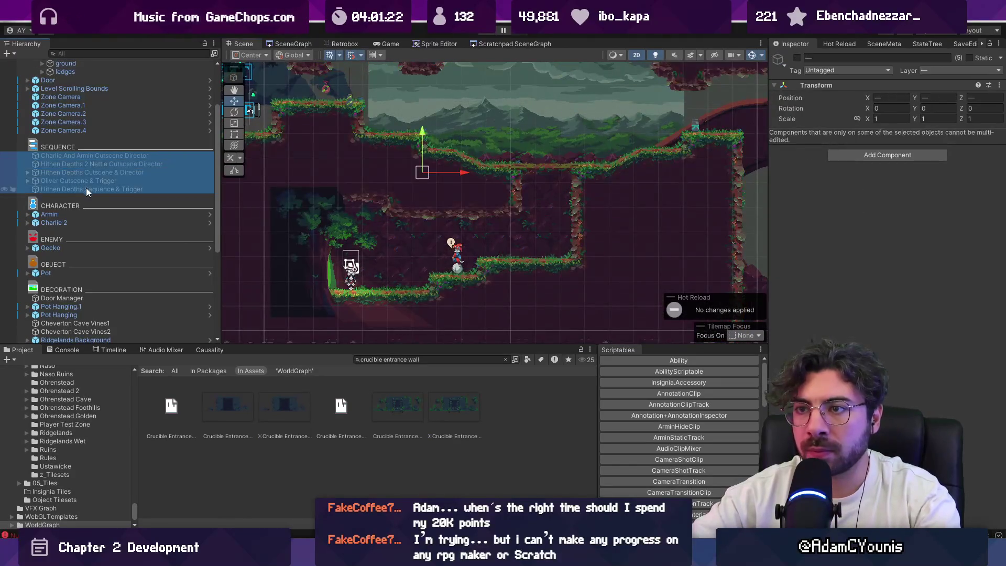
left_click(797, 58)
key("f")
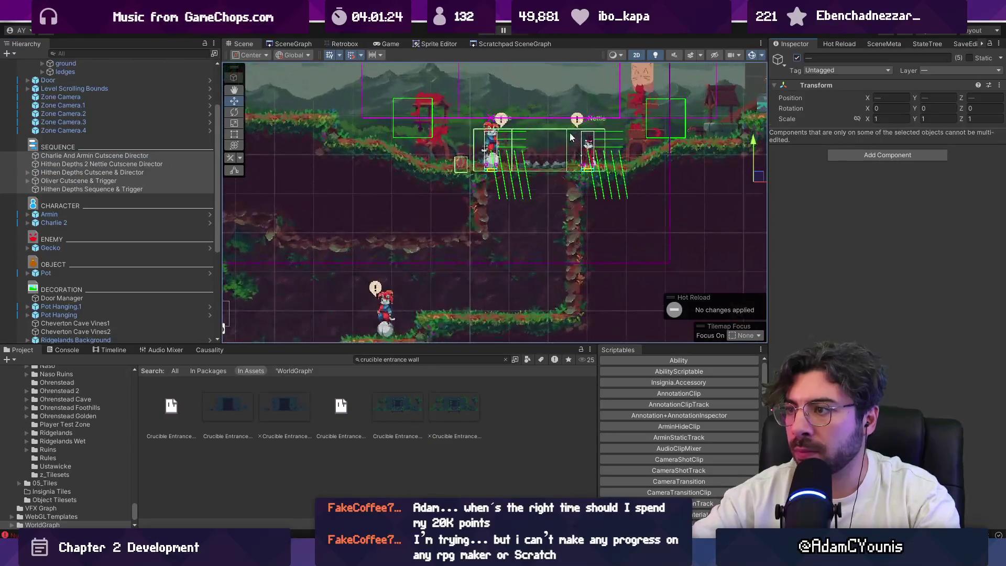
scroll(122, 104, "up", 3)
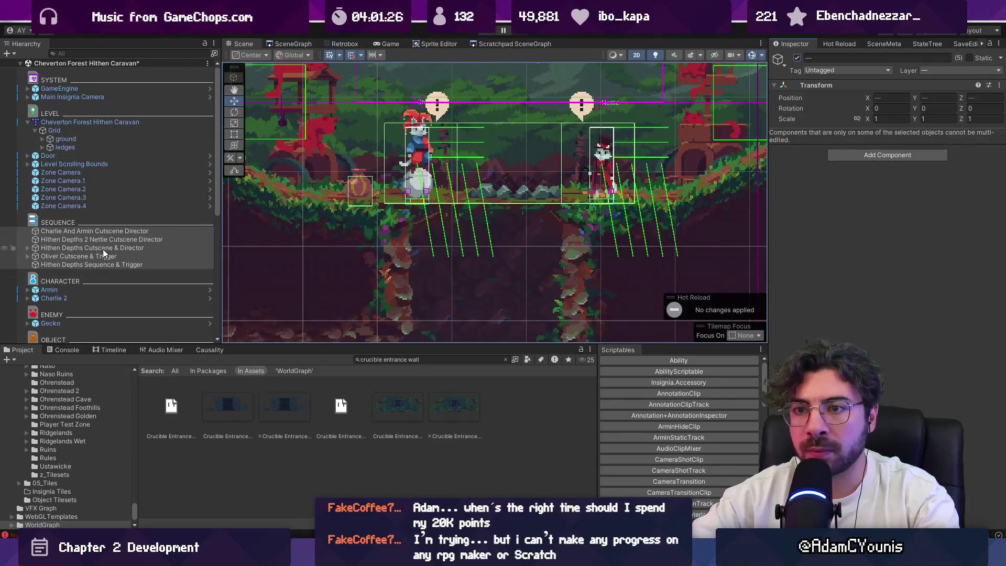
Set the Cheverton Forest Hithen Caravan map's position to X -3.21, Y -0.93.
double_click(68, 123)
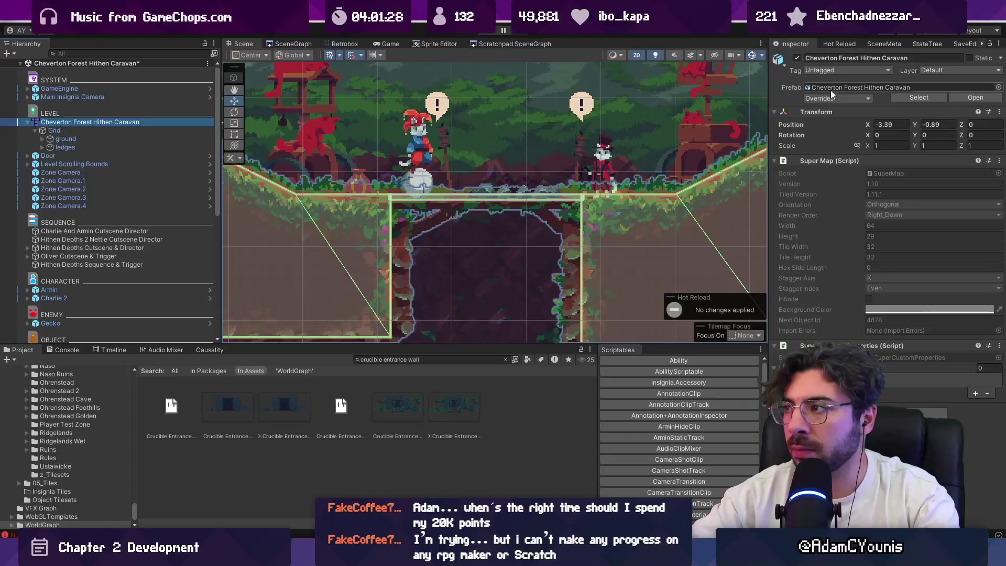
left_click_drag(870, 121, 913, 122)
left_click(916, 125)
left_click(946, 123)
type("-0.93")
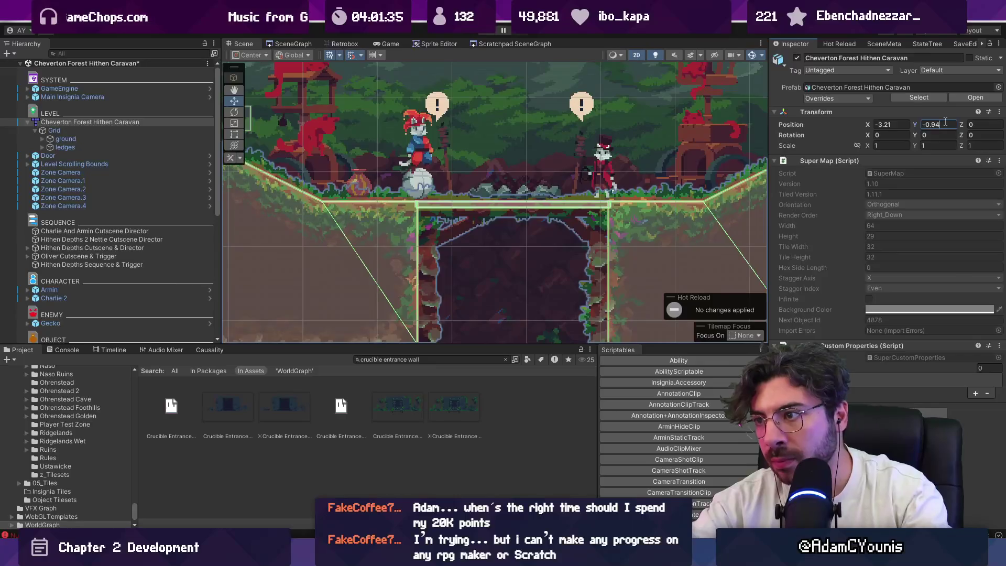
scroll(650, 96, "down", 5)
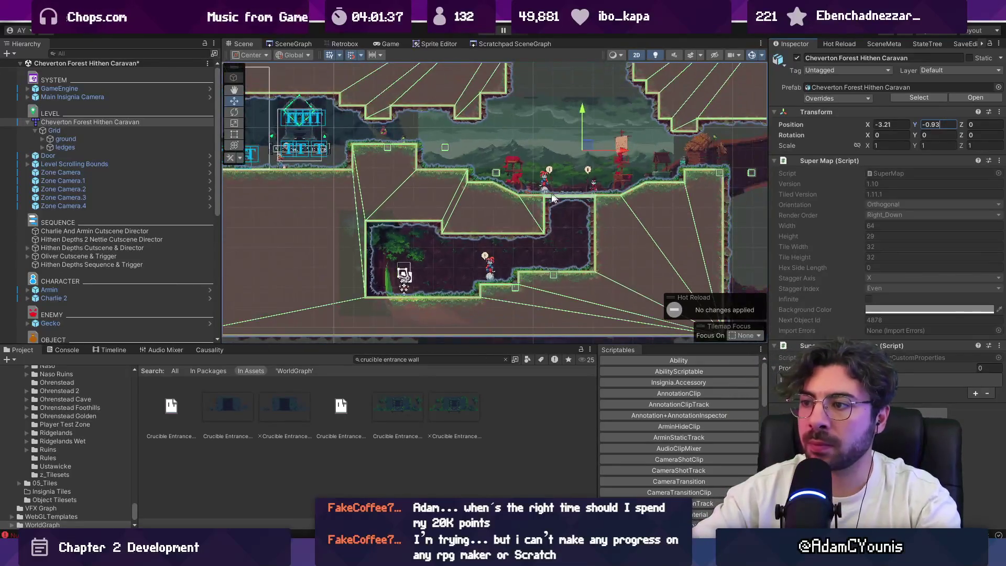
scroll(444, 181, "up", 5)
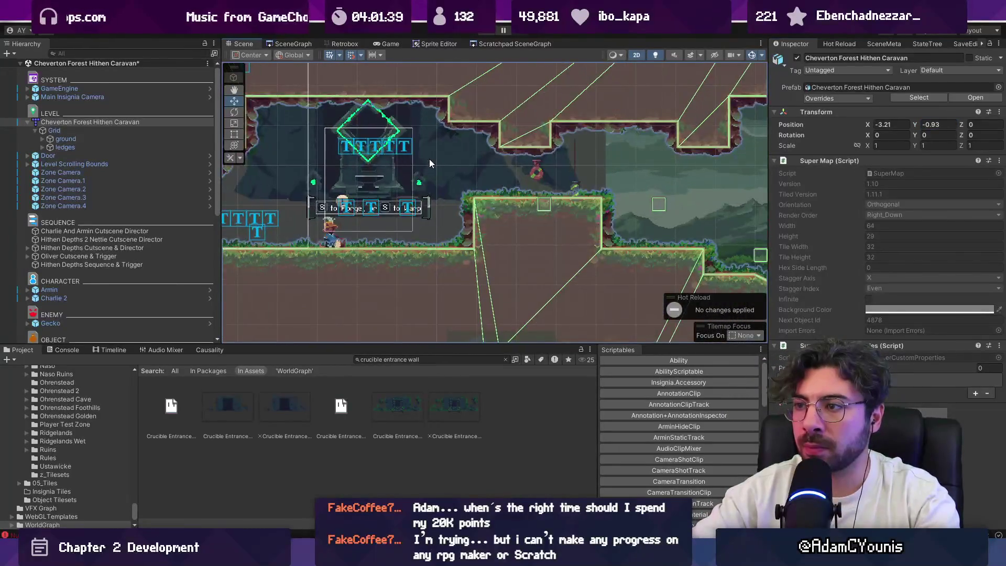
Deactivate the sequence objects again.
left_click(433, 160)
left_click(89, 154)
left_click(89, 121)
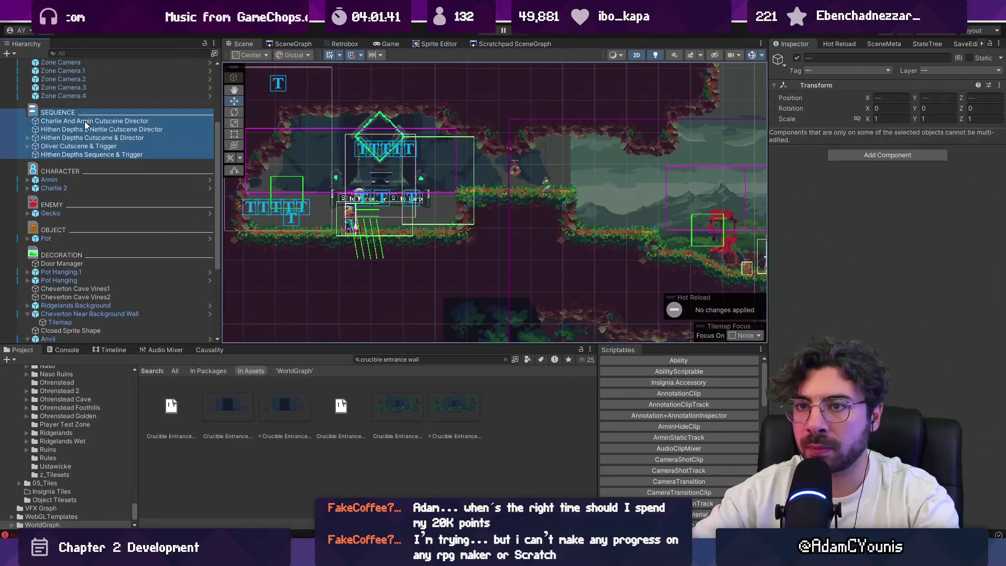
left_click(91, 155, "shift")
left_click(797, 58)
Move the Crucible Entrance Wall and the anvil together to the left.
left_click(369, 168)
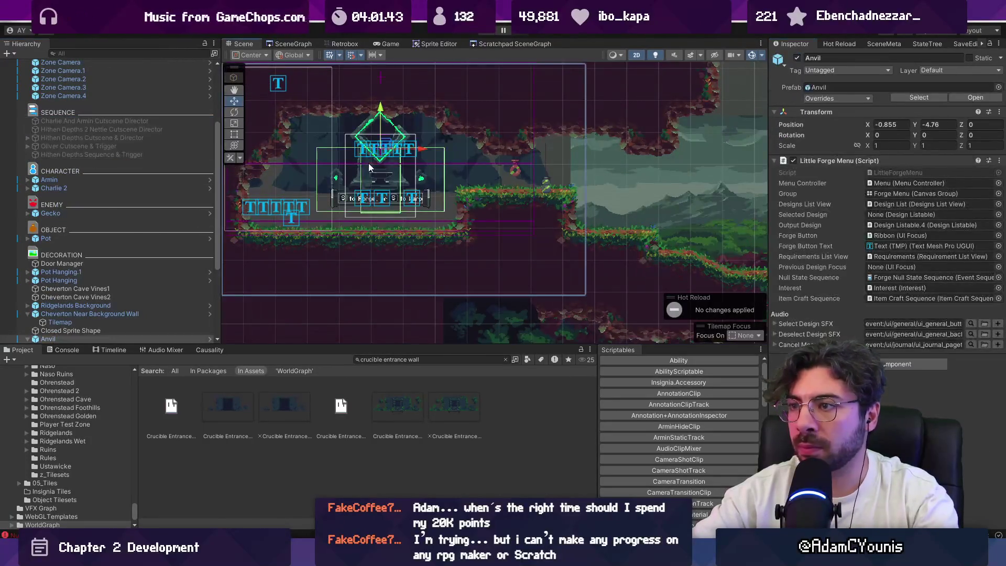
scroll(71, 324, "down", 3)
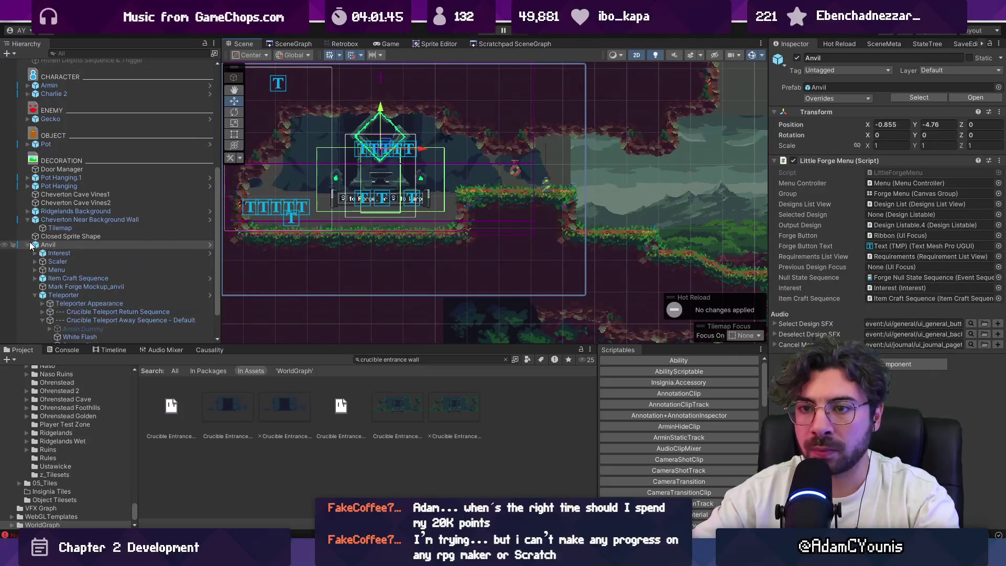
left_click(32, 305)
left_click(47, 338)
left_click(48, 331, "ctrl")
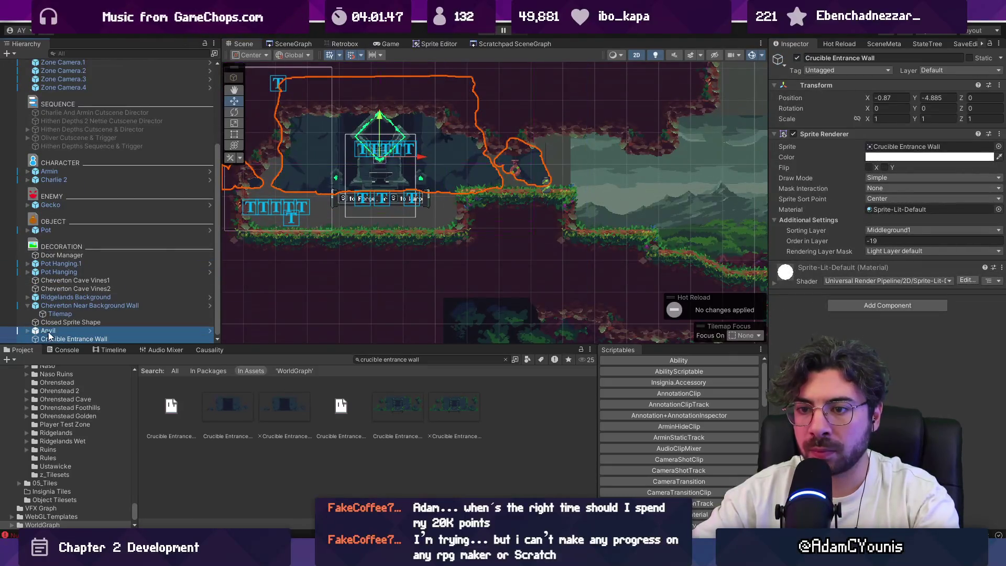
mouse_move(386, 147)
left_mouse_down()
mouse_move(356, 178)
mouse_move(361, 188)
mouse_move(352, 150)
left_mouse_up()
Lower the anvil on its own to position -1.255, -5.45.
scroll(351, 210, "up", 3)
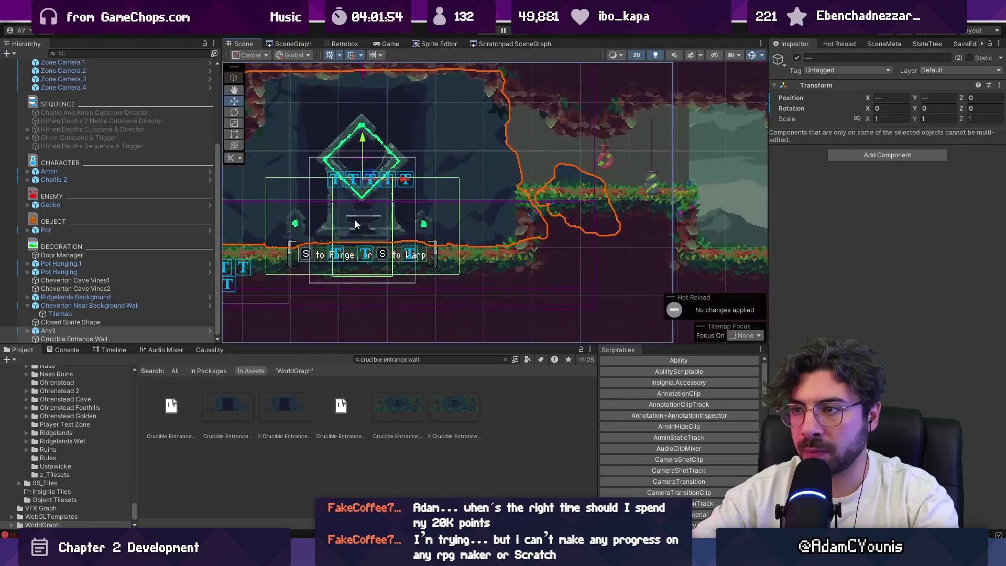
left_click(86, 330)
left_click_drag(360, 150, 366, 159)
scroll(425, 167, "down", 2)
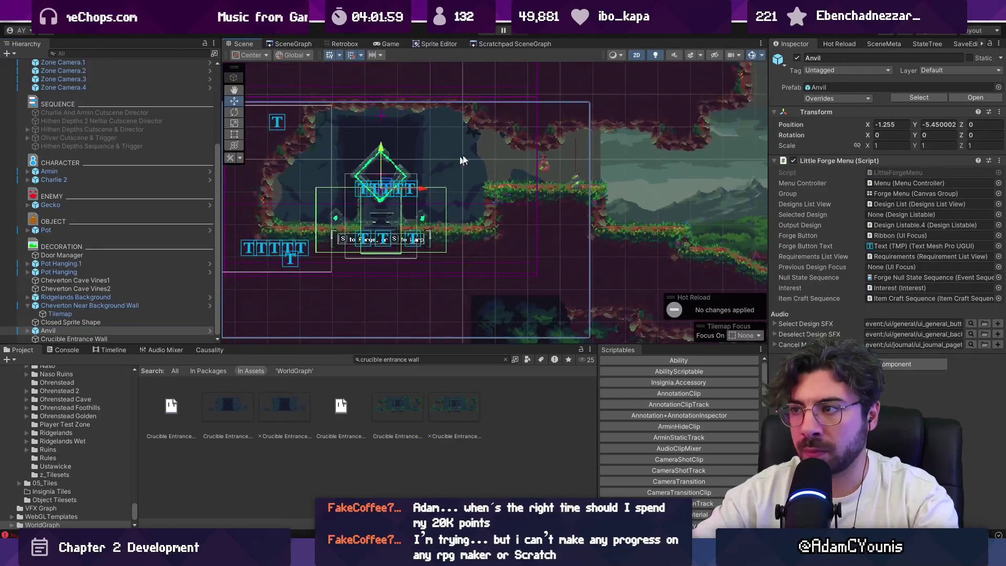
left_click(545, 164)
left_click_drag(556, 173, 441, 225)
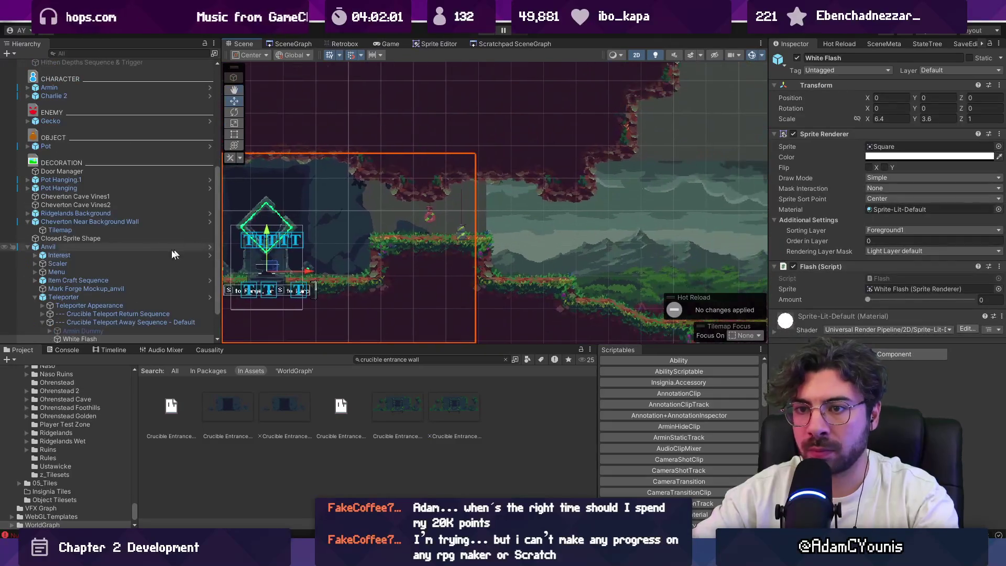
left_click(29, 248)
Try moving both hanging pots to the right, then undo it.
left_click(61, 264)
left_click(71, 271, "shift")
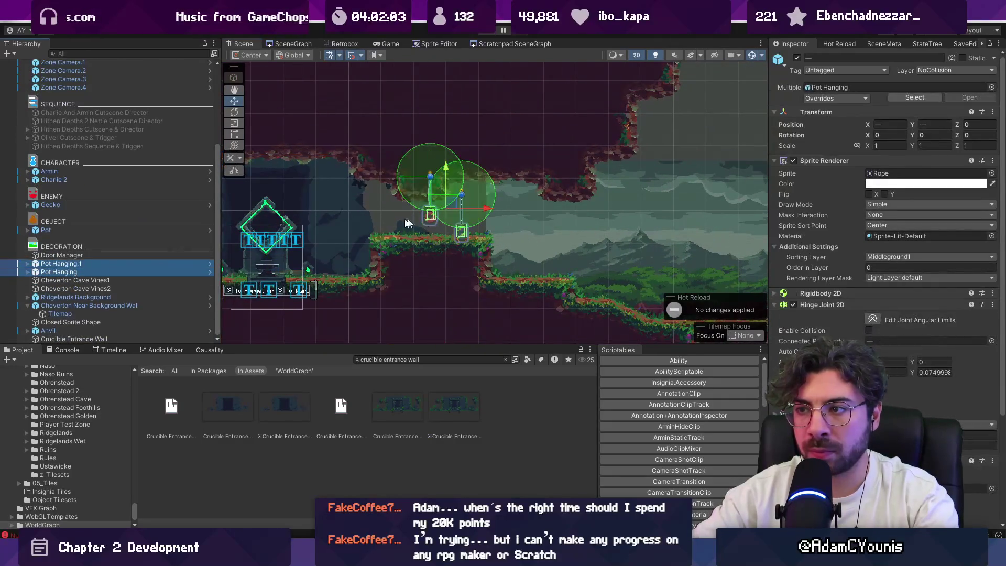
left_click_drag(449, 204, 507, 203)
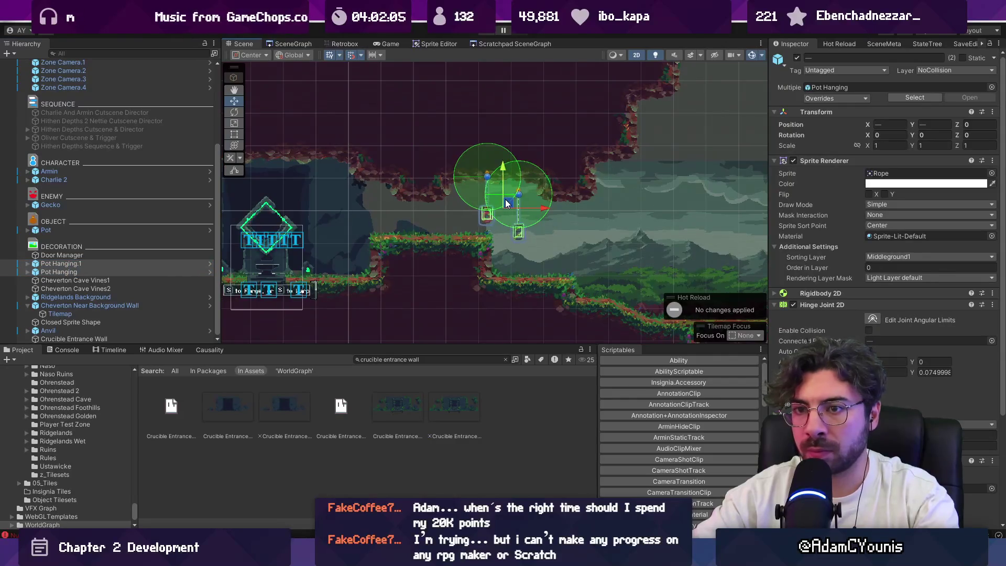
key("ctrl+z")
Inspect Pot Hanging.1 with its Hinge Joint 2D, Sprite Renderer and Transform panels collapsed.
left_click(134, 263)
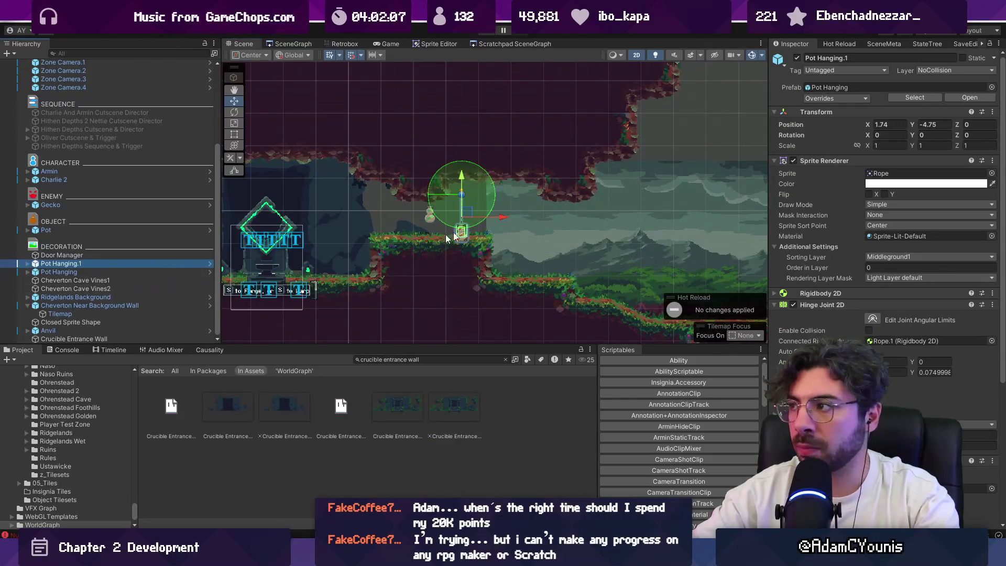
left_click(832, 304)
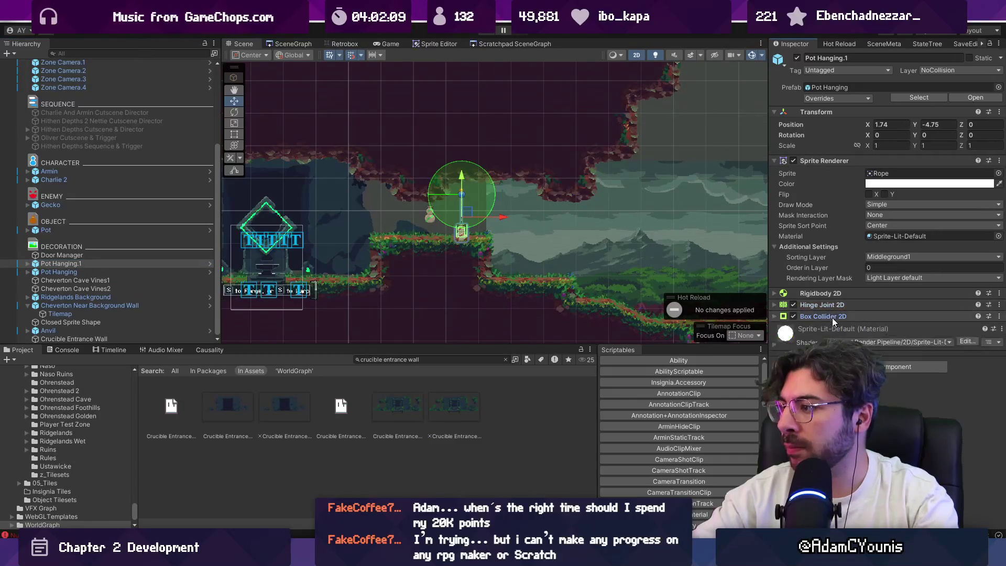
left_click(840, 157)
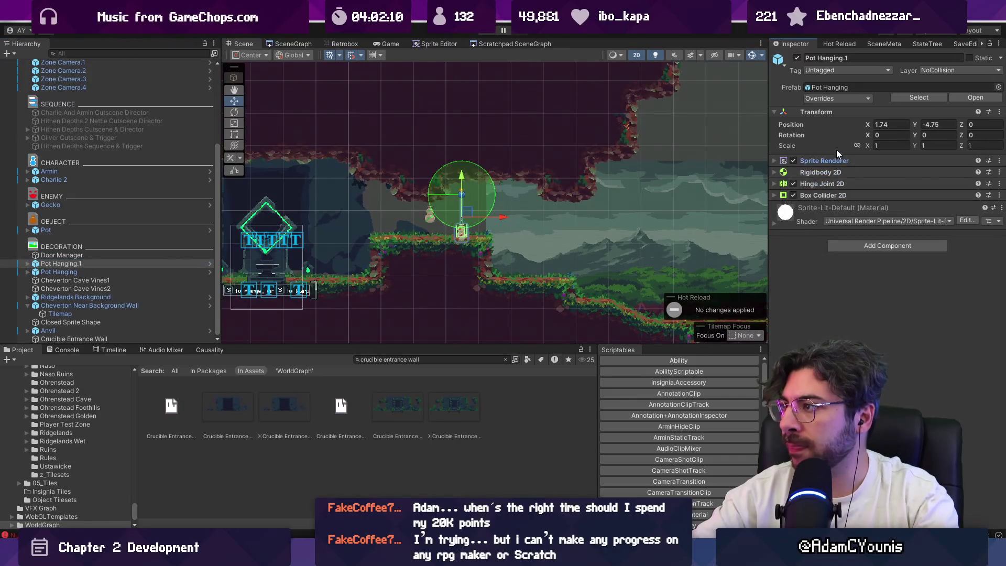
left_click(829, 112)
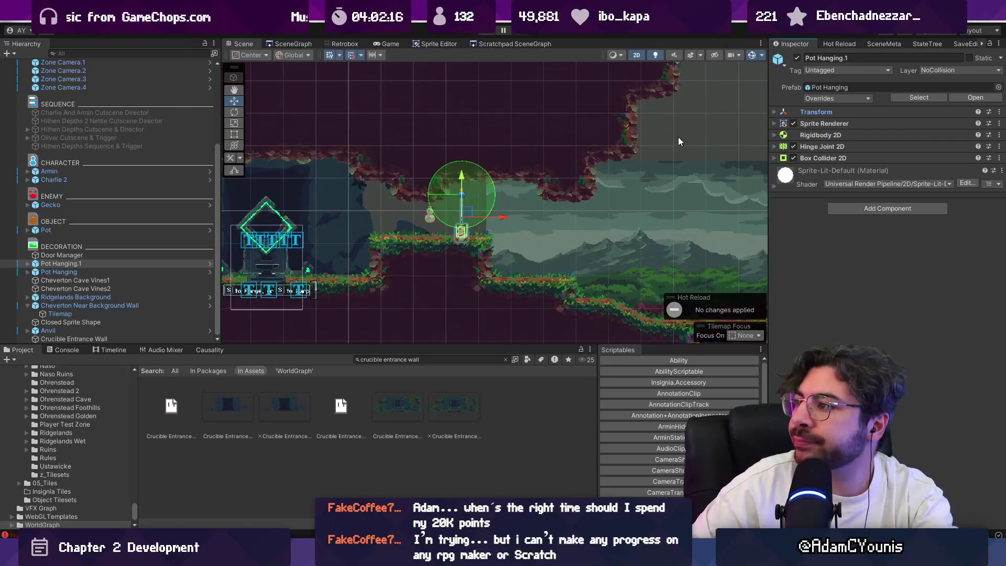
left_click(134, 264)
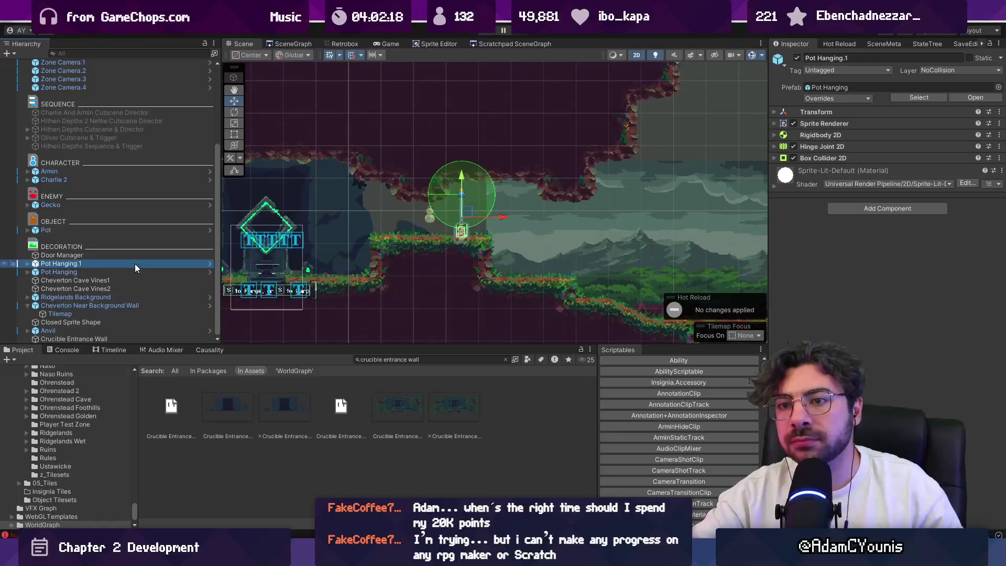
In VS Code, go to the blank line after GetFastTravelMeta in Teleporter.cs.
mouse_move(503, 559)
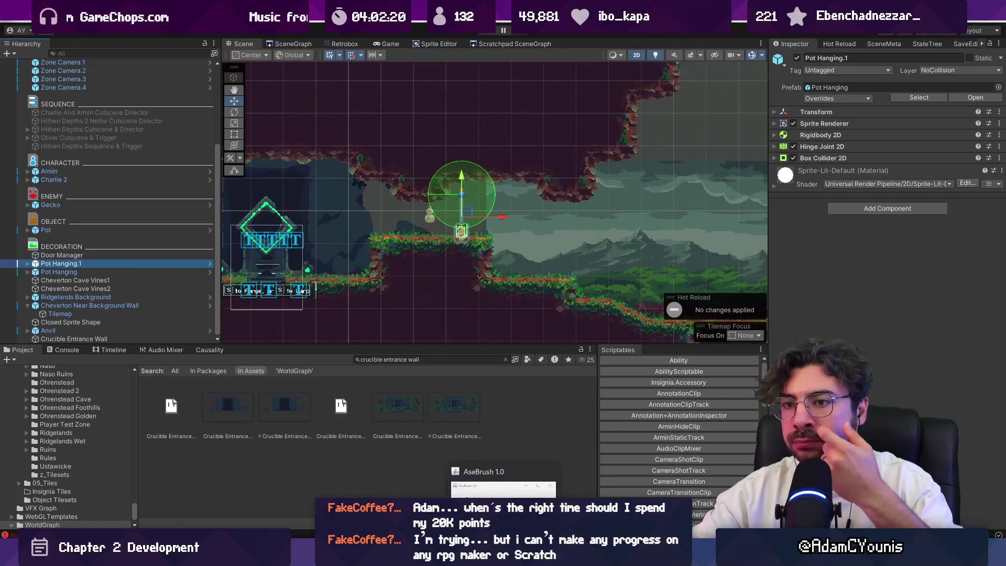
mouse_move(342, 559)
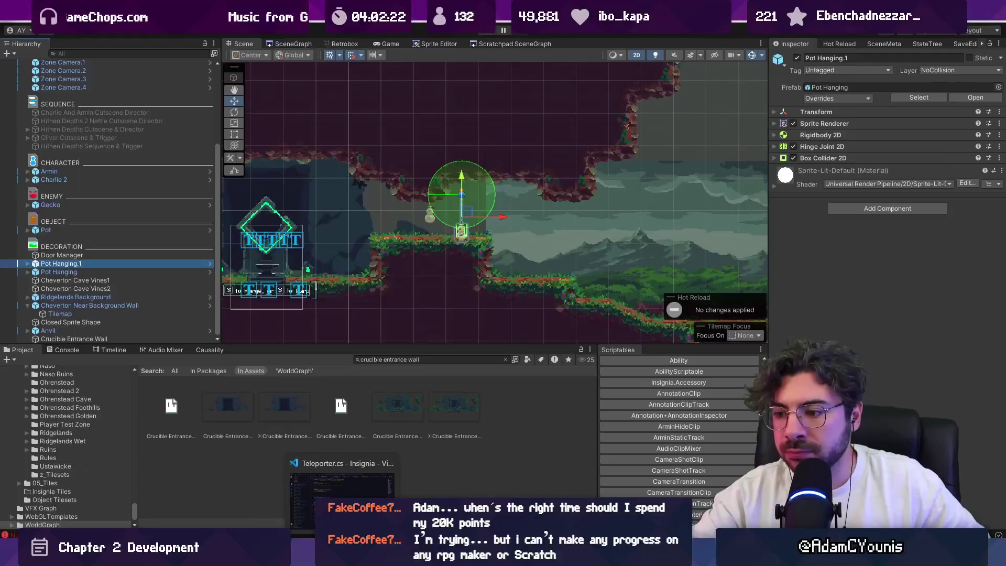
left_click(342, 492)
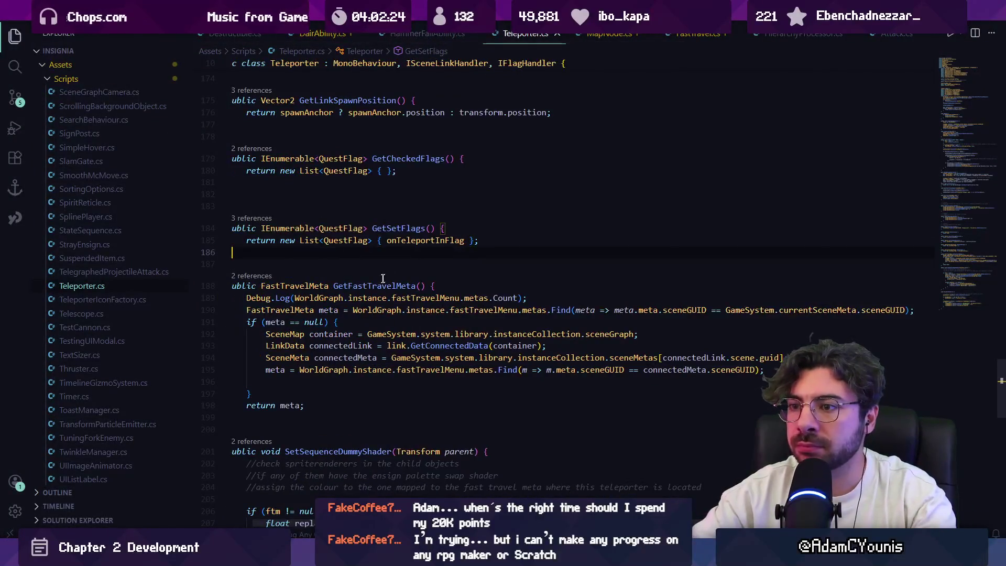
left_click(340, 431)
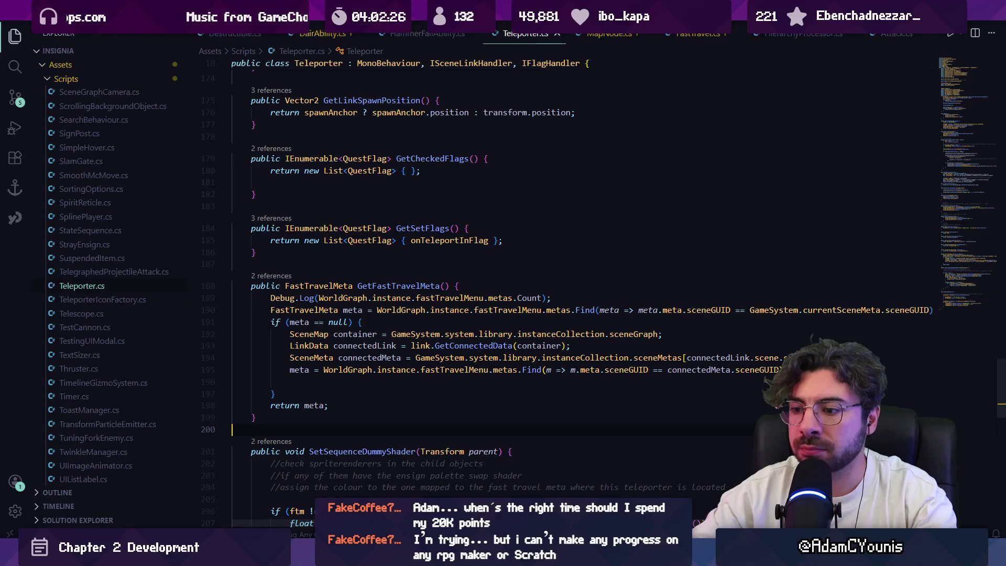
Check Pot Hanging's Pot Wrapper child and Pot Hanging.1 in Unity, then return to VS Code.
key("alt+Tab")
left_click(79, 272)
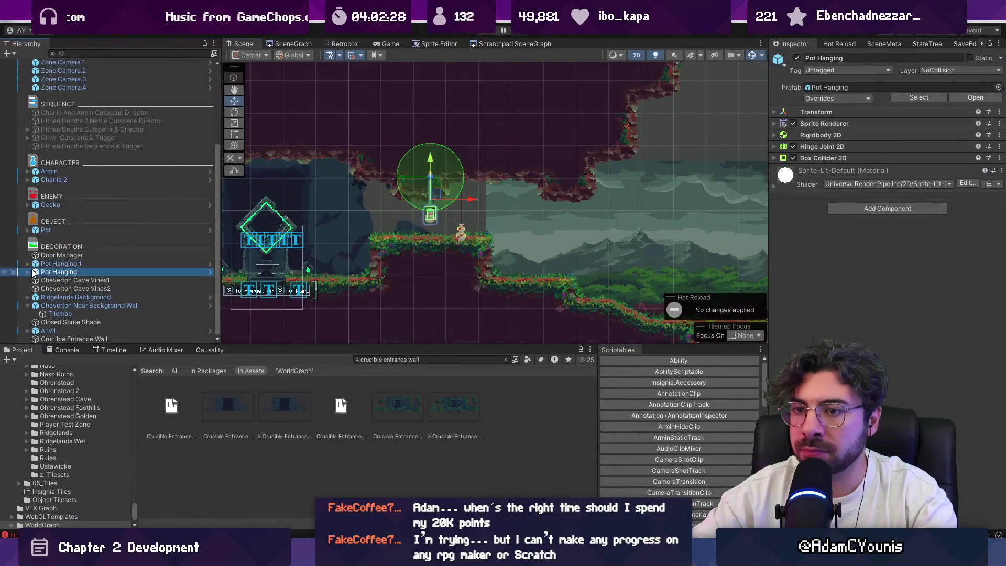
left_click(64, 331)
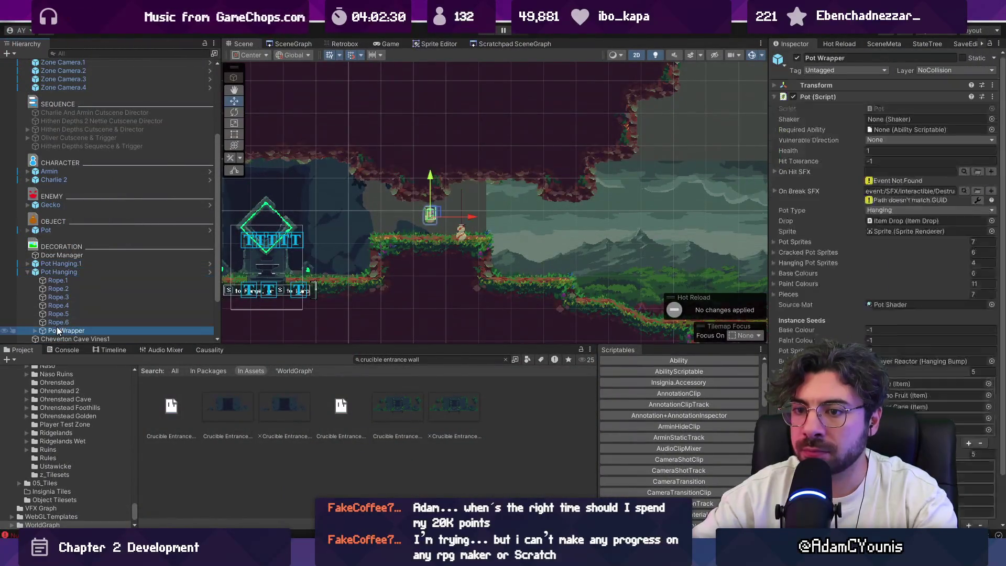
left_click(28, 271)
left_click(48, 266)
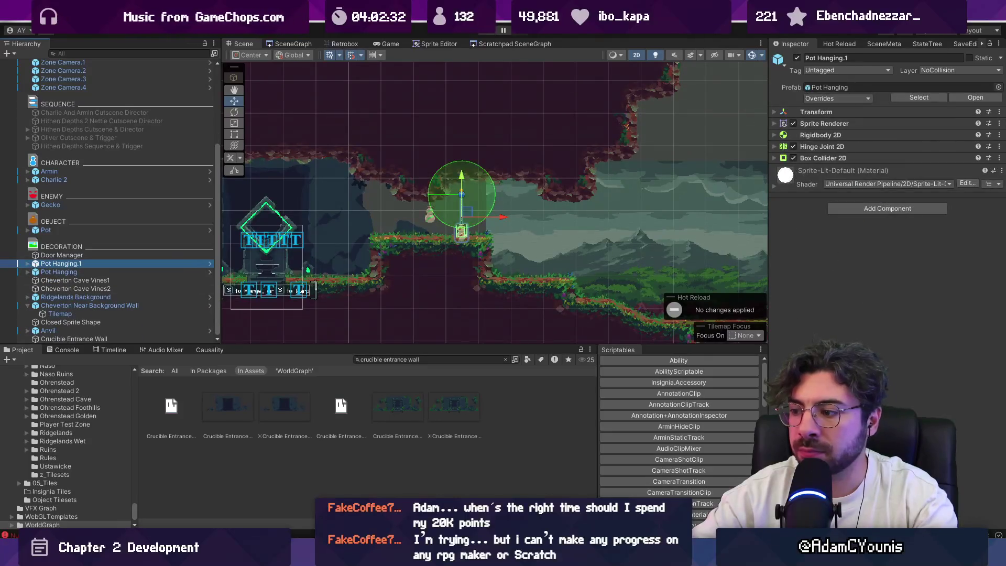
key("alt+Tab")
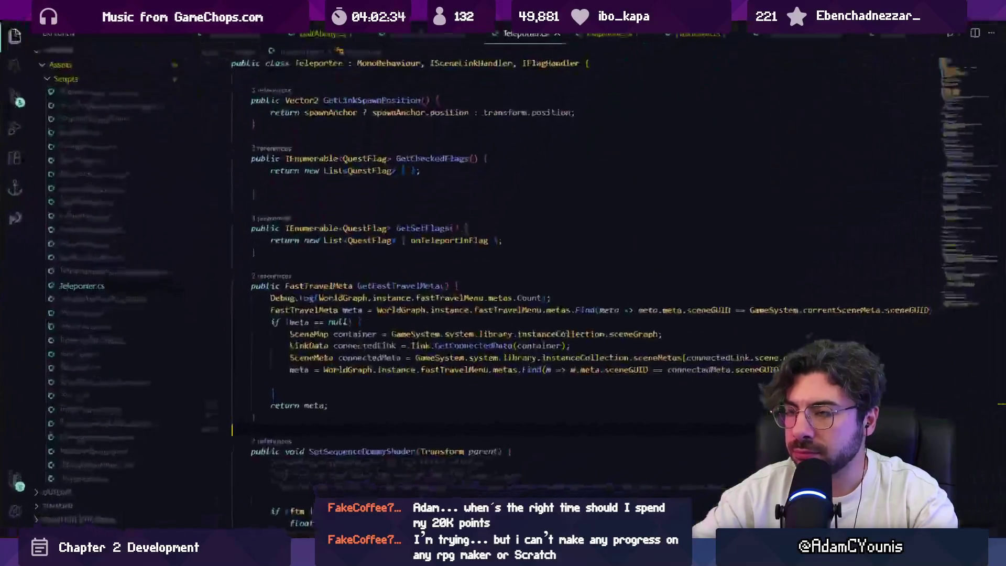
Review GetDividerTypes in HierarchyProcessor.cs, then select both hanging pots back in Unity.
left_click(789, 35)
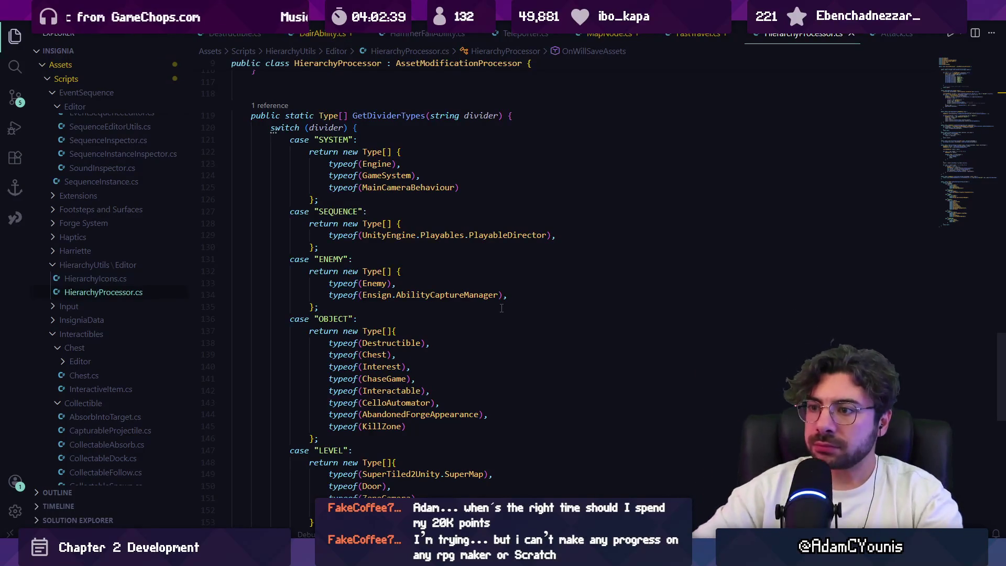
scroll(483, 314, "up", 3)
scroll(483, 314, "down", 4)
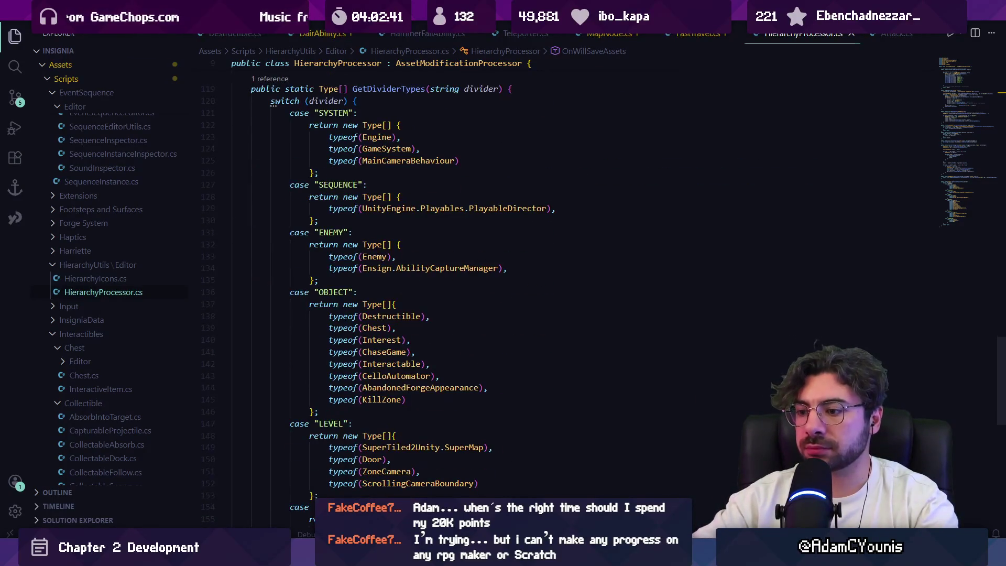
key("alt+Tab")
left_click(87, 263, "ctrl")
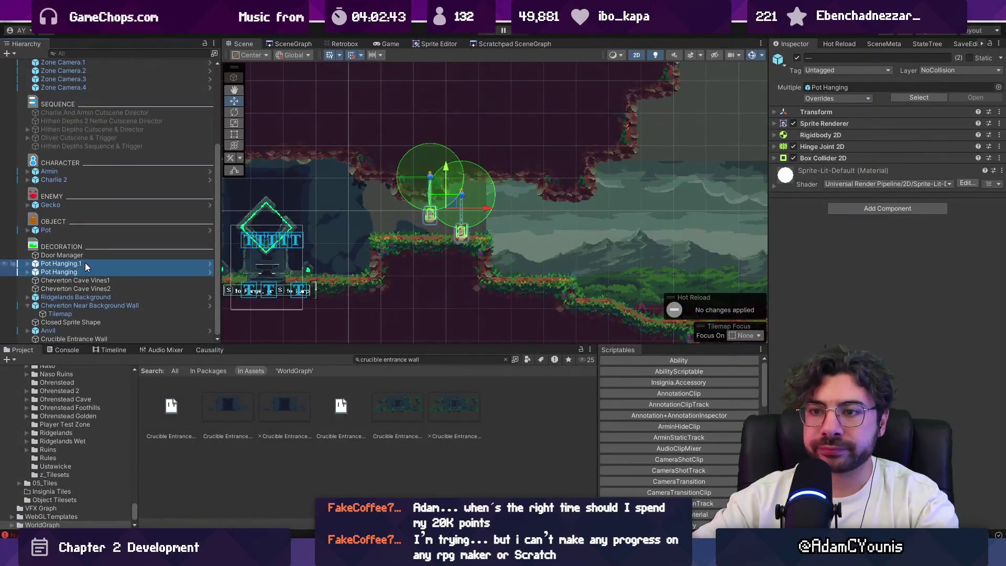
Move both hanging pots under the OBJECT group and shift them slightly right.
left_click_drag(82, 251, 80, 235)
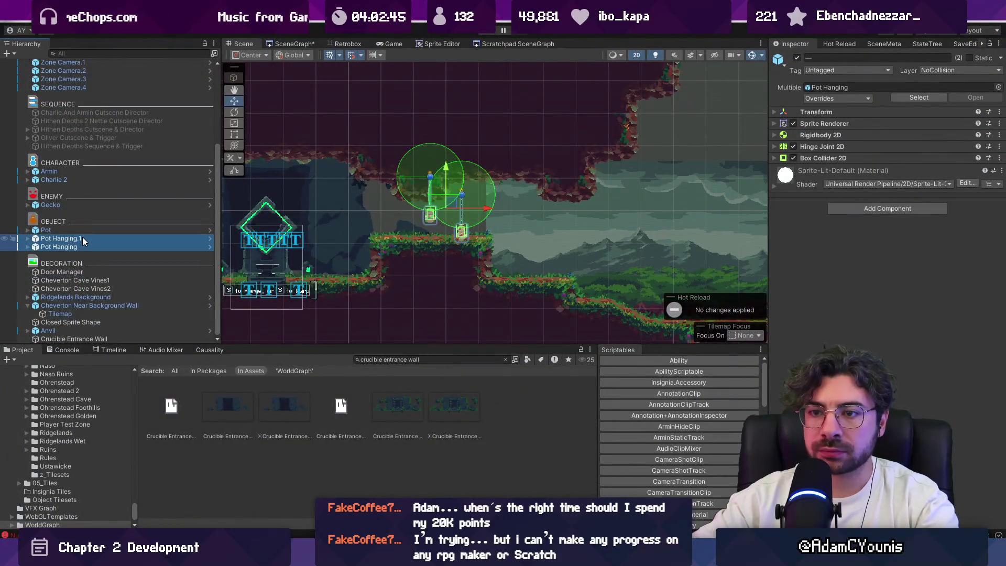
left_click(89, 246)
left_click(90, 241)
left_click(91, 247, "ctrl")
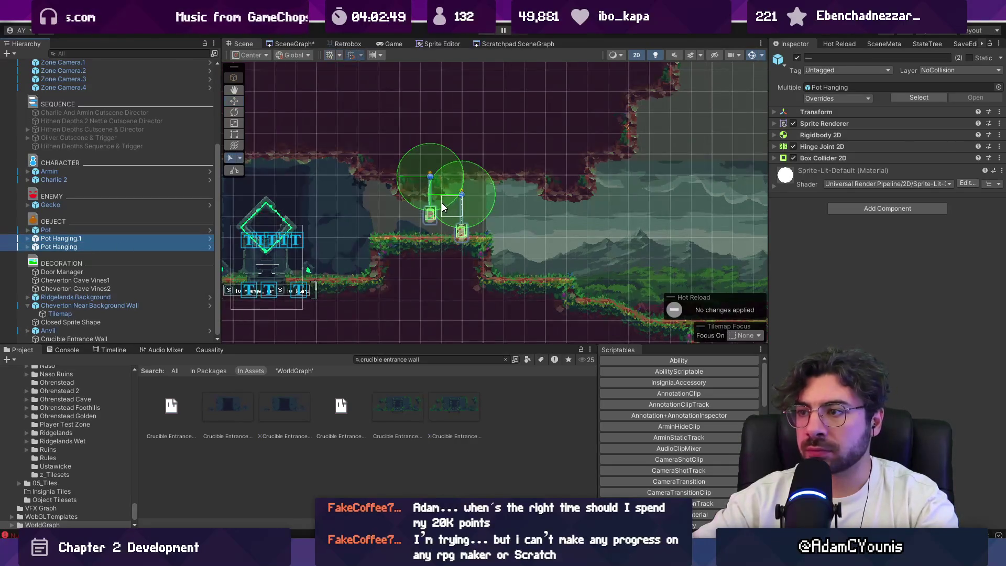
mouse_move(451, 207)
left_mouse_down()
mouse_move(545, 198)
mouse_move(500, 200)
mouse_move(596, 221)
mouse_move(454, 215)
left_mouse_up()
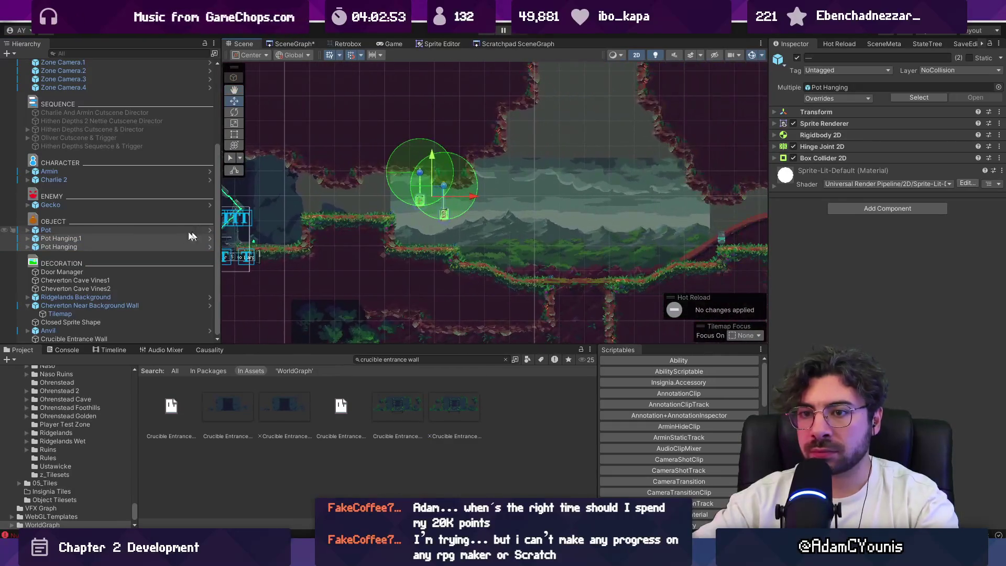
Nudge the standing Pot right and duplicate it into copies up to Pot_5 around the forge.
left_click(131, 233)
left_click_drag(724, 235, 737, 234)
key("ctrl+d")
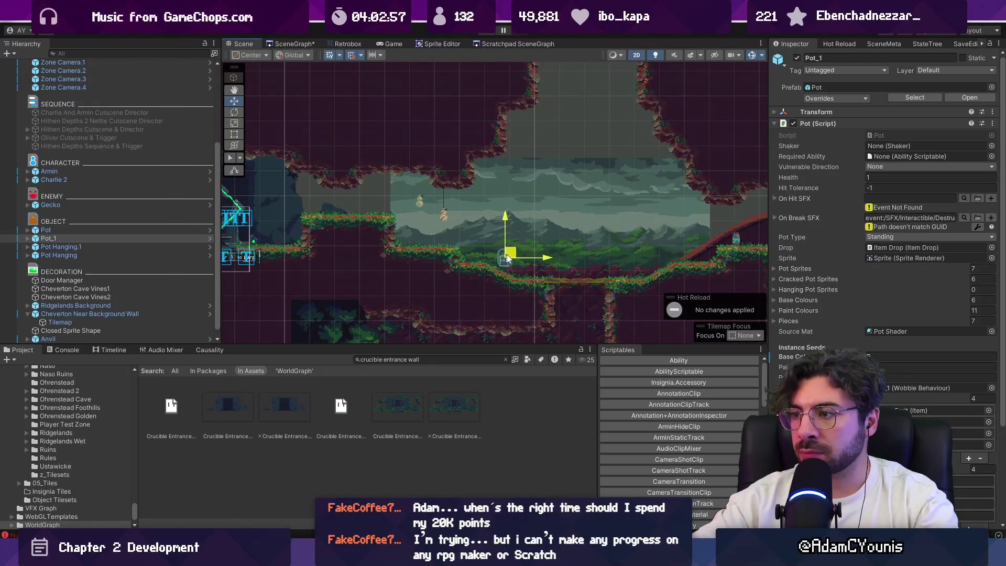
key("ctrl+d")
left_click_drag(532, 268, 366, 226)
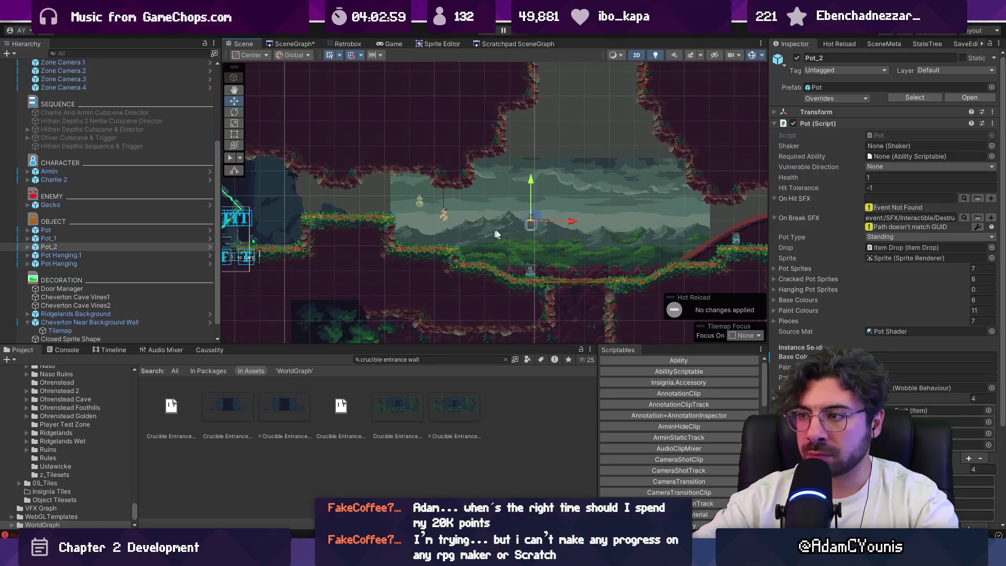
key("f")
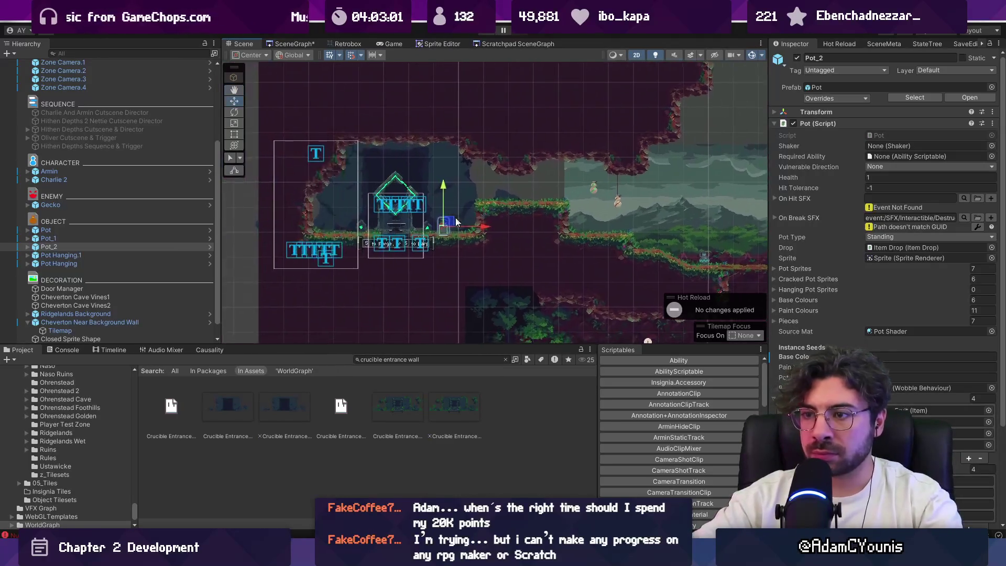
scroll(525, 209, "up", 5)
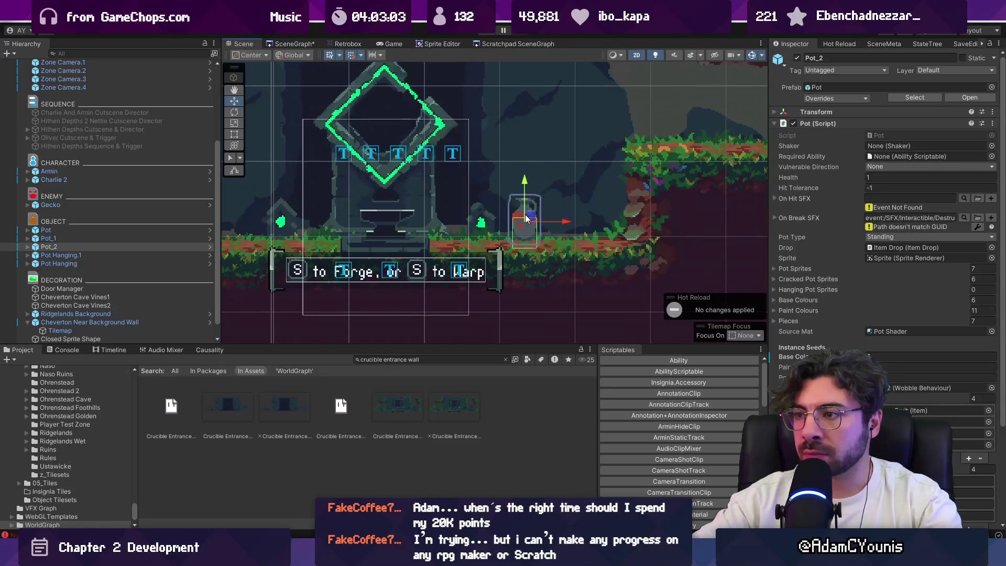
key("ctrl+d")
mouse_move(524, 215)
left_mouse_down()
mouse_move(461, 224)
mouse_move(259, 212)
left_mouse_up()
key("ctrl+d")
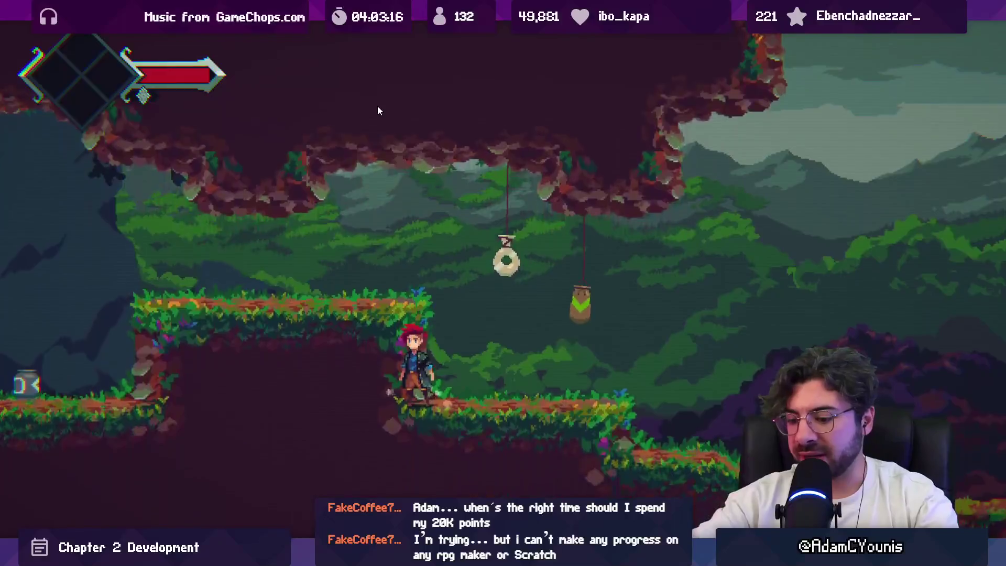
Leave the full-screen game view and stop the playtest.
key("ctrl+shift+F7")
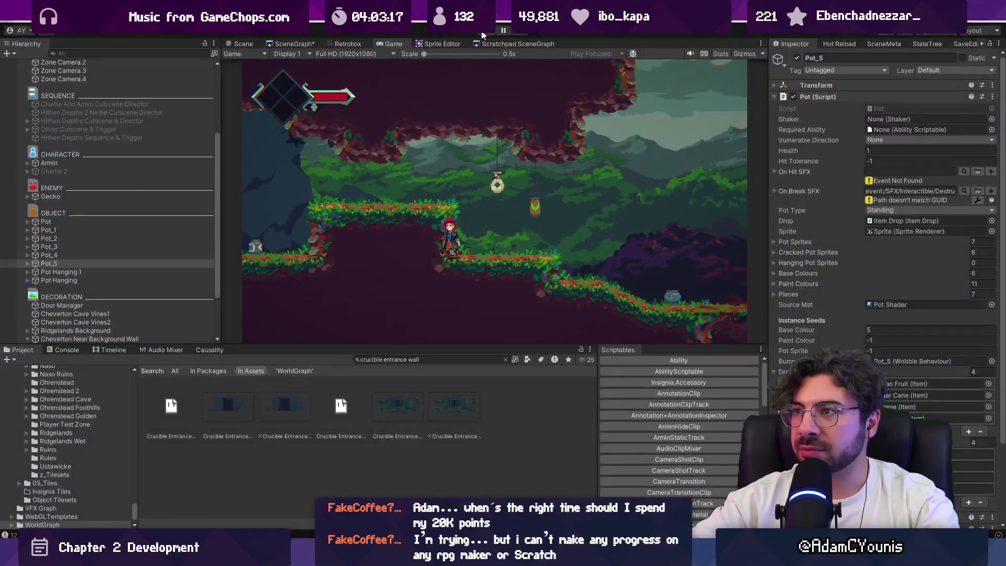
left_click(483, 34)
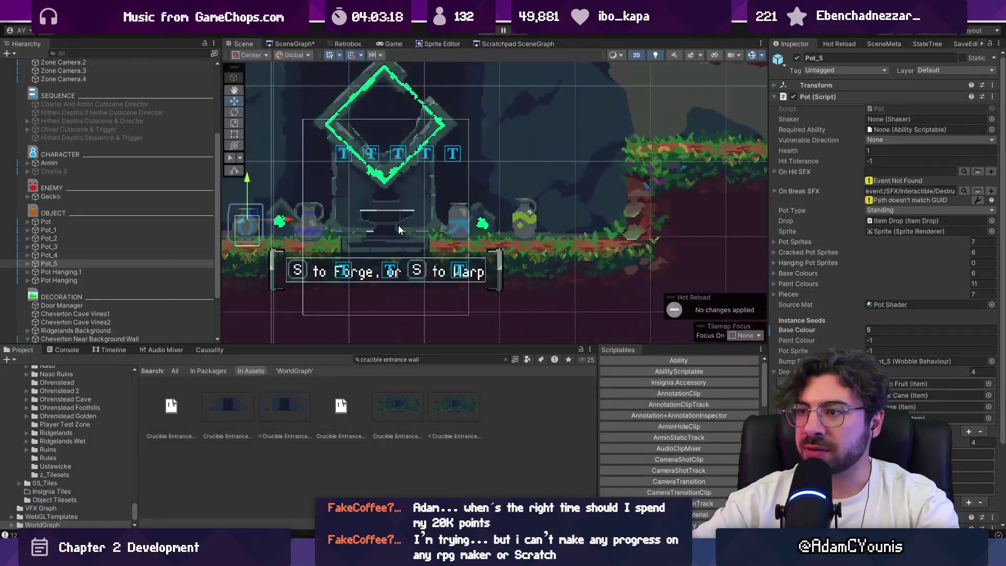
scroll(605, 254, "down", 5)
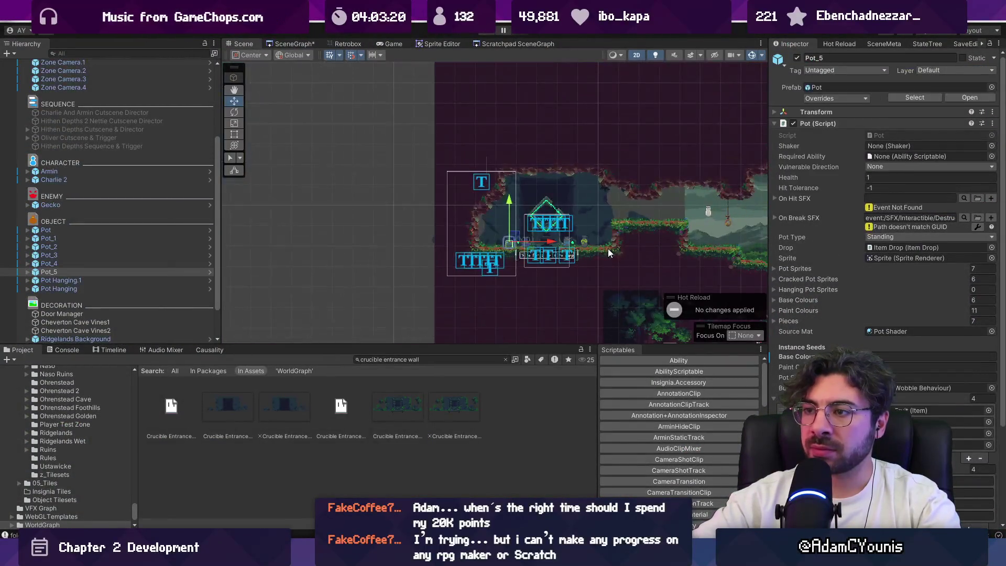
scroll(671, 237, "up", 8)
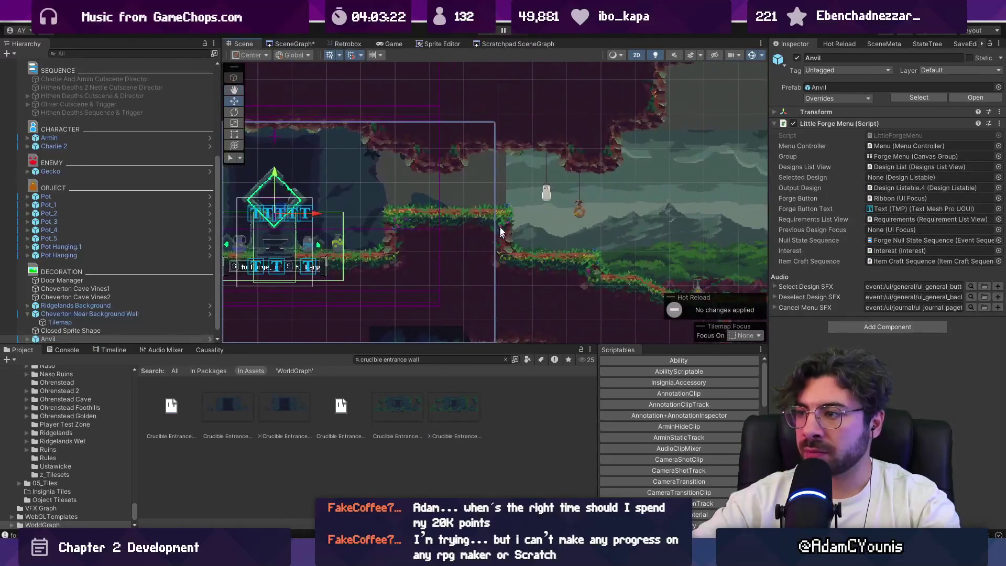
Select the ground layer, Ledge through Ledge (8), then the map root, and switch to Tiled.
left_click(519, 121)
left_click(517, 116)
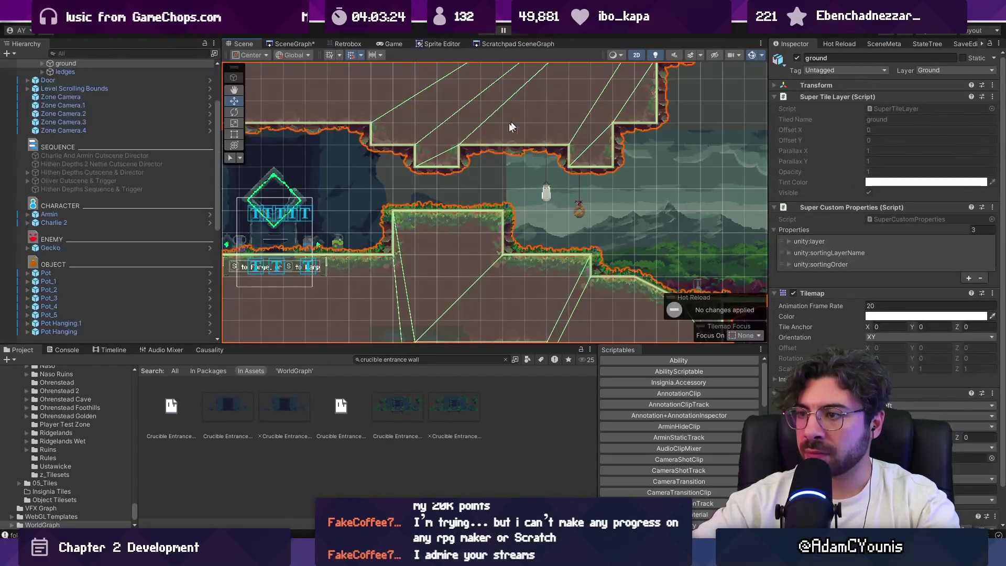
left_click(42, 139)
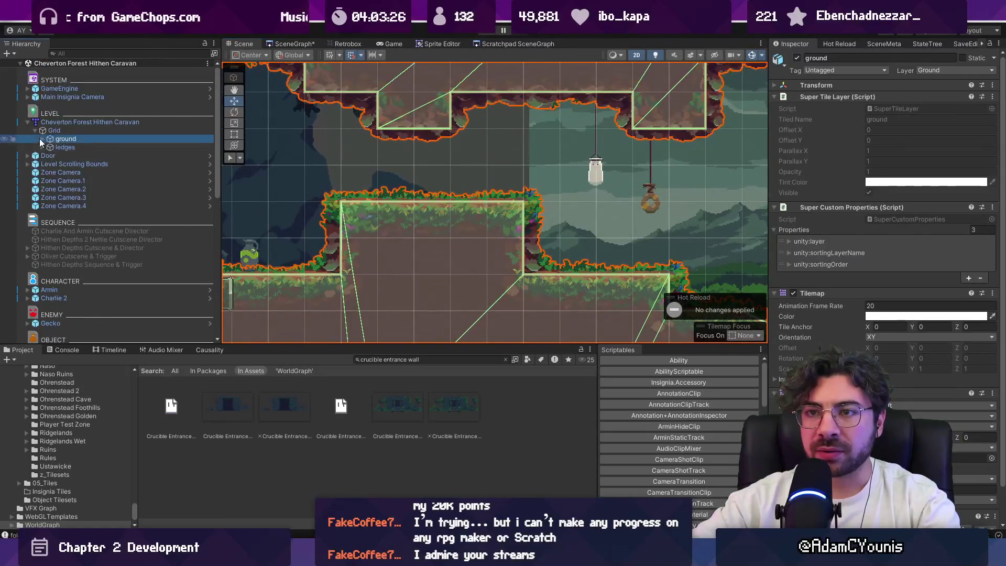
left_click(42, 164)
left_click(67, 173)
key("f")
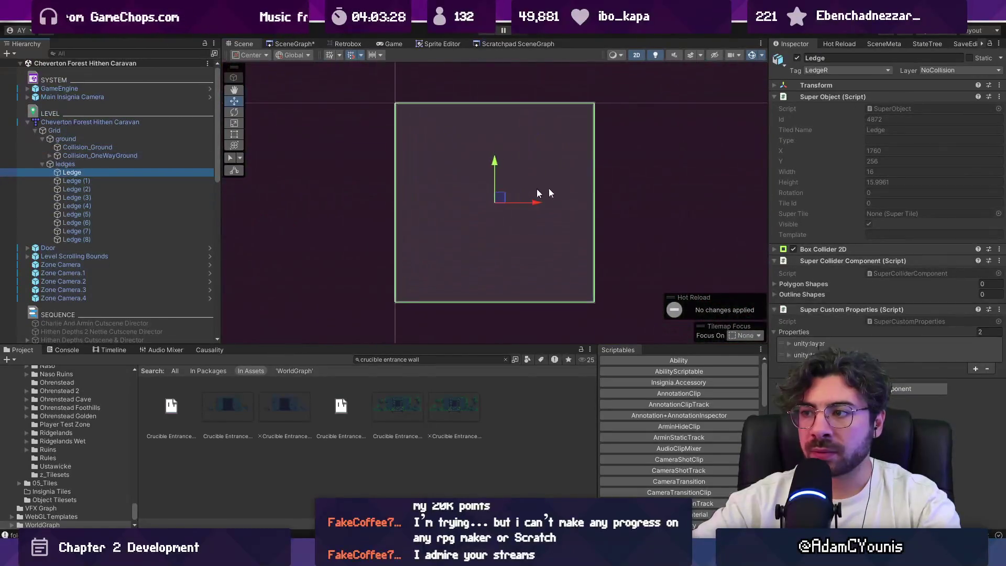
left_click(140, 240, "shift")
scroll(681, 199, "down", 10)
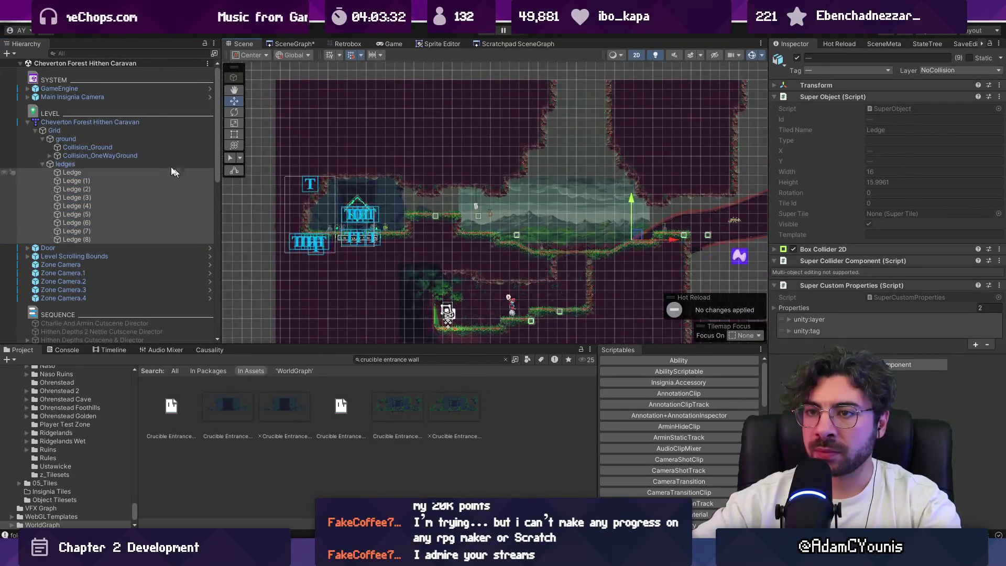
left_click(118, 121)
key("alt+Tab")
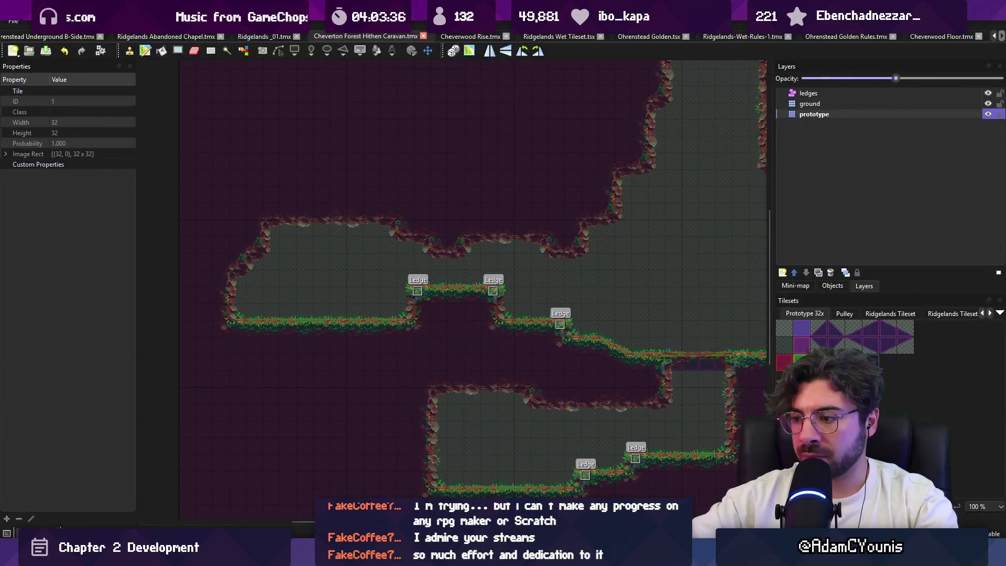
Back in Unity, select the ledges group and its first Ledge object.
key("alt+Tab")
scroll(489, 247, "up", 3)
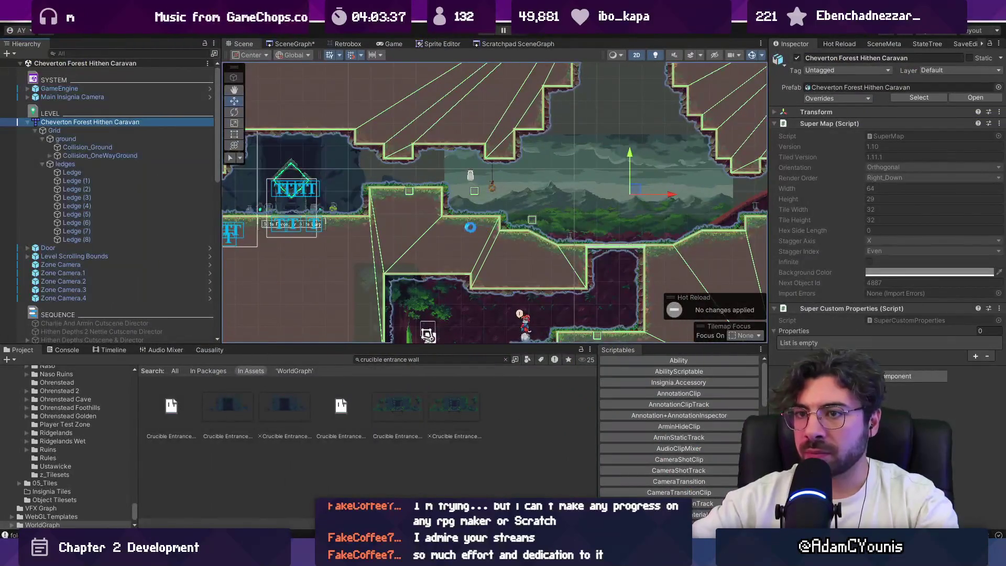
left_click(95, 164)
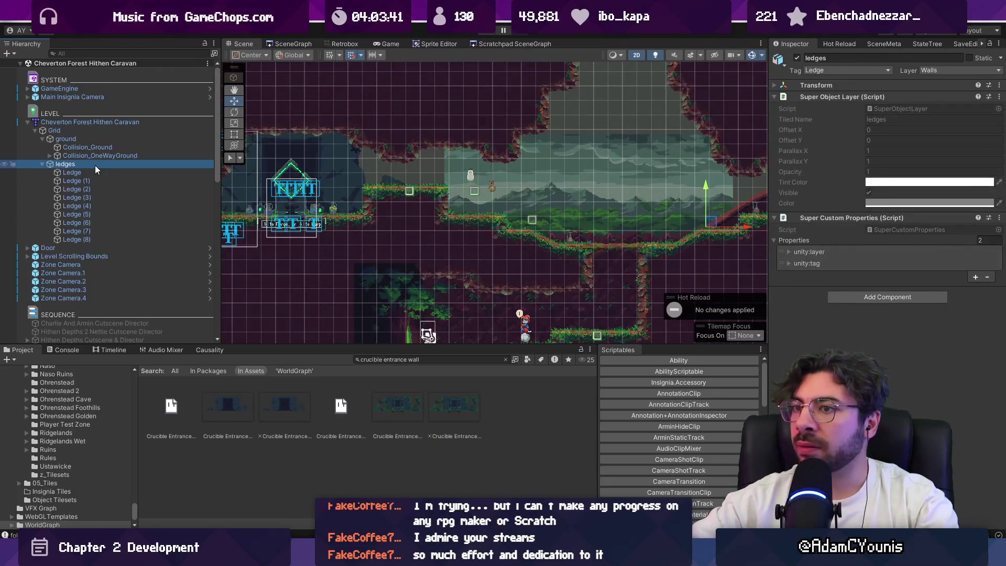
left_click(98, 170)
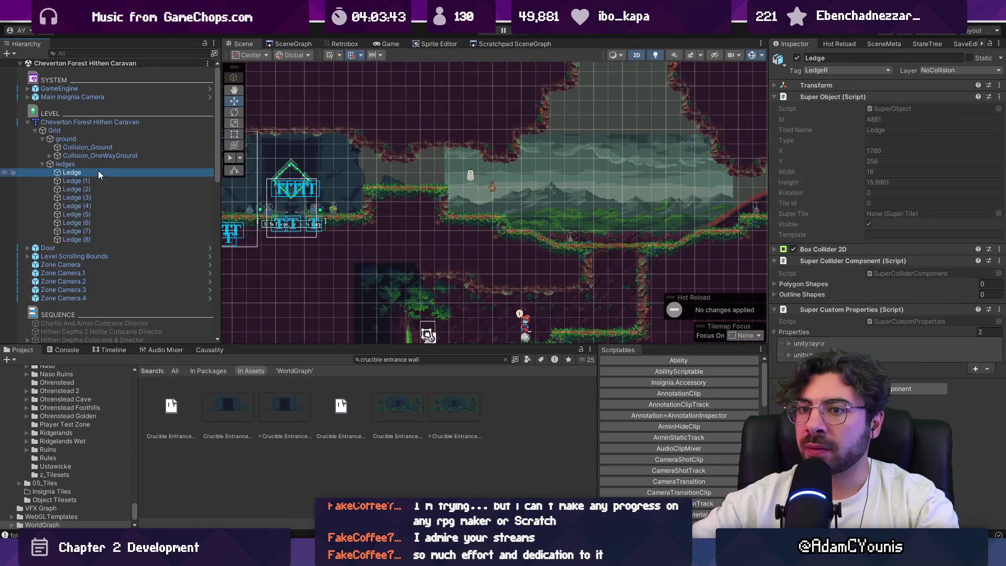
In Tiled, zoom in and rectangle-select a 2x4 tile block beside the wall, then return to Unity.
key("alt+Tab")
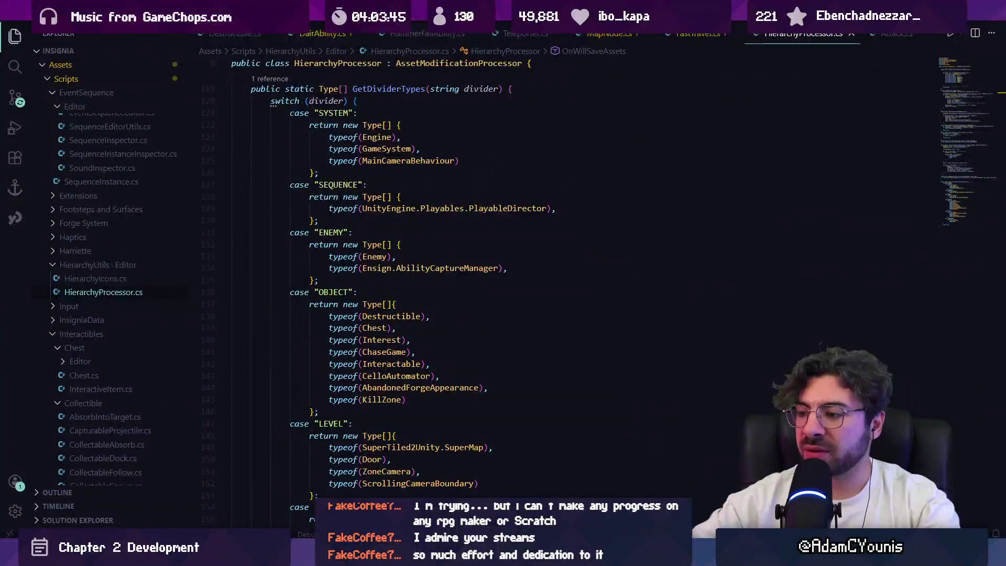
key("alt+Tab")
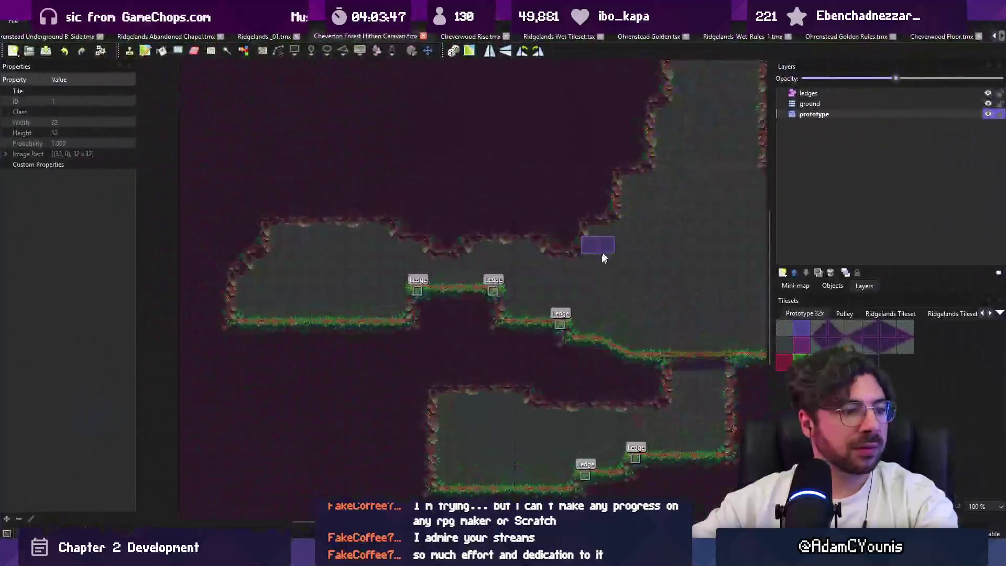
scroll(561, 303, "up", 1)
scroll(511, 260, "up", 1)
key("r")
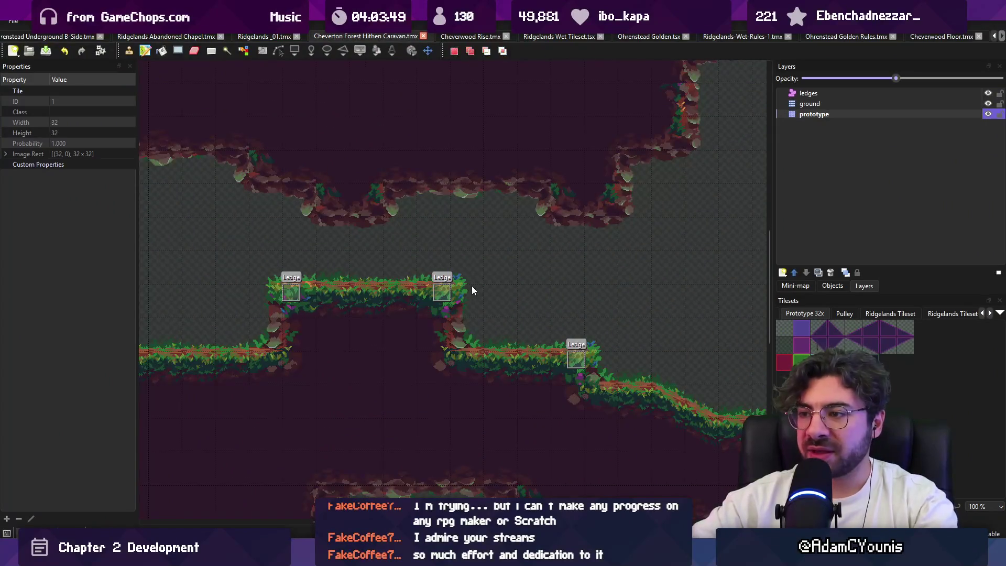
key("ctrl+z")
left_click_drag(521, 254, 539, 311)
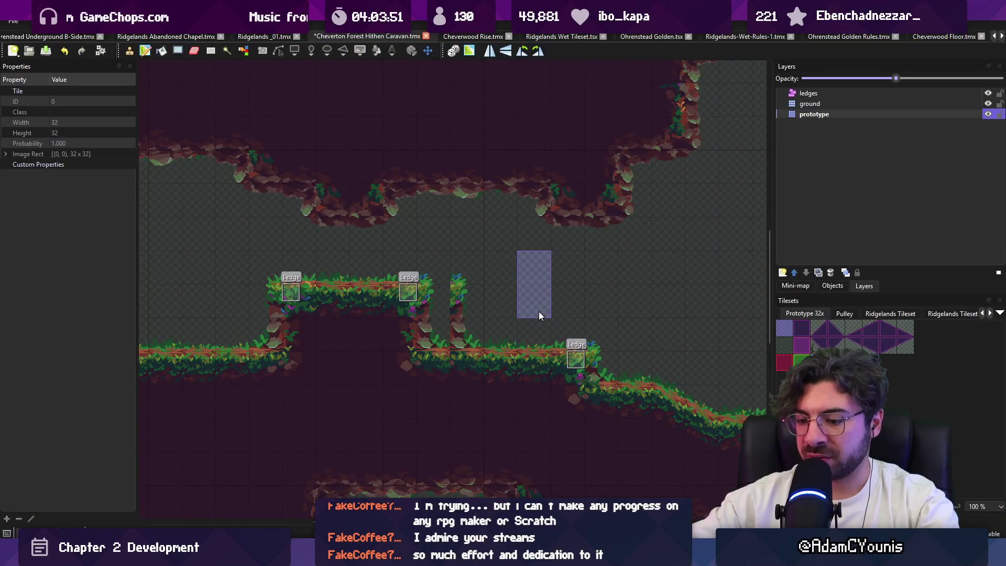
key("alt+Tab")
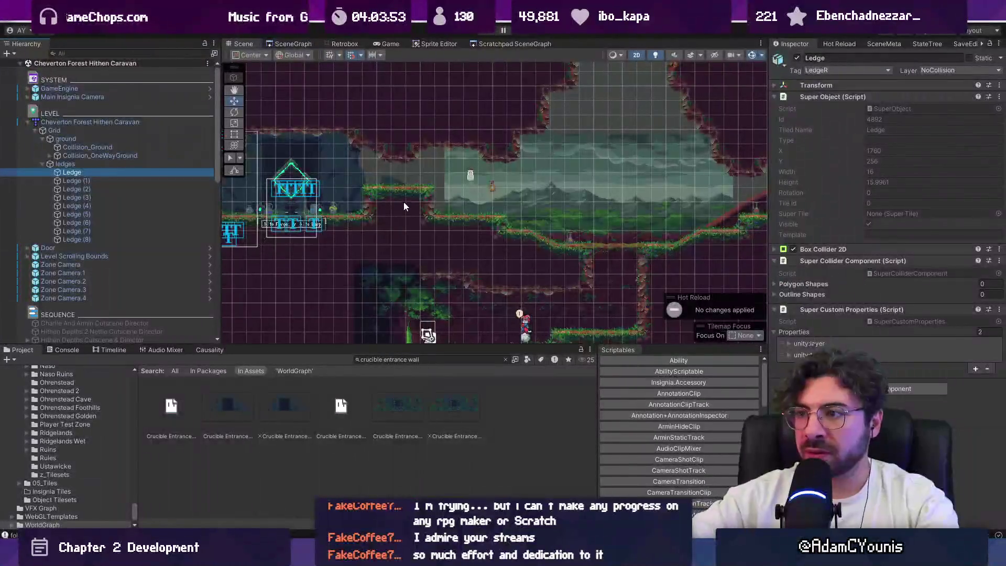
Inspect the ledges layer and first Ledge, then set the ground tilemap's Y position to -0.32.
left_click(403, 206)
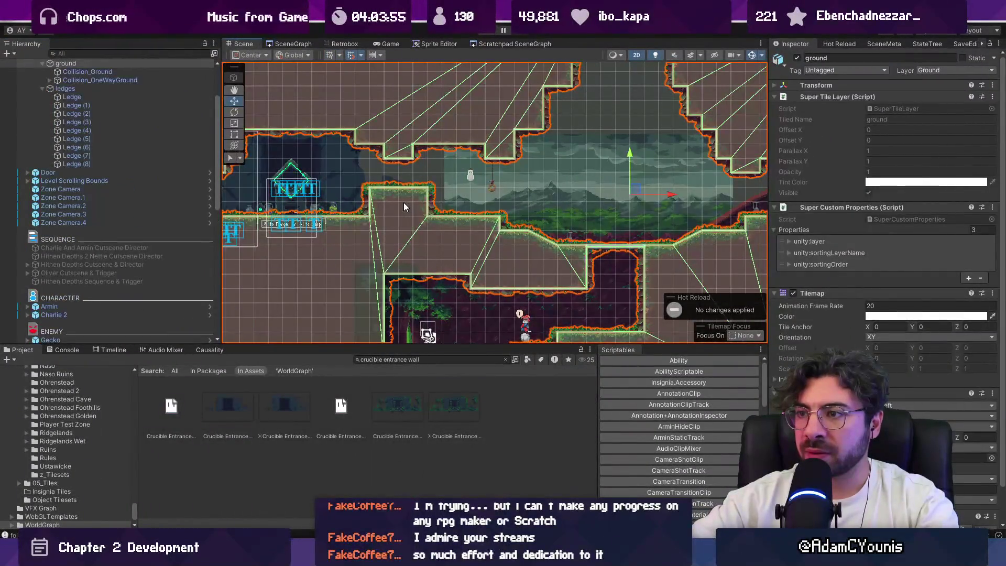
scroll(65, 153, "up", 3)
left_click(65, 151)
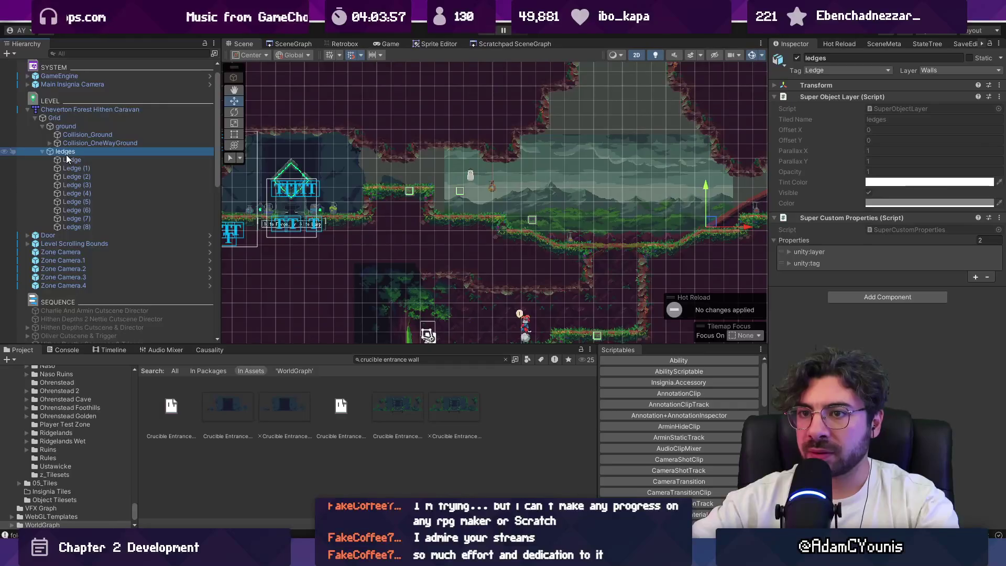
left_click(70, 159)
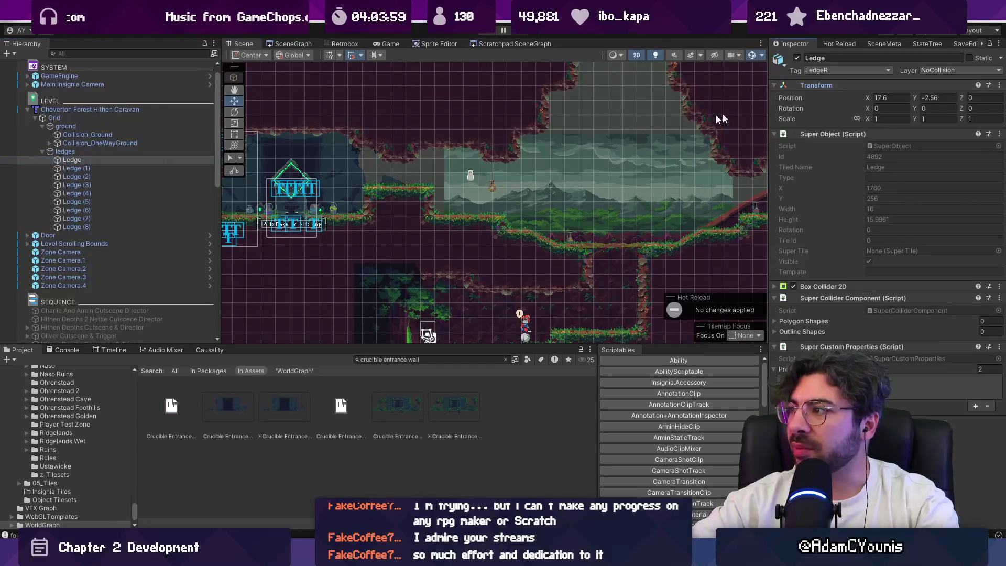
left_click(146, 152)
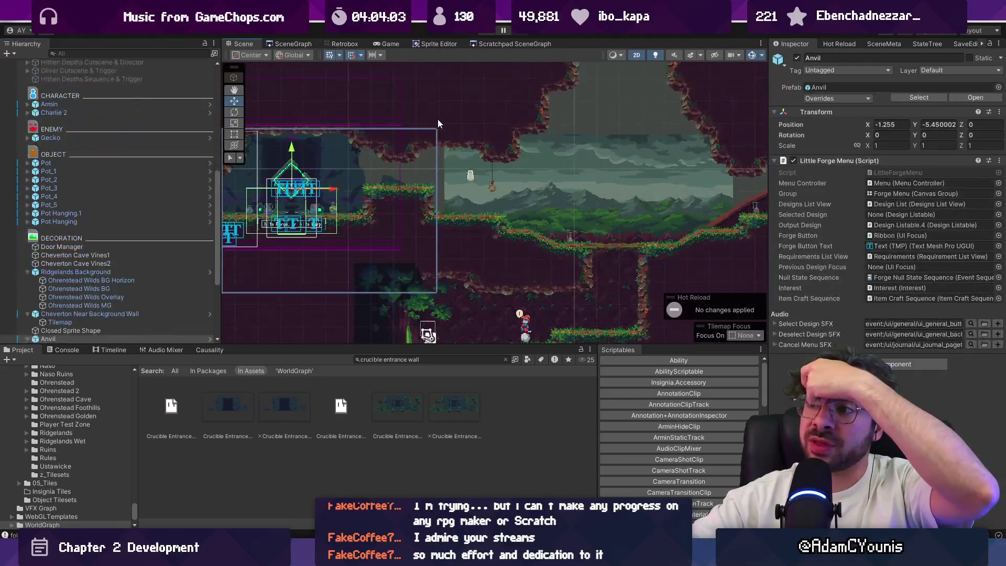
left_click(438, 122)
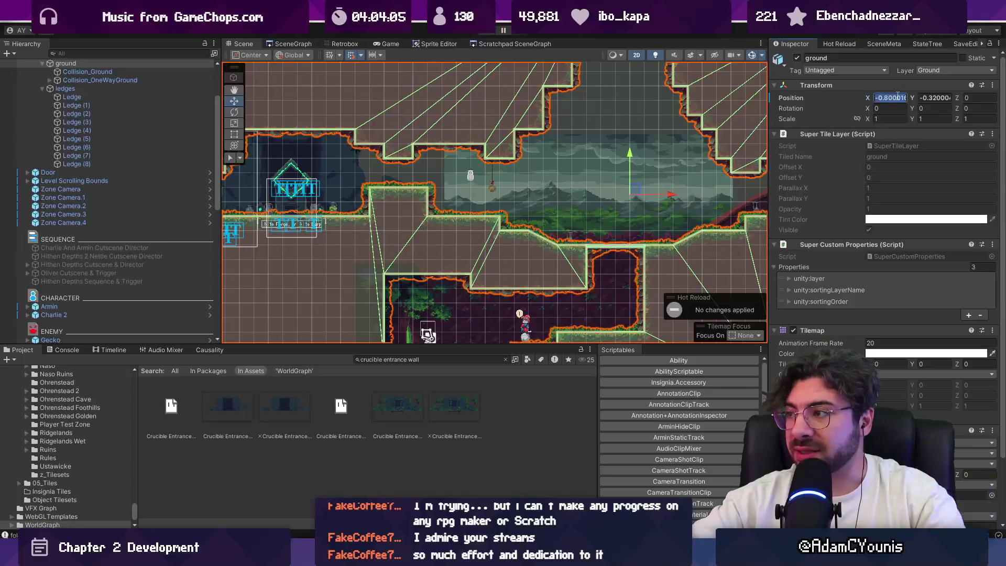
right_click(785, 98)
left_click(828, 126)
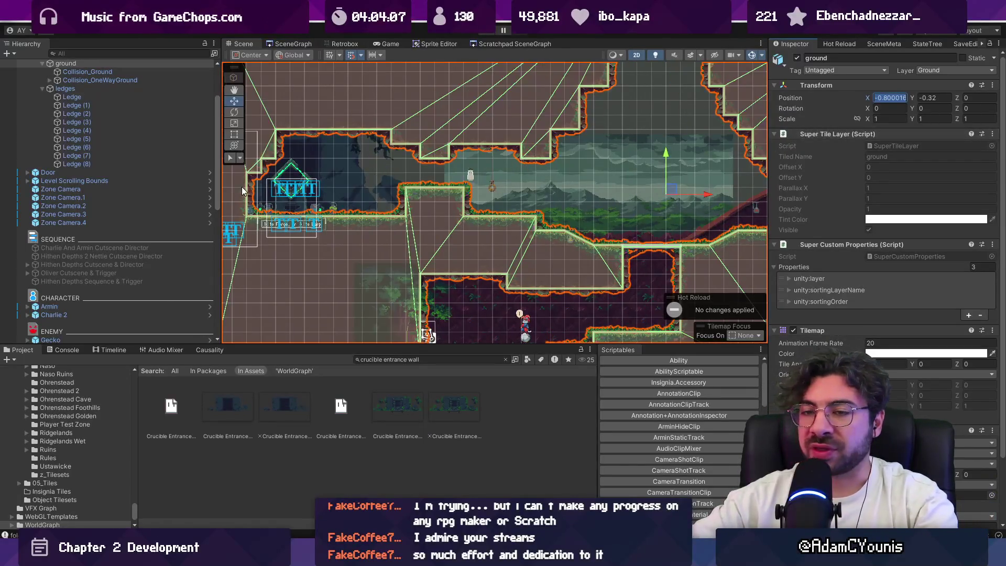
Slide the Cheverton Forest Hithen Caravan map root left to X -3.905.
scroll(110, 114, "up", 3)
left_click(82, 110)
mouse_move(685, 194)
left_mouse_down()
mouse_move(361, 194)
mouse_move(485, 209)
left_mouse_up()
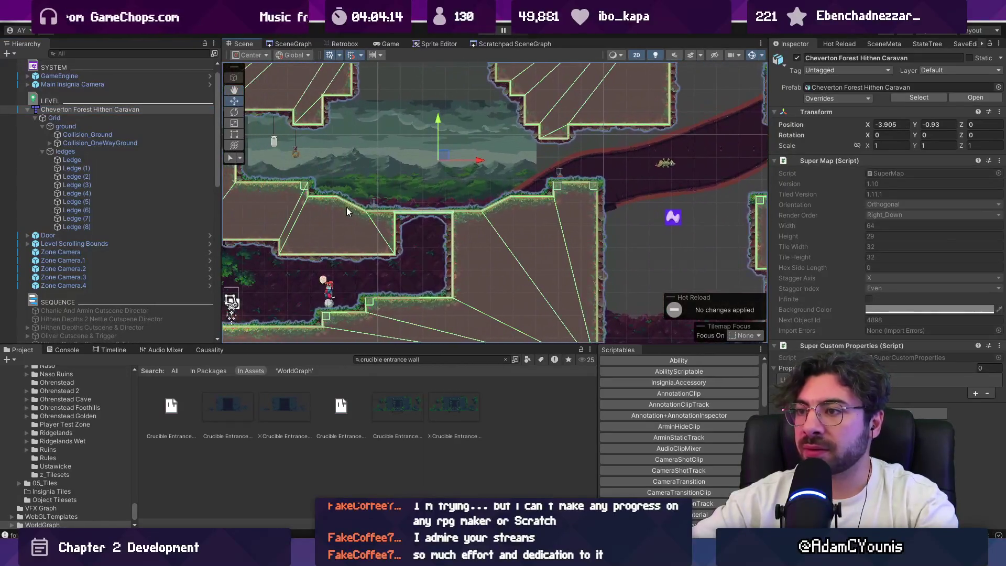
Select the five sequence cutscene objects and frame them in the Scene view.
left_click(73, 311)
scroll(89, 312, "down", 2)
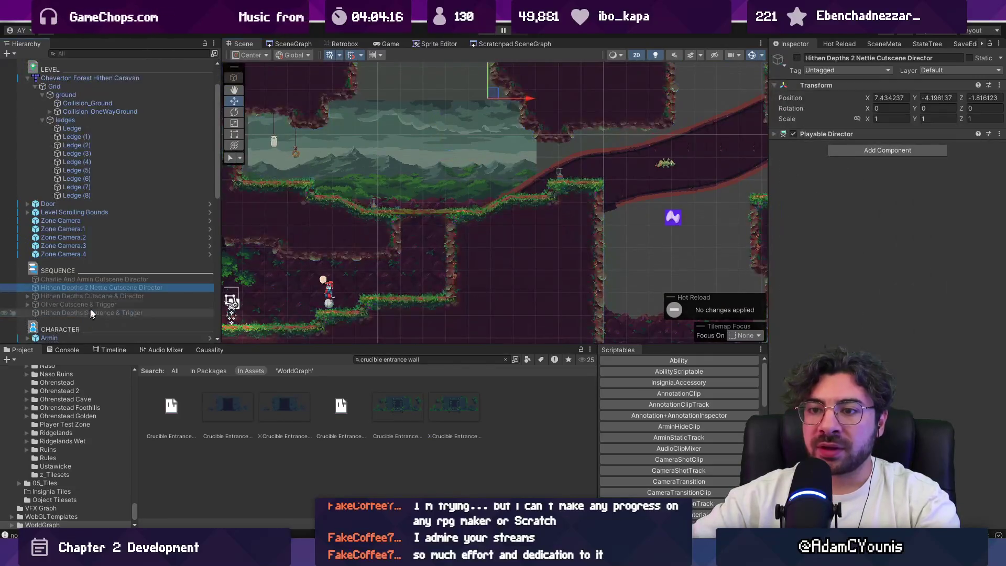
left_click(131, 313, "shift")
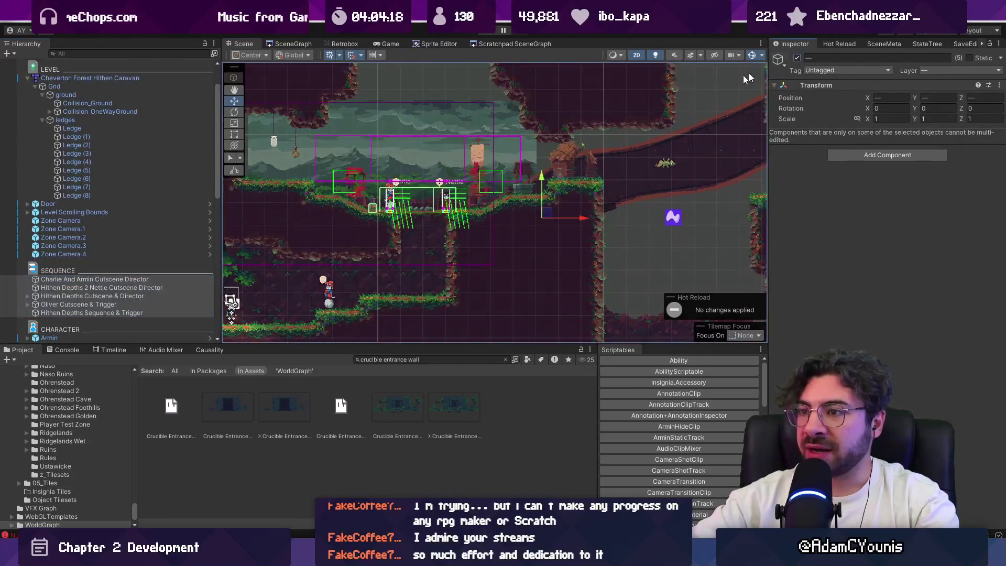
key("f")
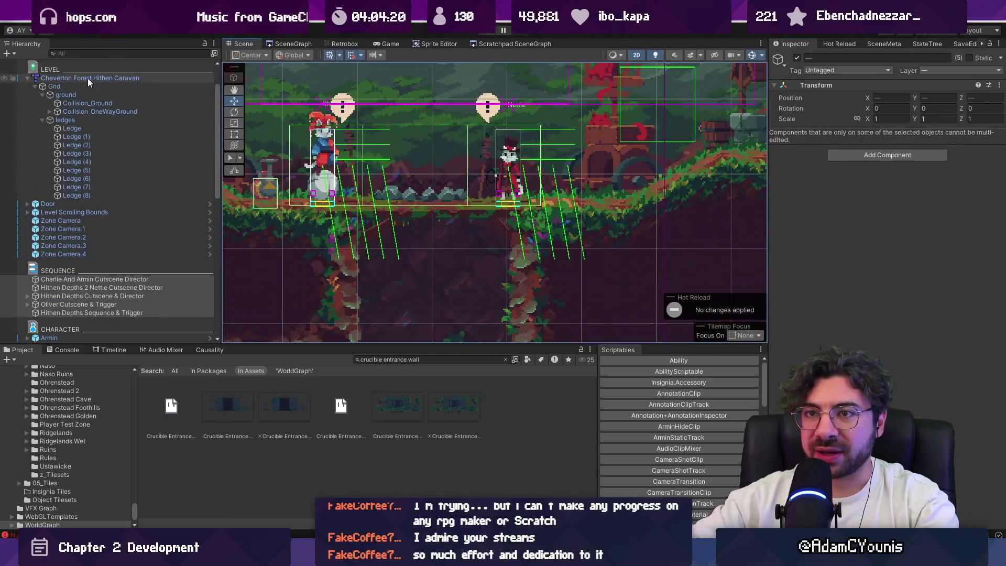
Nudge the Cheverton Forest Hithen Caravan map root left to X -4.09.
left_click(84, 78)
left_click_drag(868, 124, 862, 124)
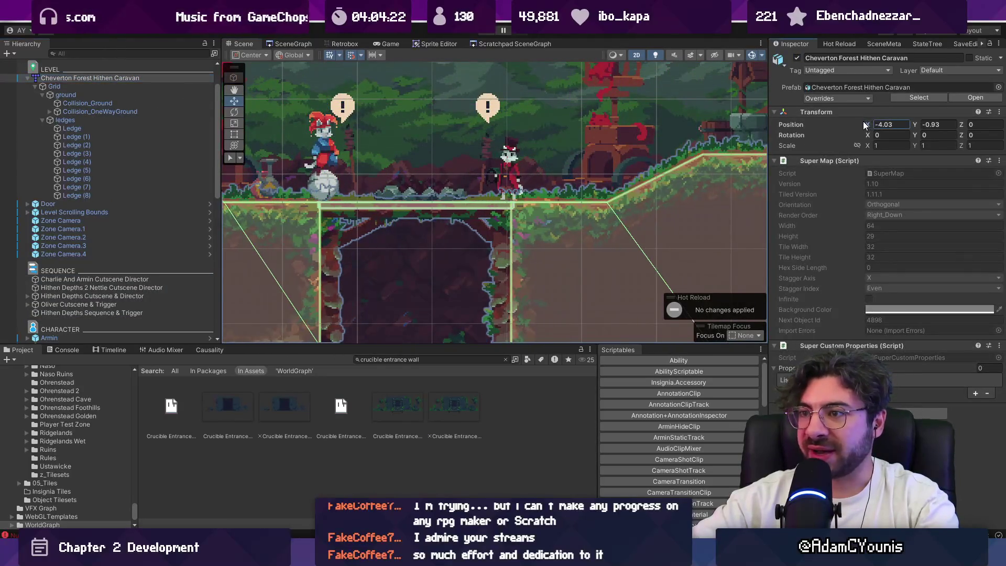
scroll(632, 196, "down", 2)
scroll(472, 206, "up", 8)
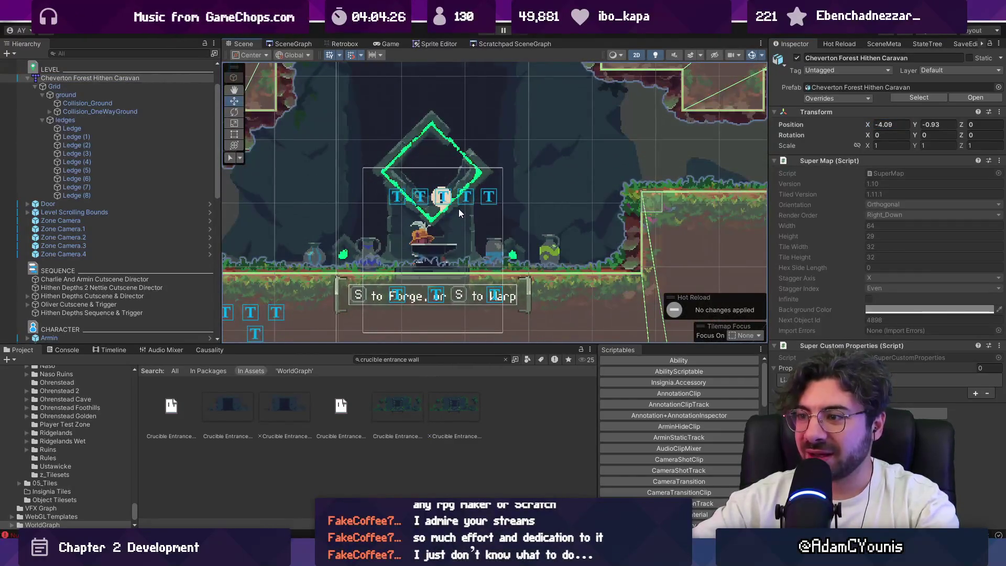
Deactivate all five SEQUENCE objects and start a playtest, moving into the forest area.
left_click(438, 246)
scroll(173, 220, "up", 2)
scroll(96, 178, "up", 3)
left_click(96, 172)
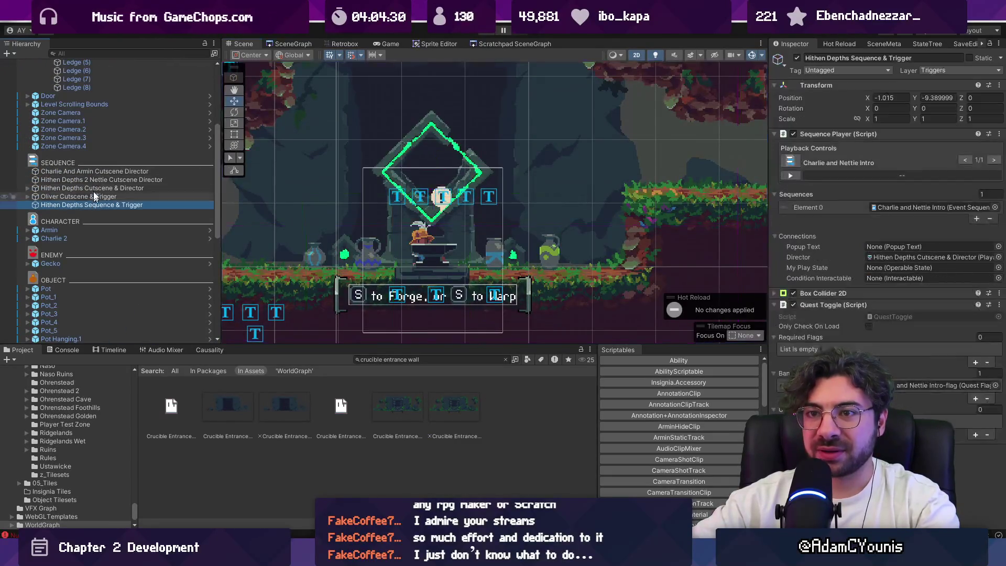
left_click(157, 205, "shift")
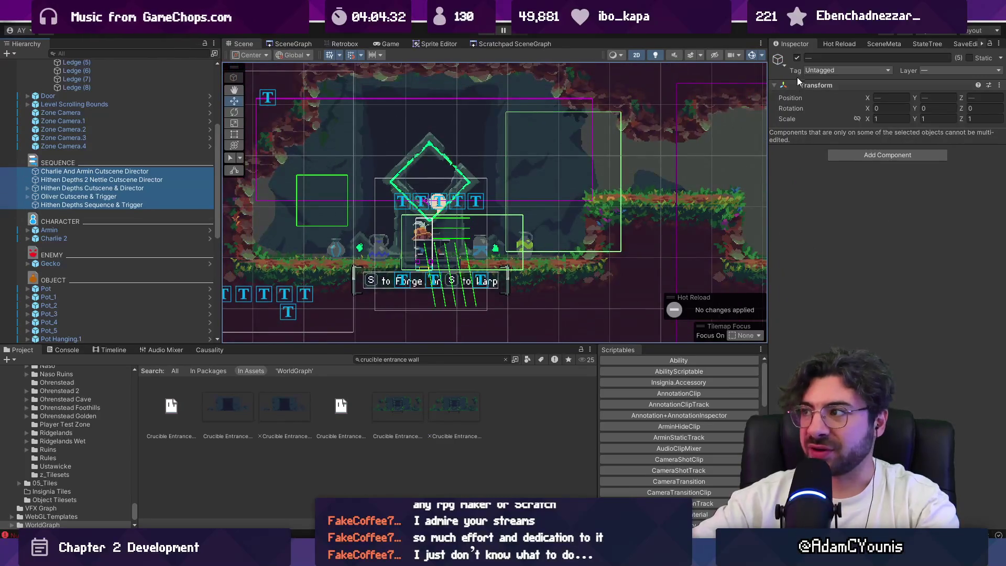
left_click(797, 57)
left_click(486, 34)
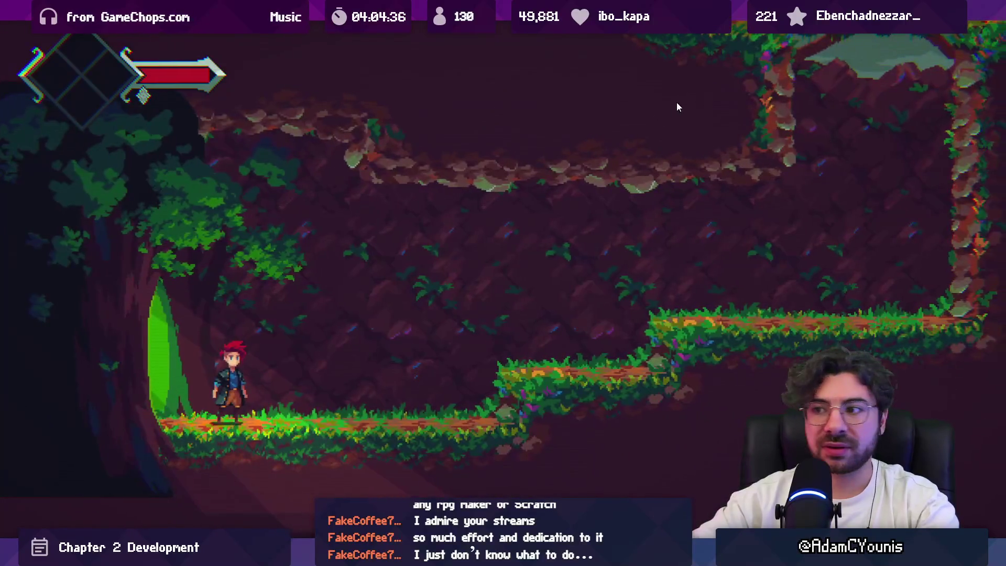
key("Left")
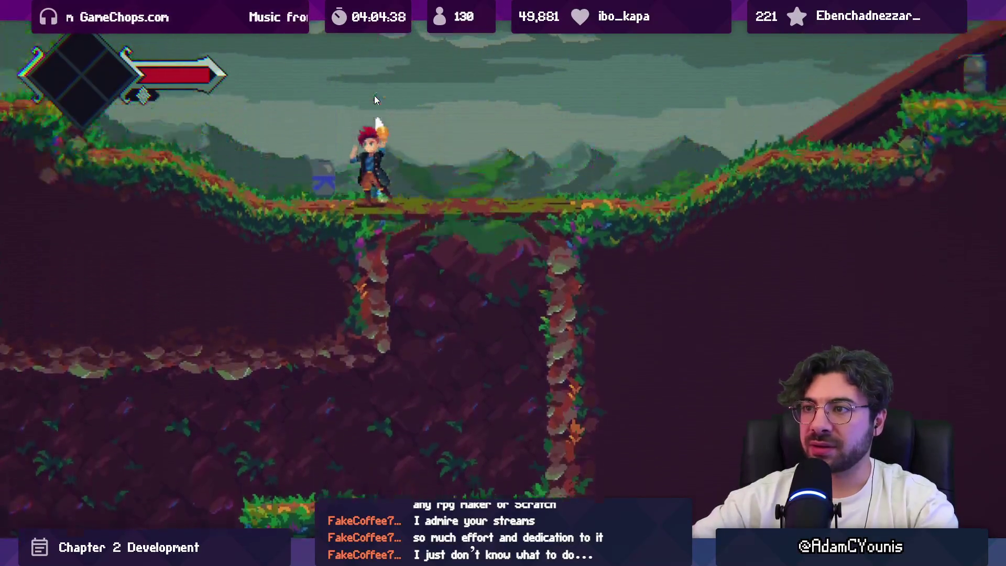
Run around the forge, slashing the pots for Sugar Cane and Cacao Fruit.
key("Right")
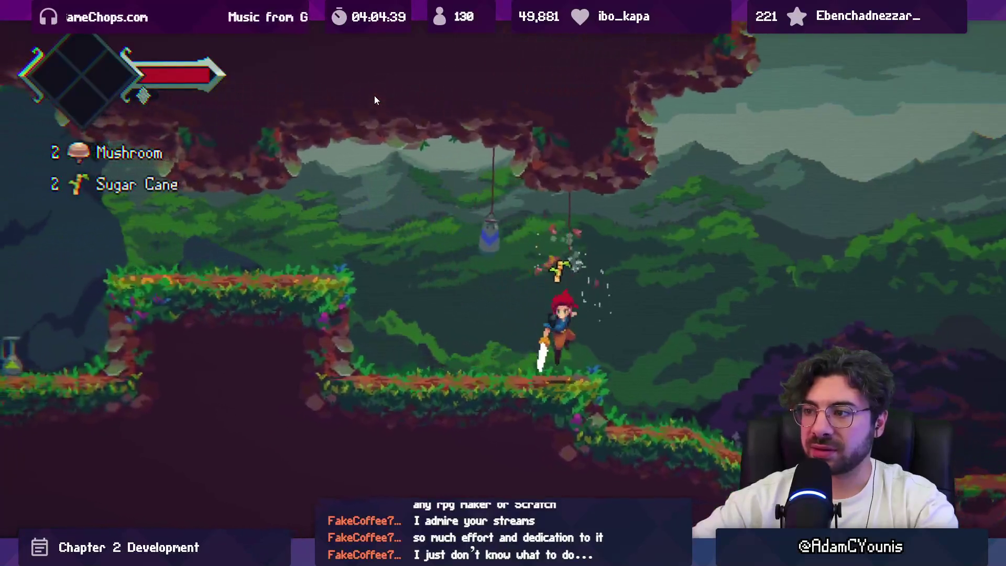
key("Left")
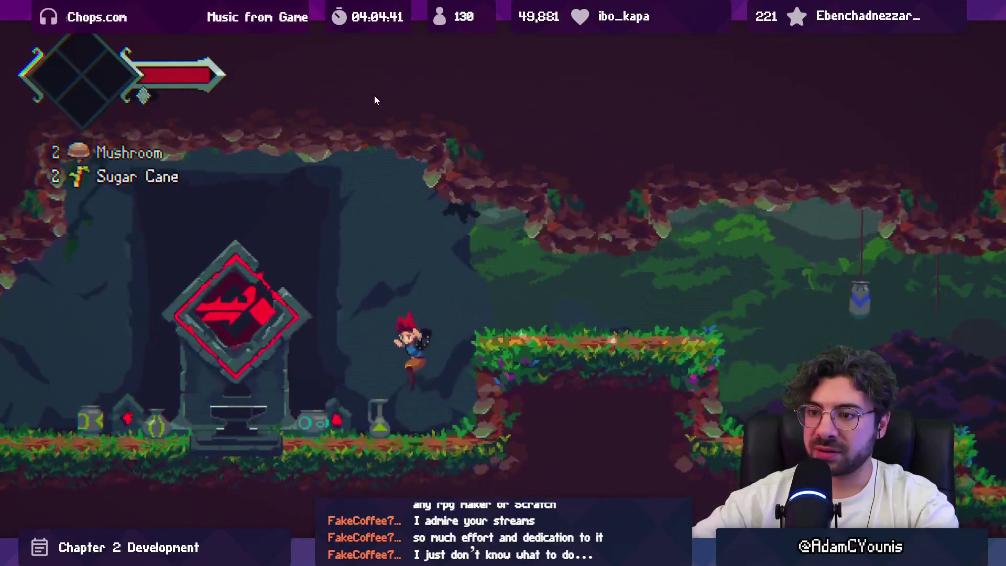
key("Right")
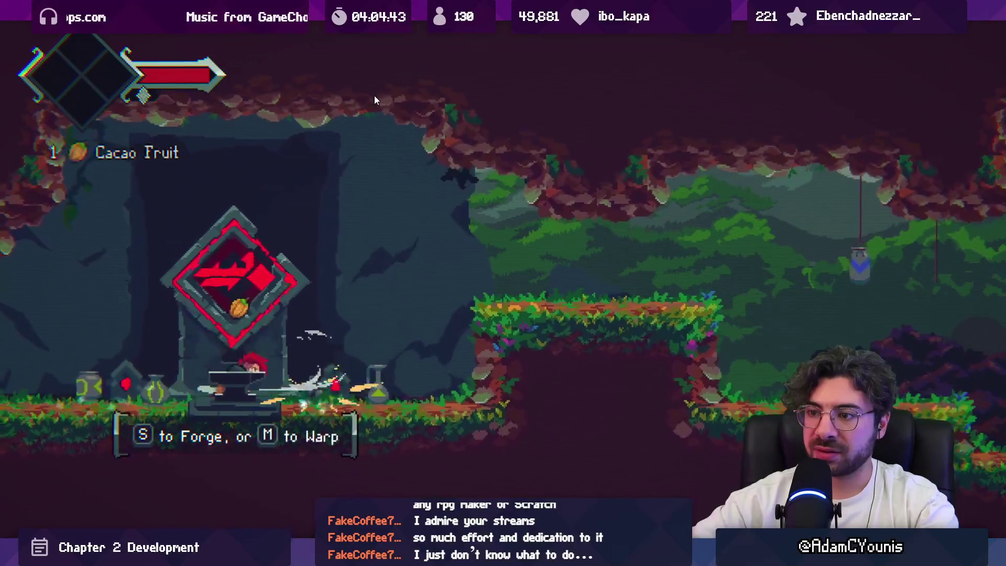
key("Left")
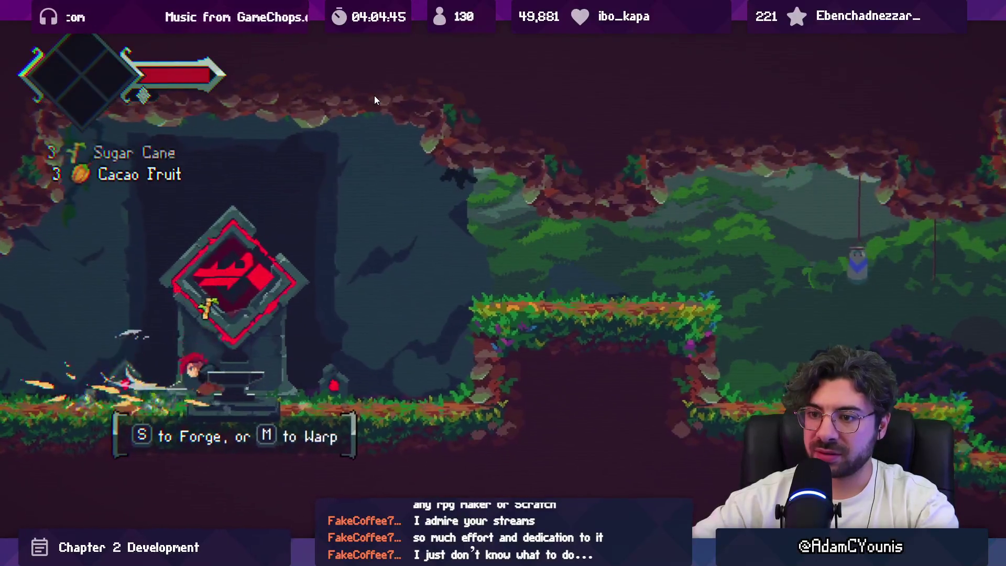
key("Left")
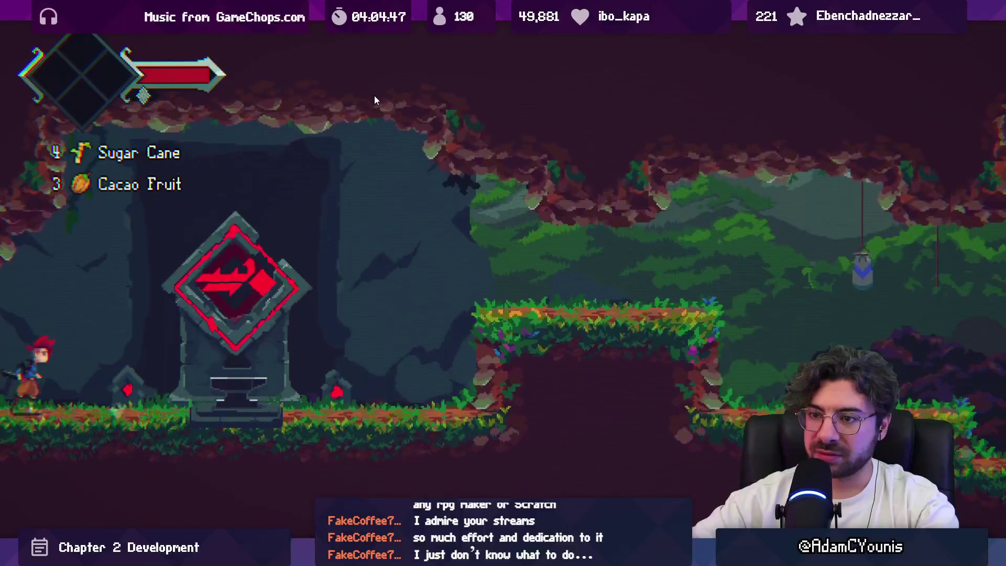
key("Right")
key("Right")
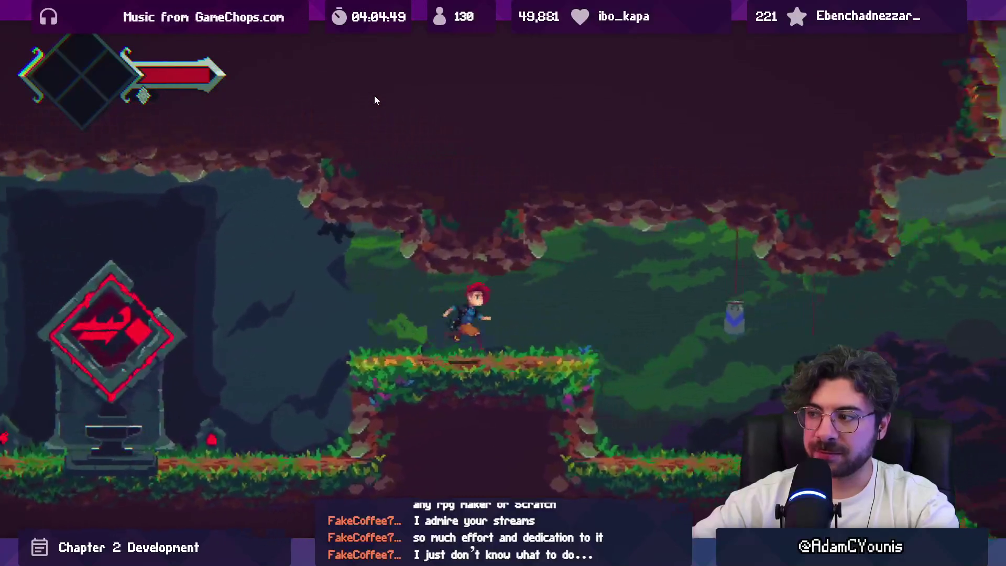
Interact at the anvil, close Armin's dialogue, and open the Map of the World with M.
key("Left")
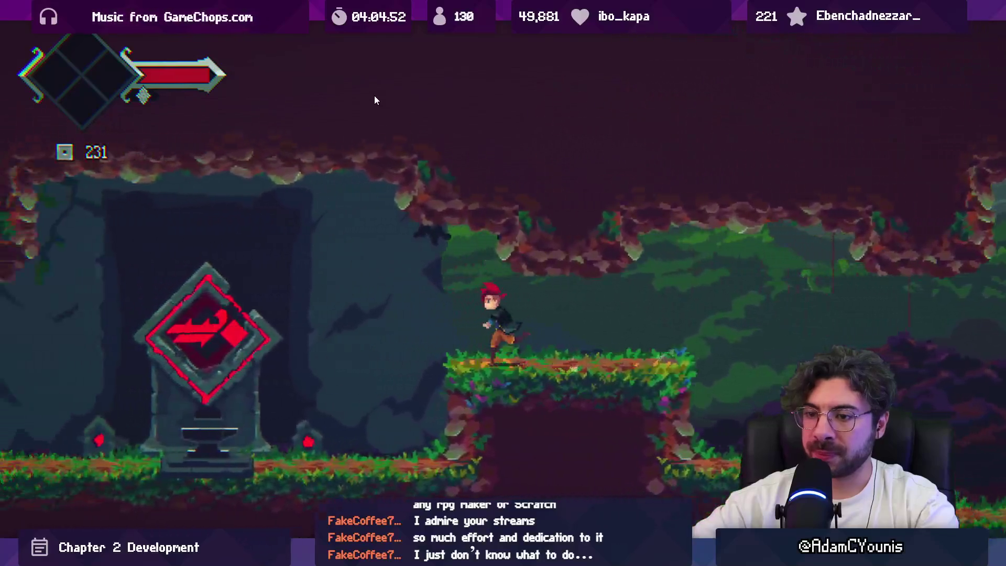
key("Left")
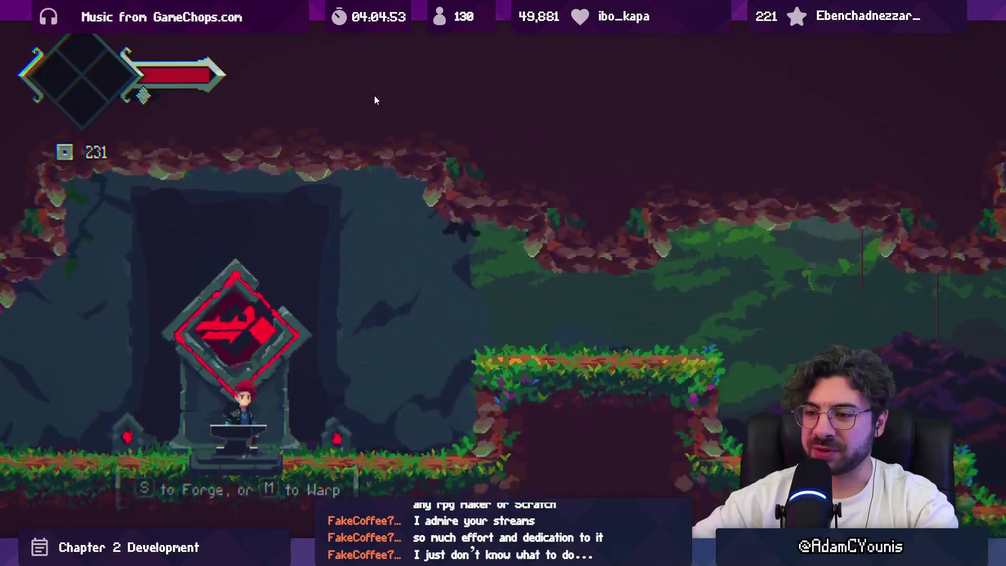
key("Up")
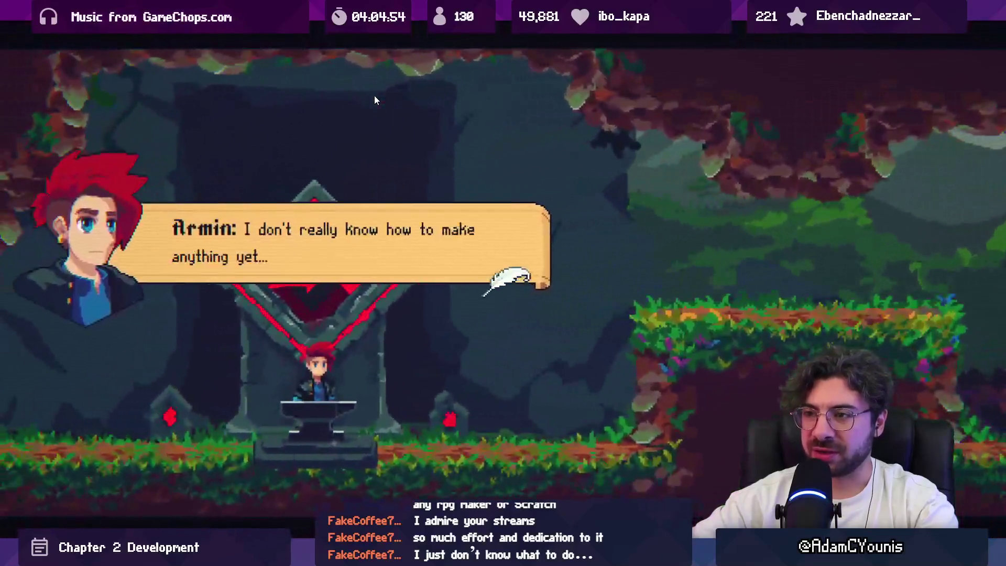
key("s")
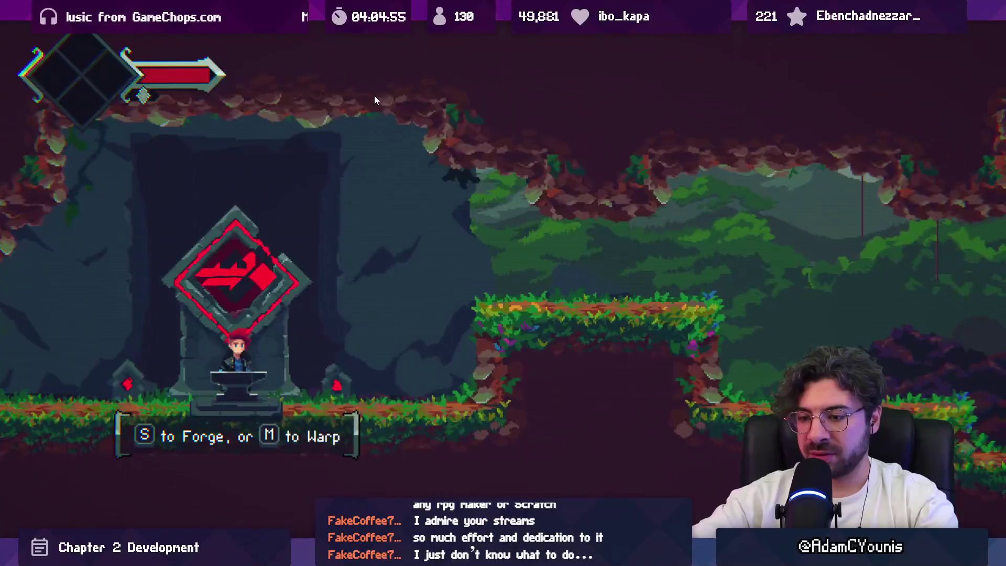
key("m")
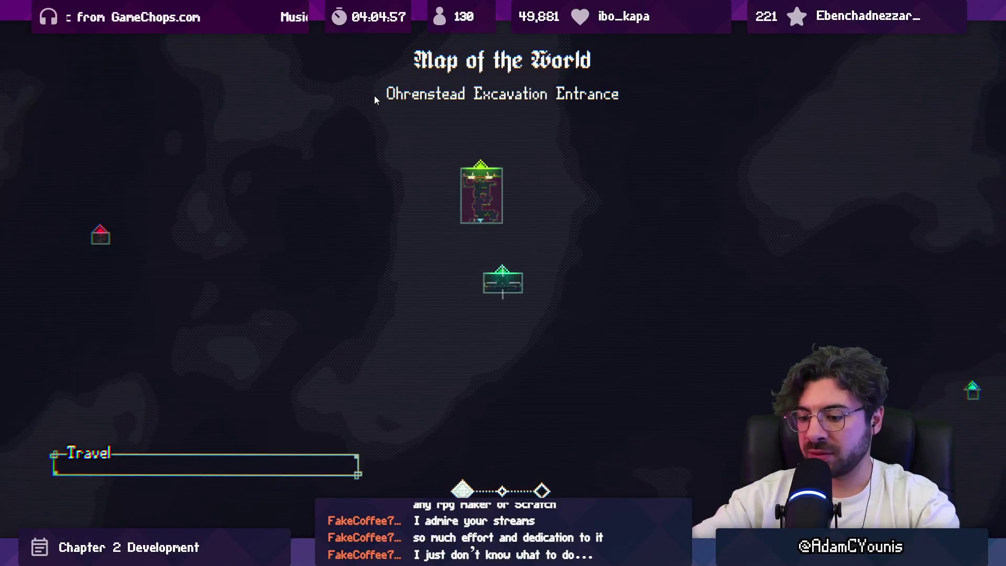
key("shift+space")
Show the Console log and enlarge the error entry's stack trace details.
left_click(67, 350)
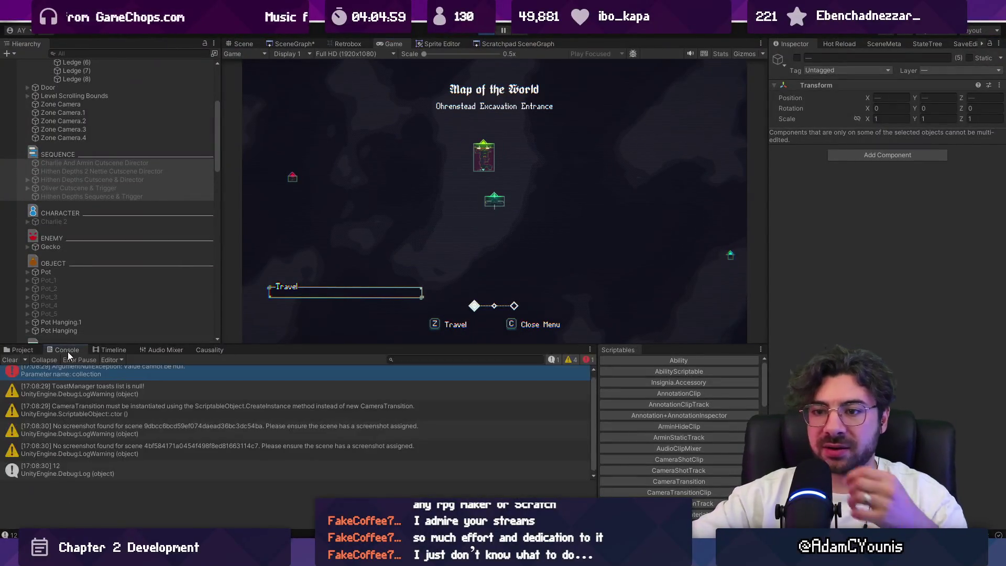
scroll(208, 392, "up", 1)
left_click(208, 377)
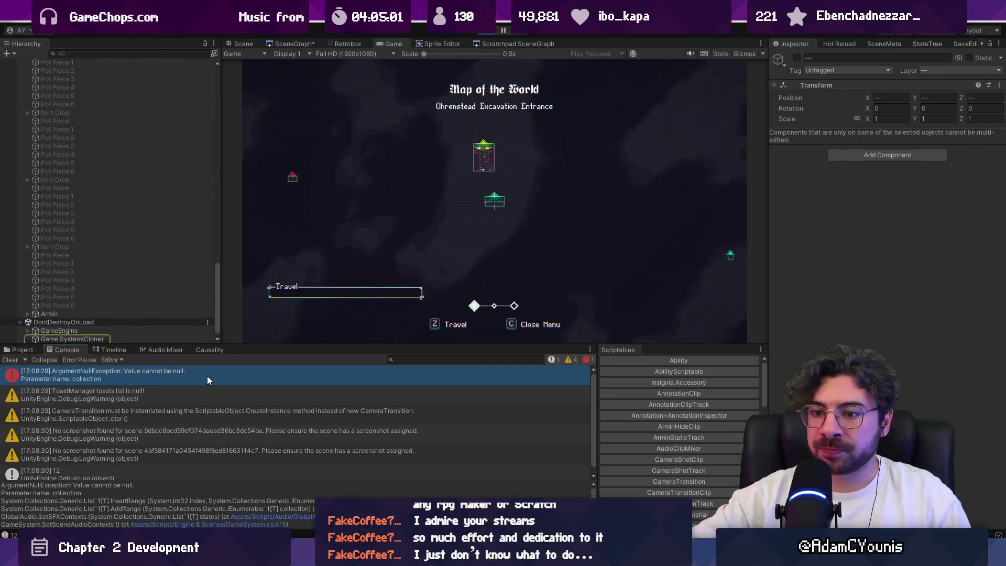
left_click_drag(219, 481, 219, 419)
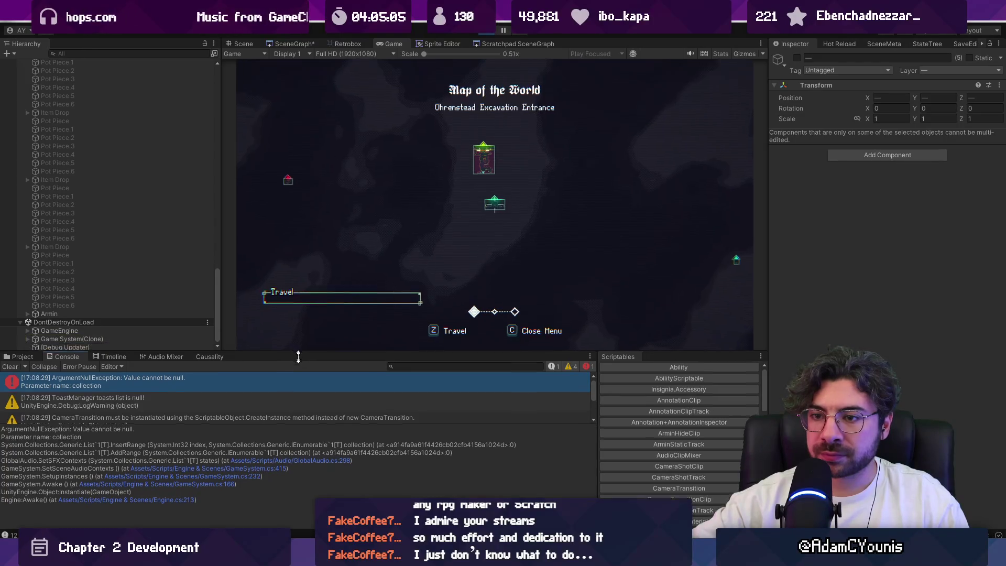
left_click_drag(297, 346, 288, 404)
scroll(125, 318, "up", 4)
scroll(124, 319, "up", 15)
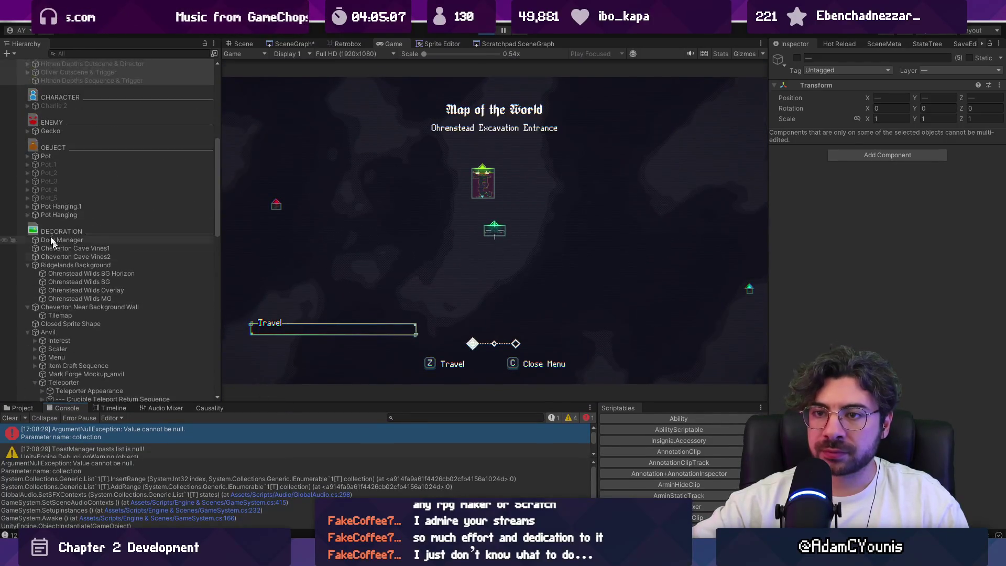
scroll(31, 294, "down", 5)
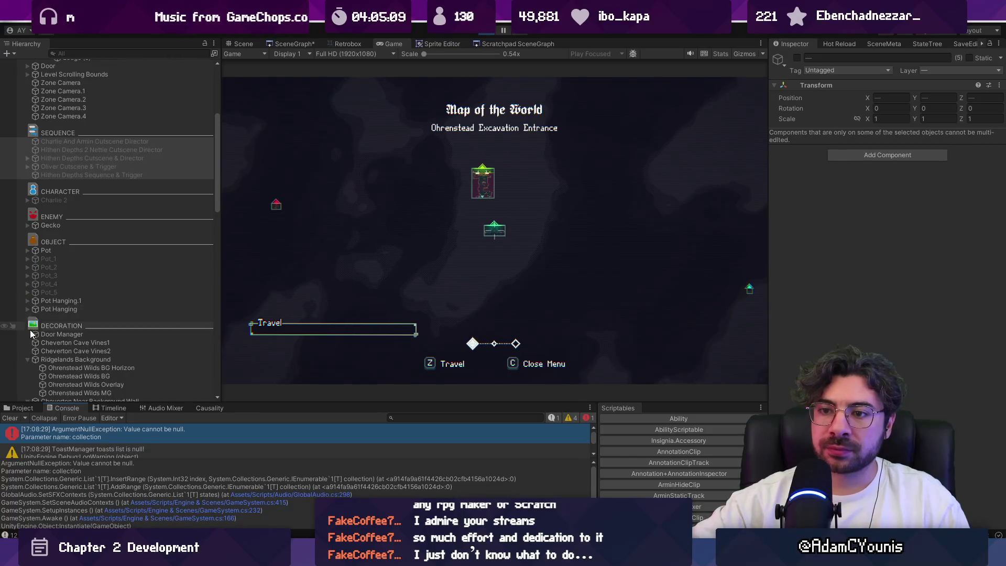
scroll(30, 324, "down", 10)
scroll(35, 220, "down", 10)
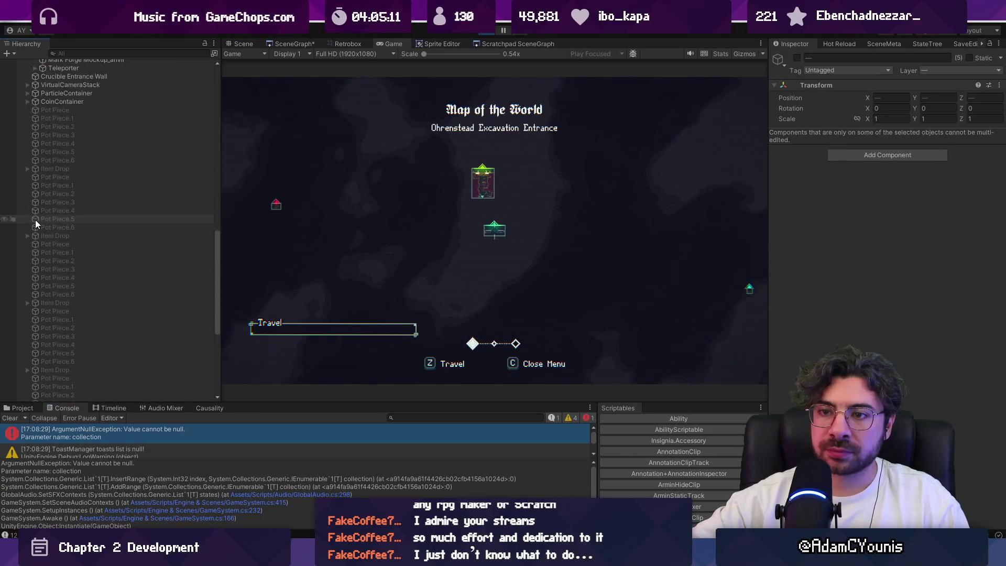
Switch to the Scene view, stop the playtest, and select the Cheverton Forest Hithen Caravan level.
left_click(243, 43)
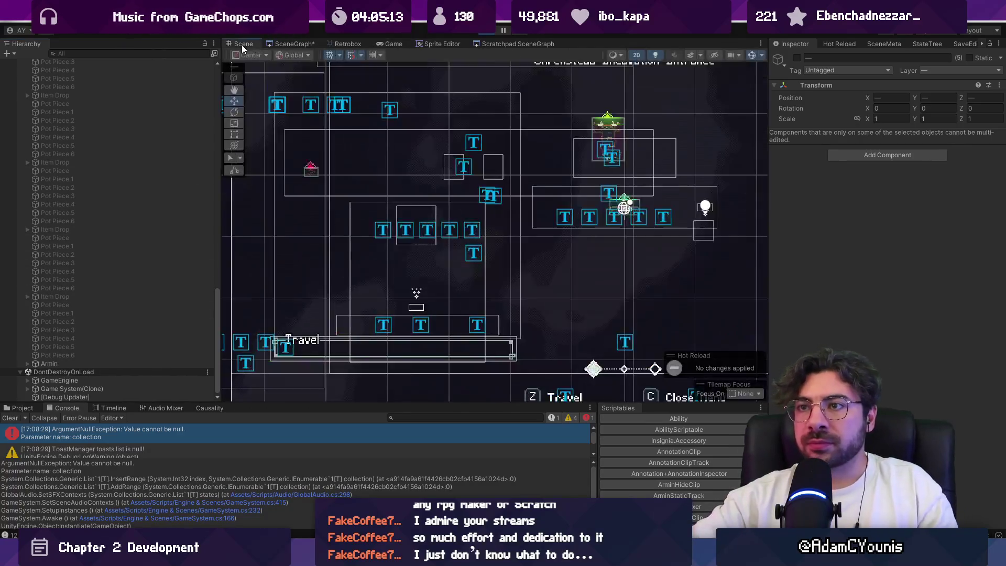
left_click(483, 35)
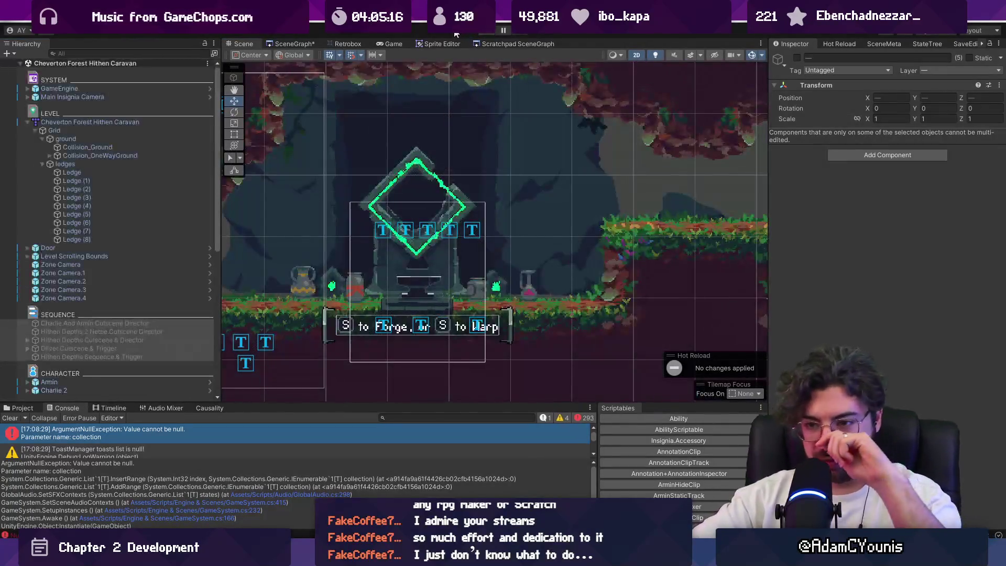
scroll(404, 262, "down", 2)
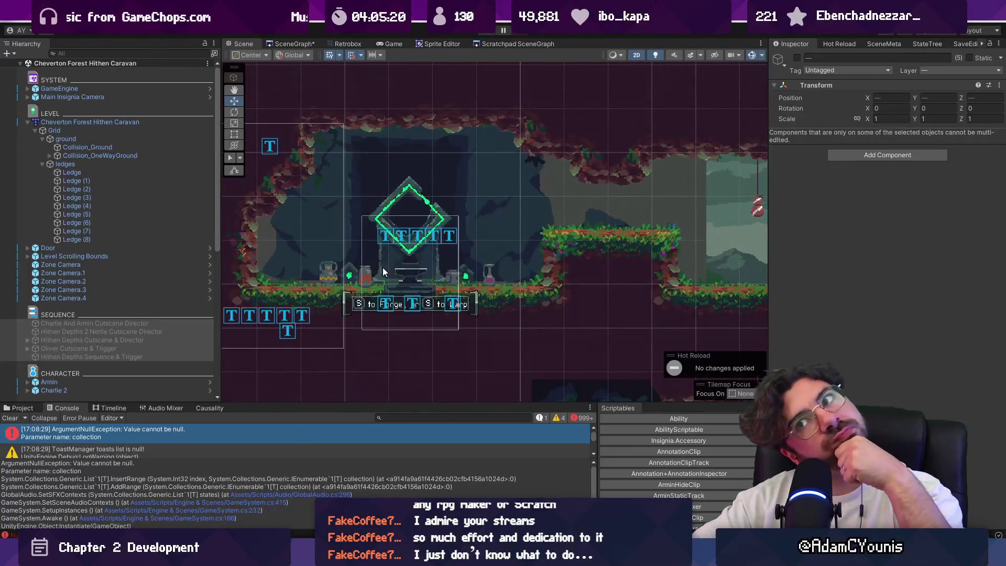
left_click(121, 122)
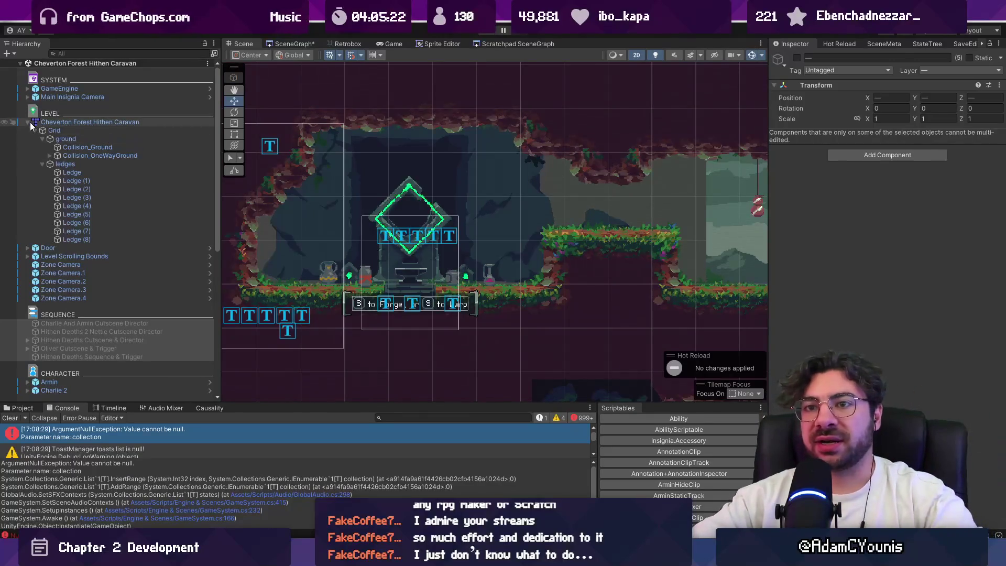
Set the GameEngine's Progress State to NoProgress.
left_click(32, 124)
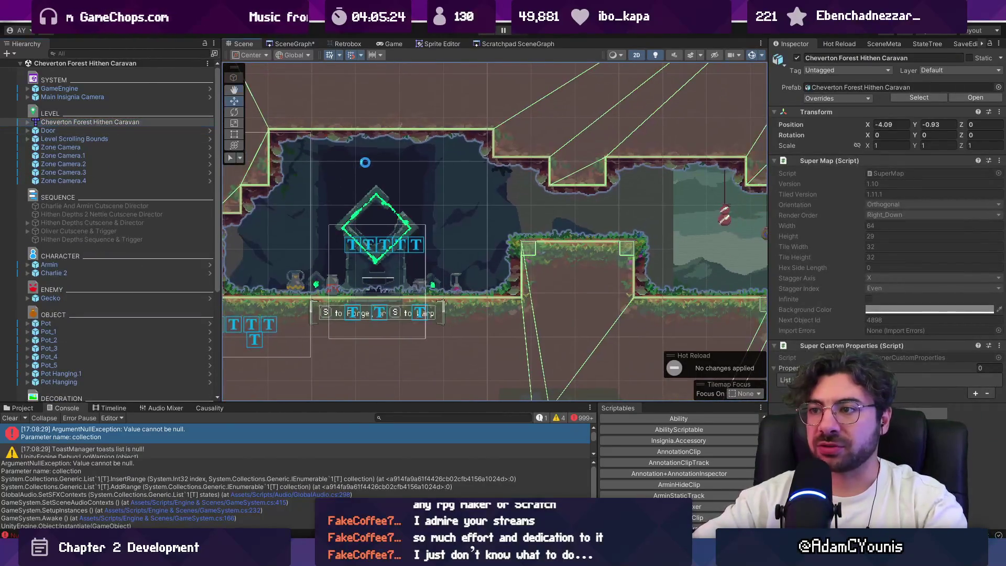
left_click(116, 90)
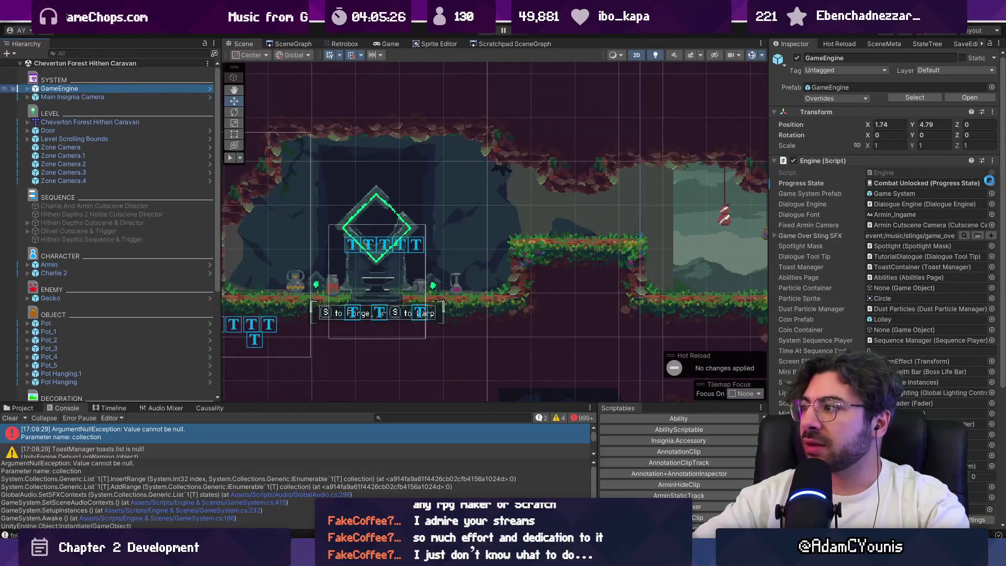
left_click(910, 196)
type("noprog")
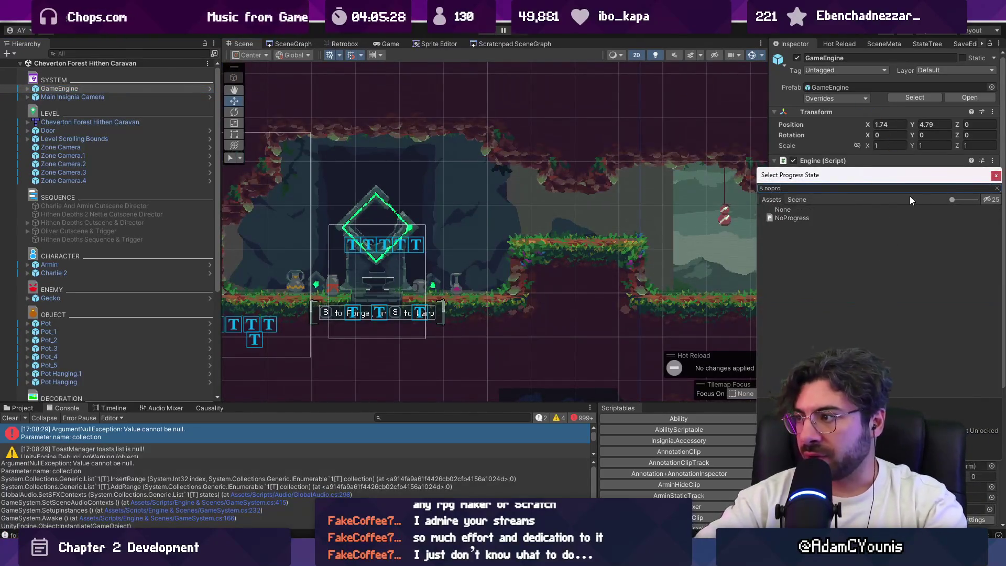
key("Return")
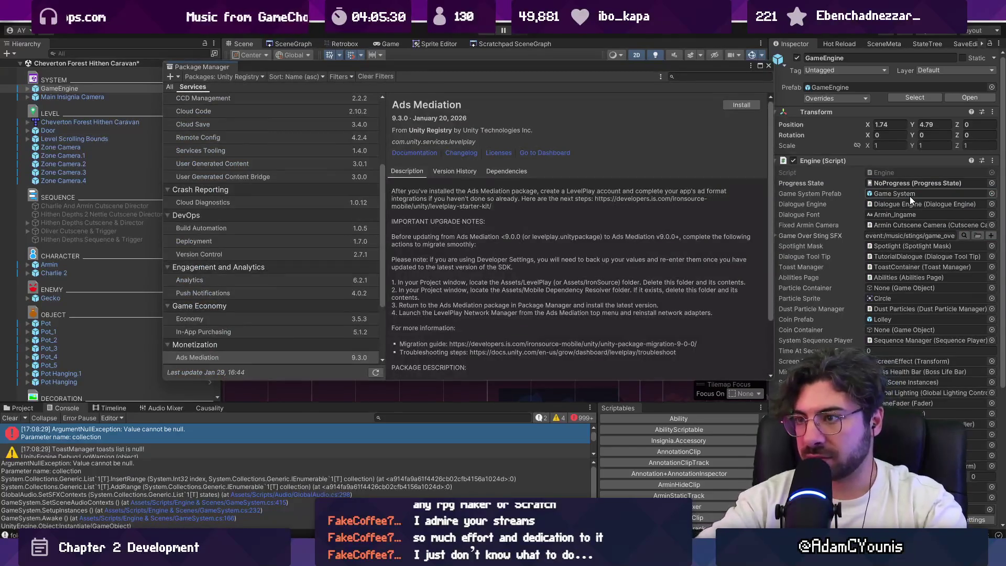
Close Package Manager, playtest, and walk to the forge to trigger its 'to Forge' prompt.
left_click(769, 66)
key("ctrl+p")
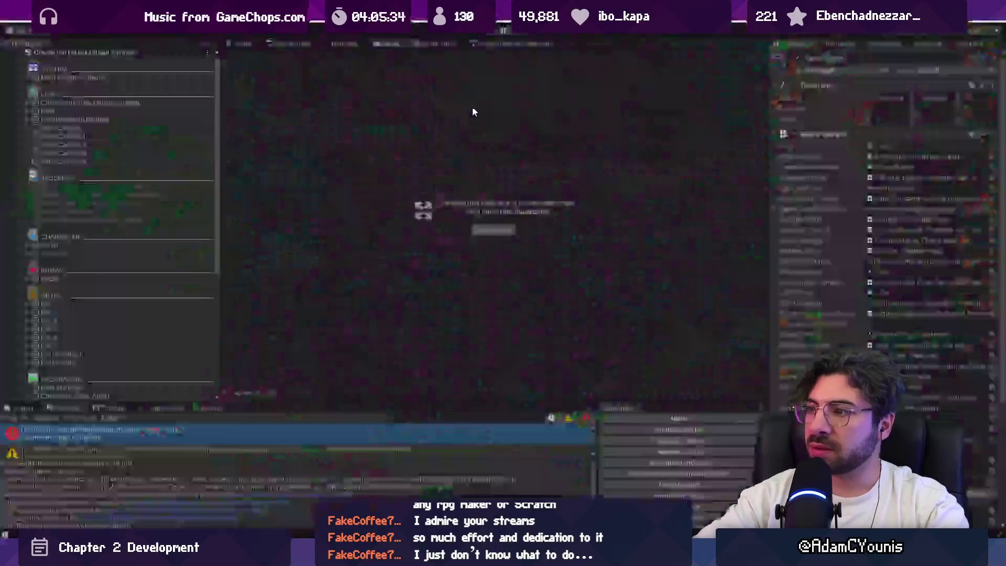
key("Left")
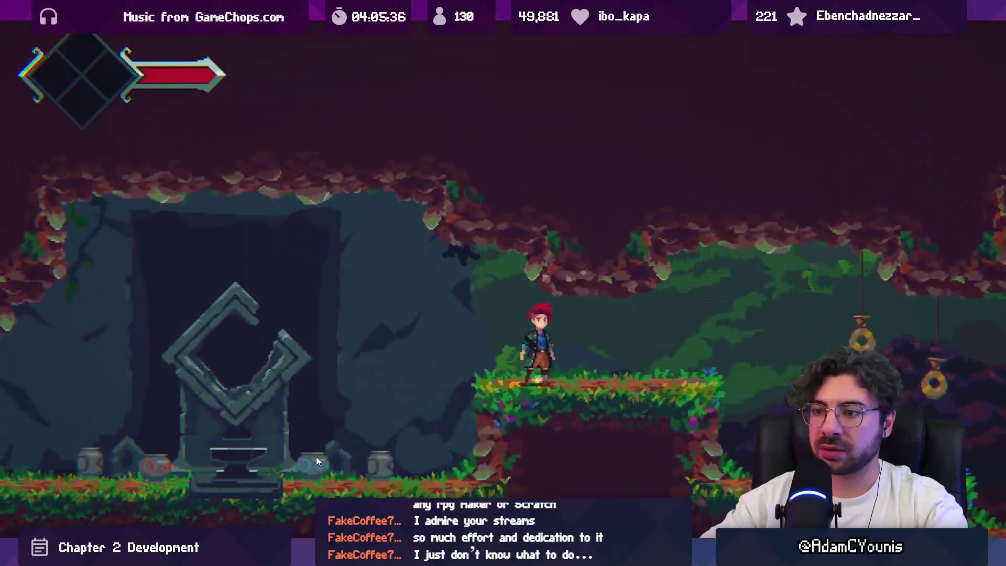
key("s")
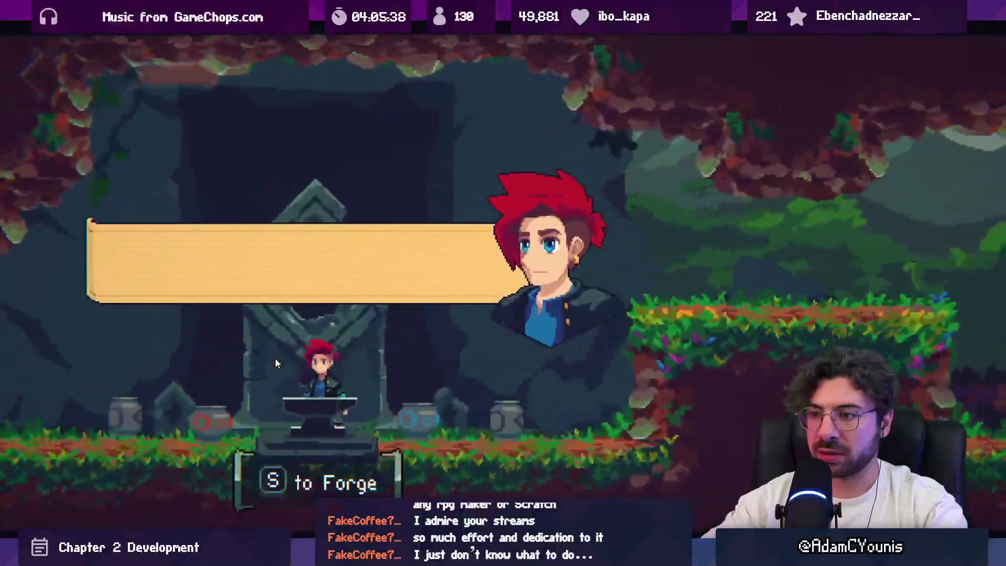
key("shift+space")
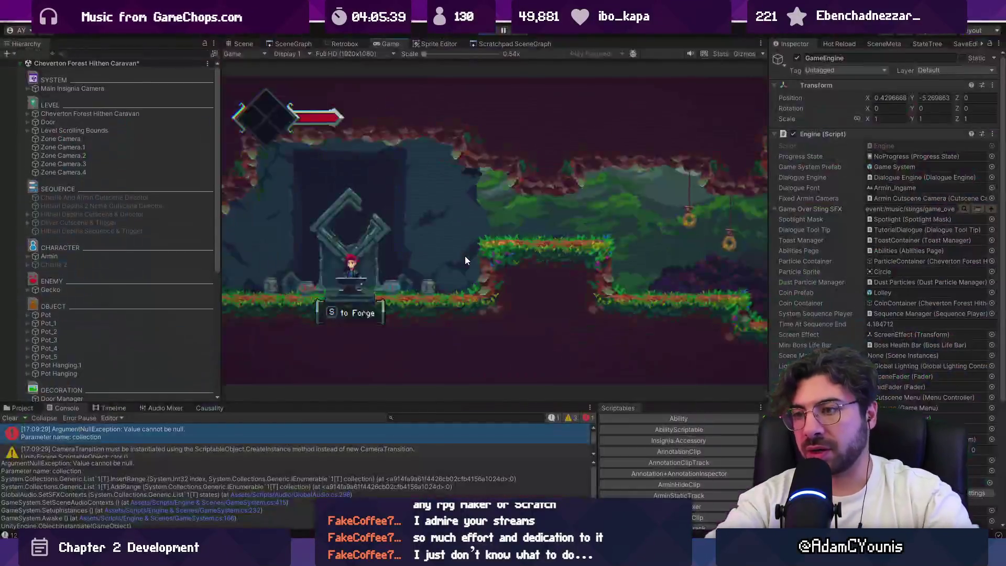
Stop the playtest and click through the Anvil and White Flash objects at the forge.
left_click(489, 33)
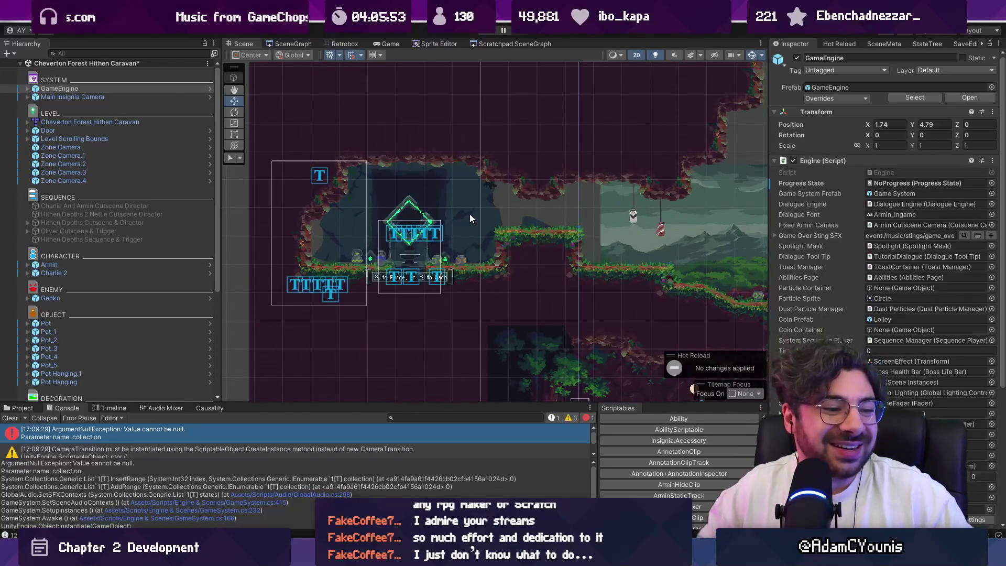
scroll(491, 269, "up", 10)
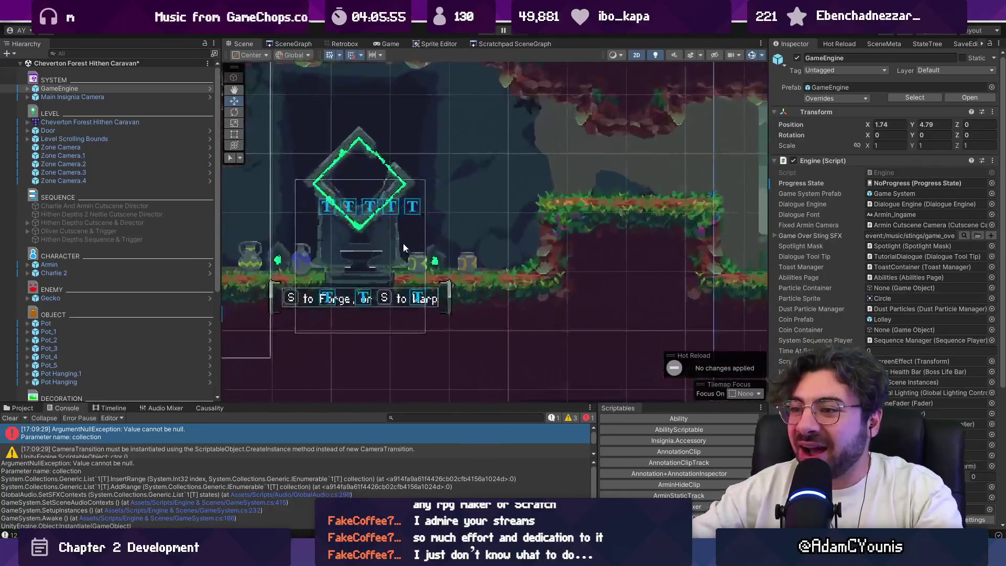
left_click(490, 158)
left_click(489, 159)
scroll(510, 124, "down", 3)
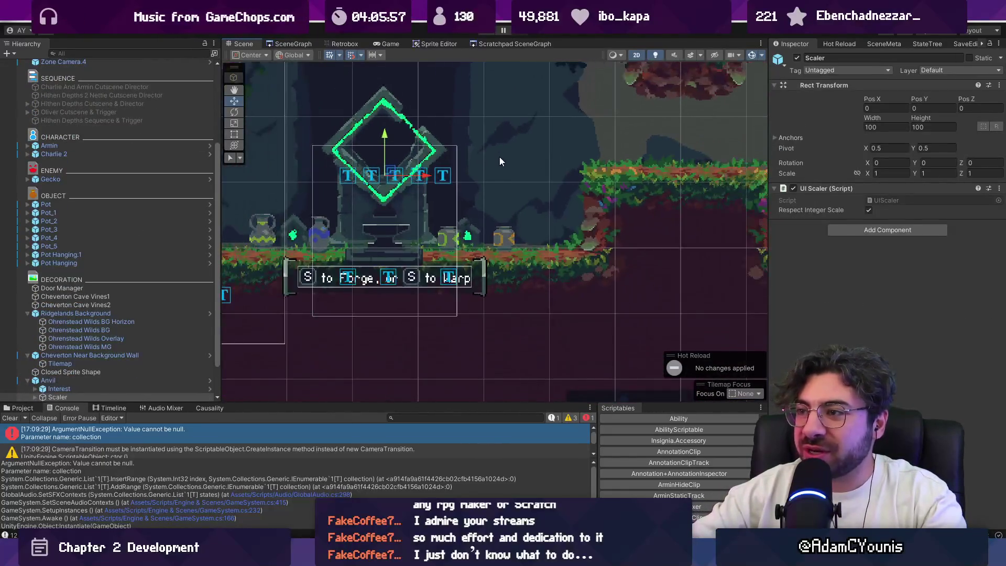
scroll(531, 181, "down", 3)
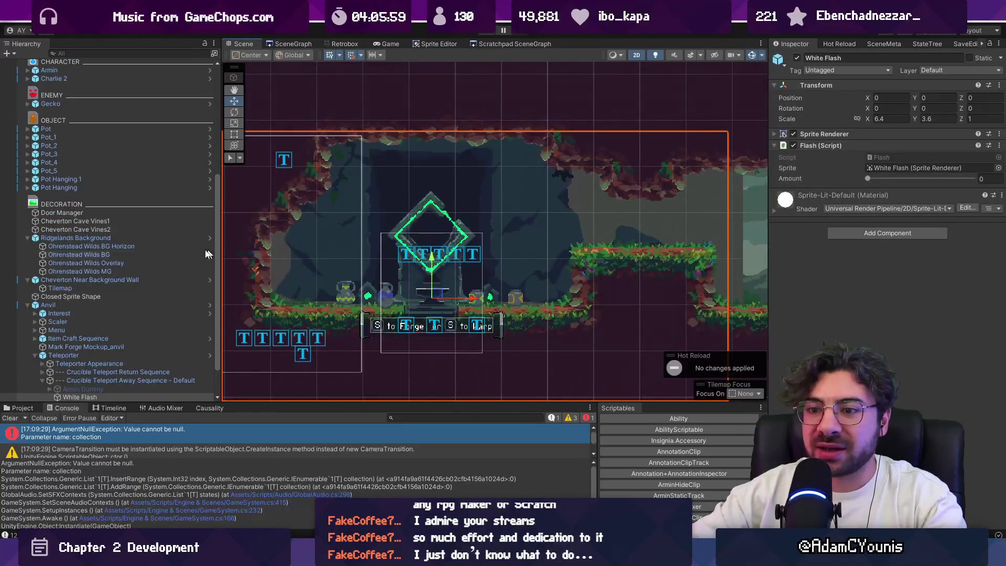
Lower the Crucible Entrance Wall slightly to Y -5.475.
left_click(495, 161)
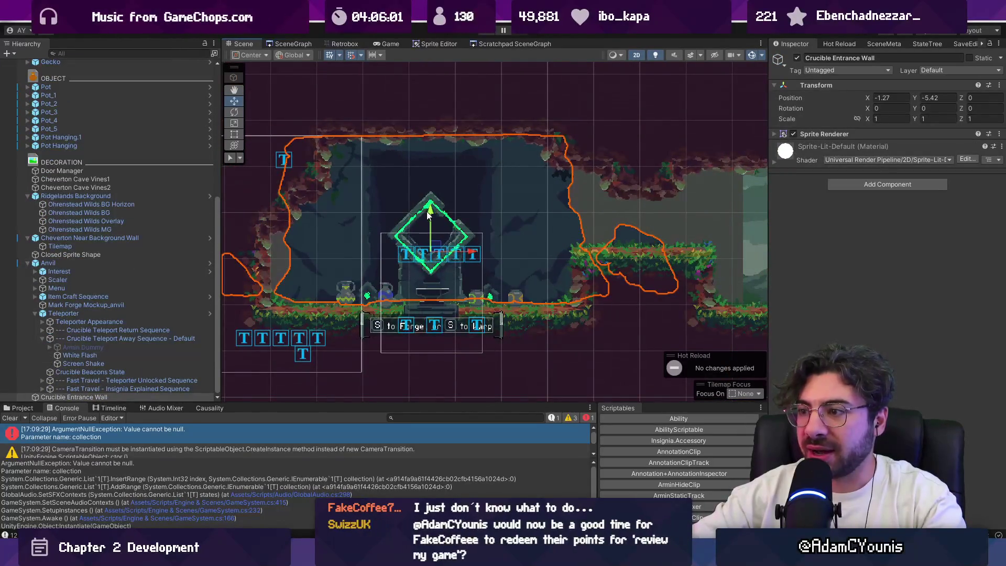
left_click_drag(431, 208, 439, 232)
scroll(430, 218, "up", 2)
scroll(439, 227, "down", 4)
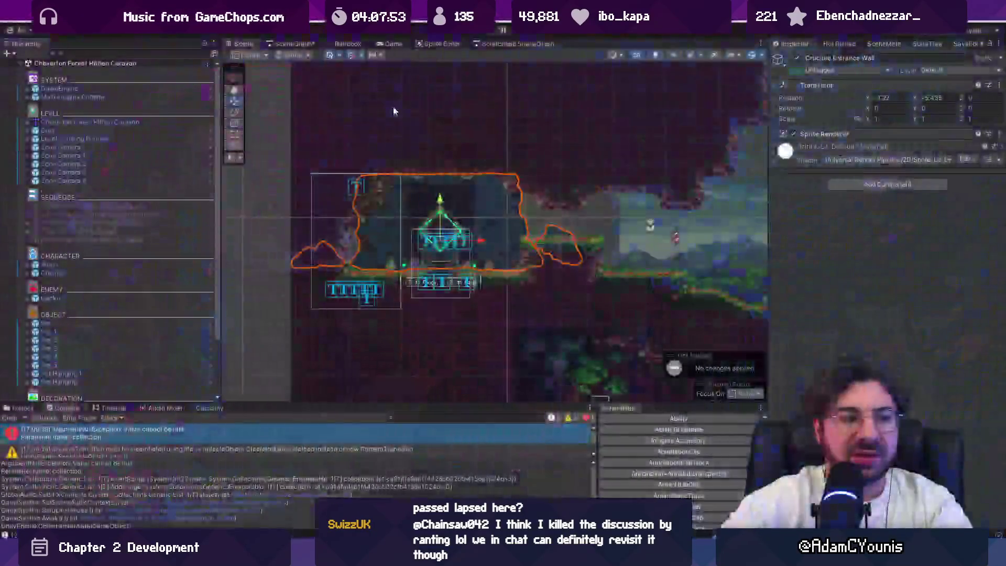
Open Cheverwood Canopy West from the SceneGraph and playtest it in a maximized Game view.
left_click(301, 42)
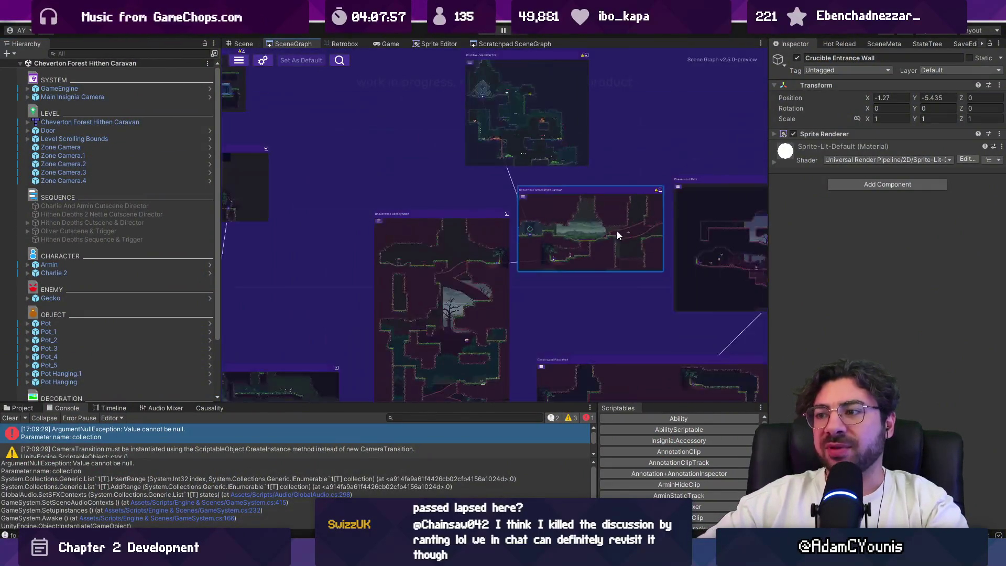
scroll(615, 225, "down", 3)
scroll(469, 244, "up", 8)
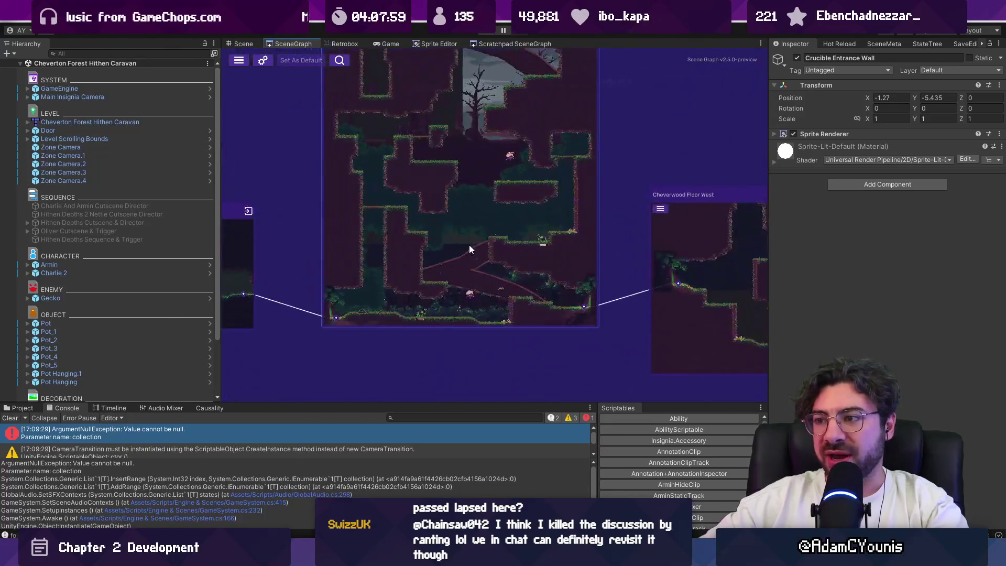
double_click(466, 225)
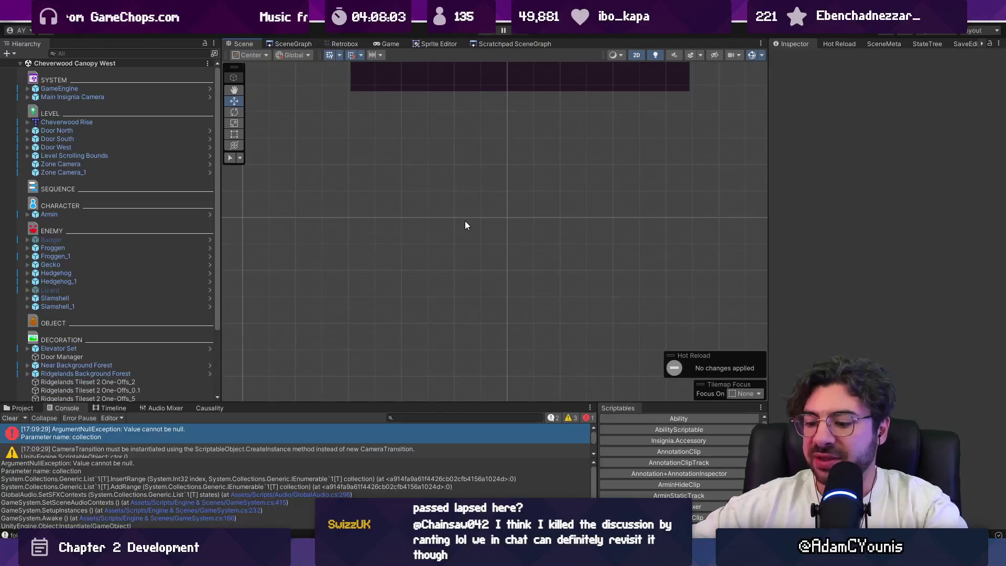
key("ctrl+p")
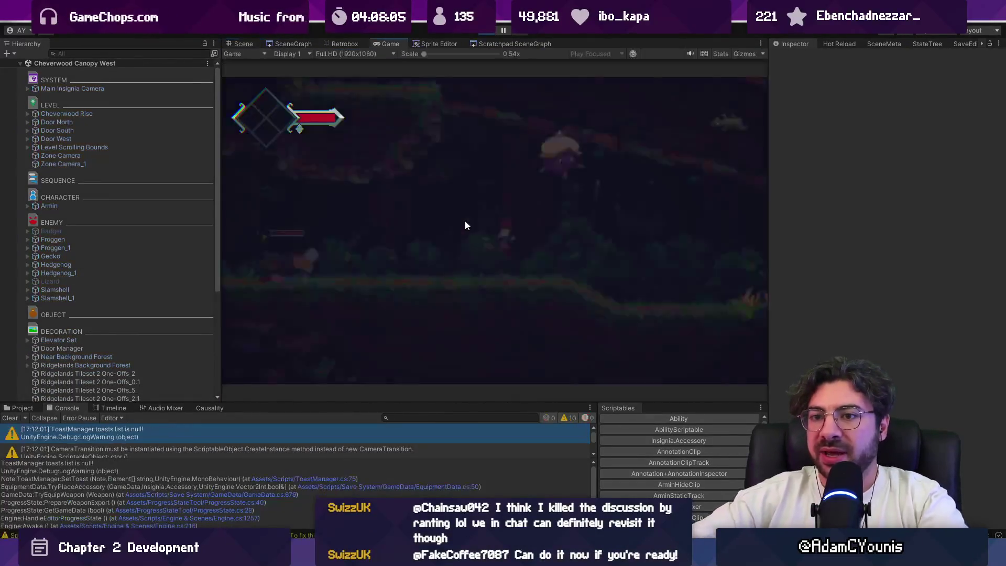
key("shift+space")
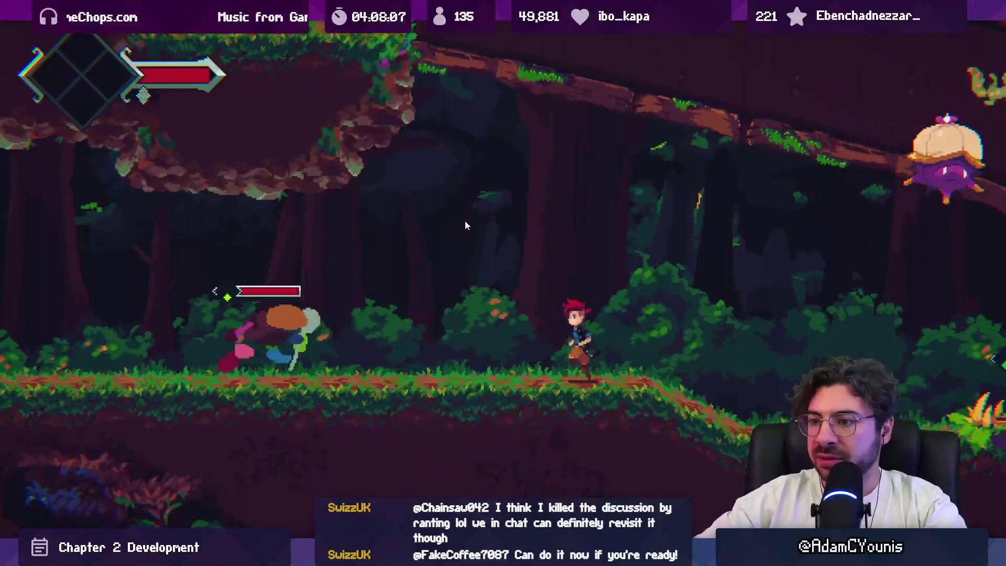
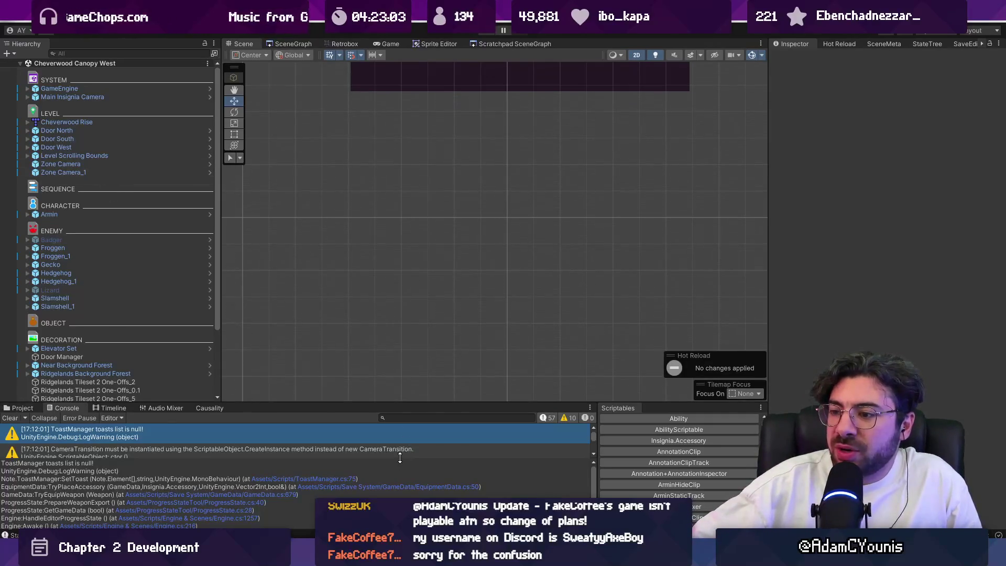
Enlarge the console and bottom panels, then zoom onto the Cheverwood Canopy West tilemap.
left_click_drag(400, 457, 403, 478)
left_click_drag(415, 403, 404, 393)
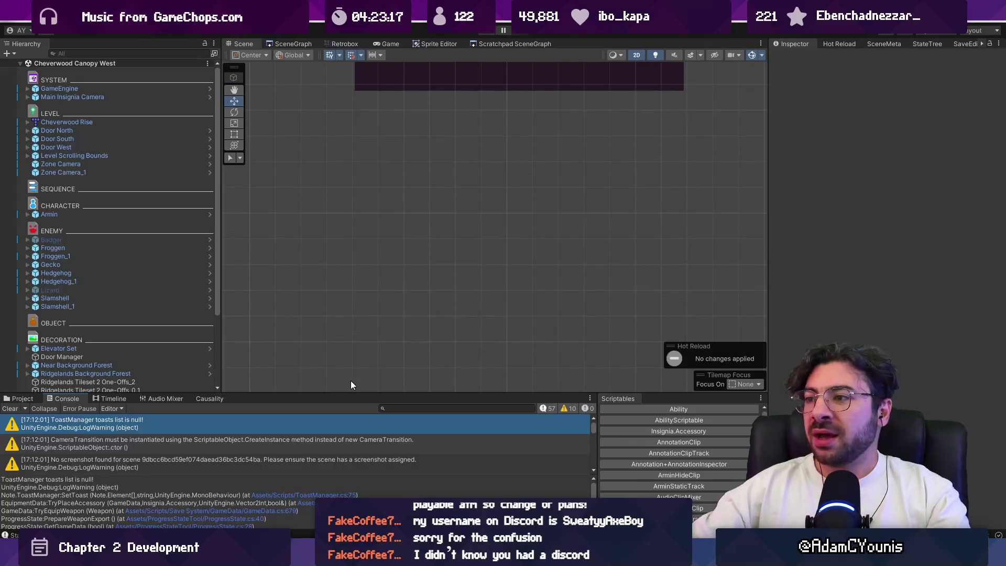
scroll(357, 332, "up", 5)
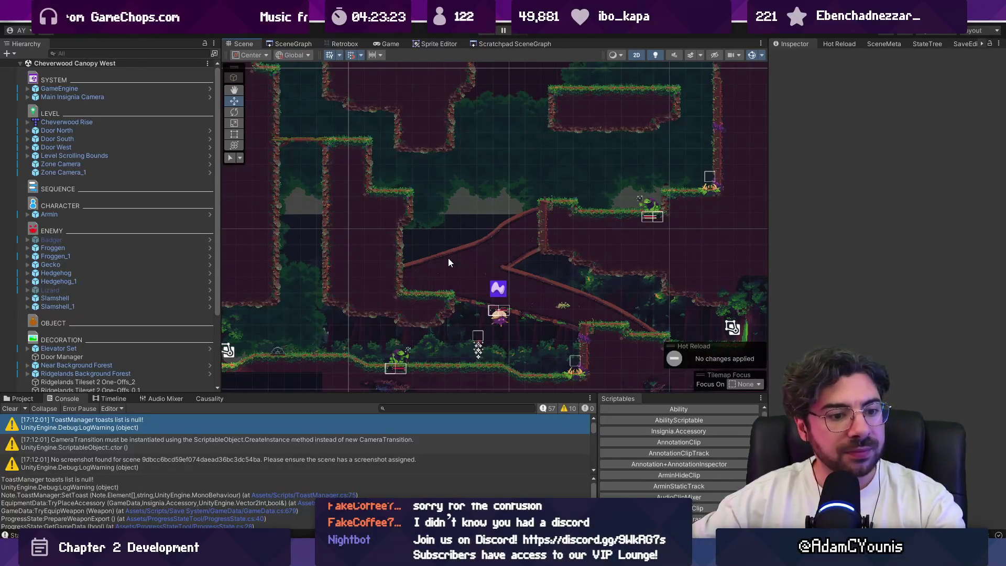
scroll(448, 258, "down", 2)
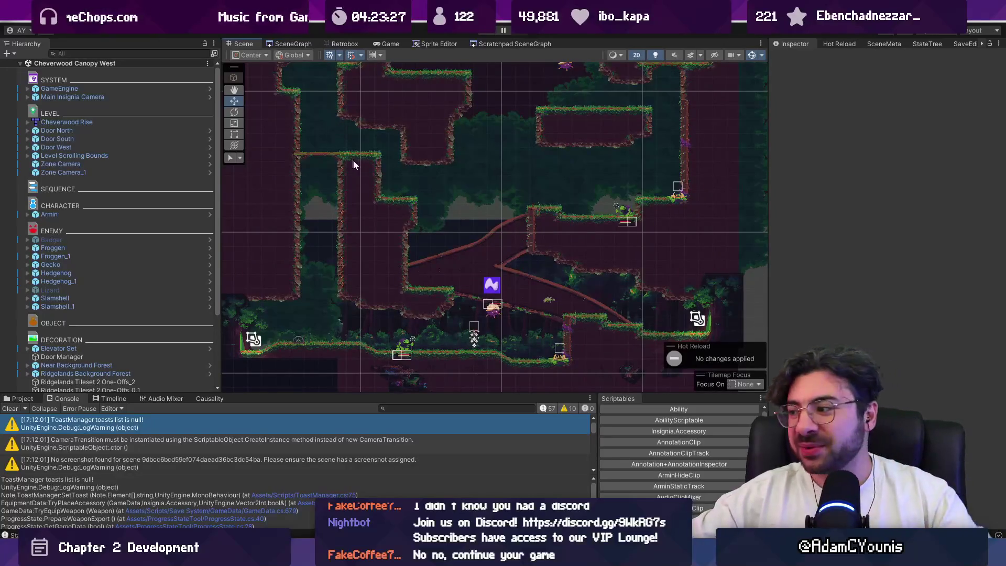
Switch to the SceneGraph view and zoom around the linked room graph.
left_click(293, 44)
scroll(529, 220, "down", 3)
scroll(503, 210, "up", 5)
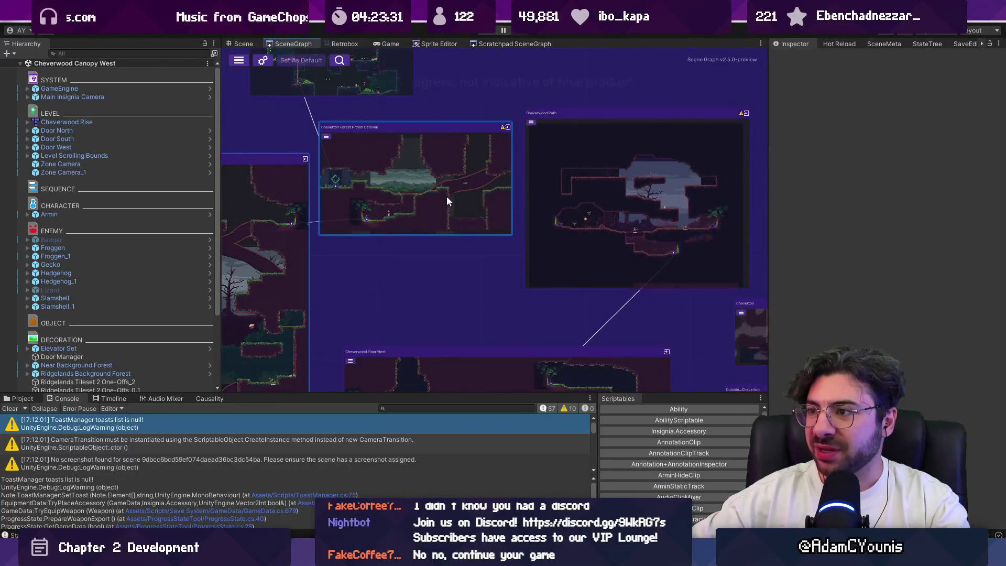
scroll(444, 192, "up", 3)
scroll(542, 196, "down", 2)
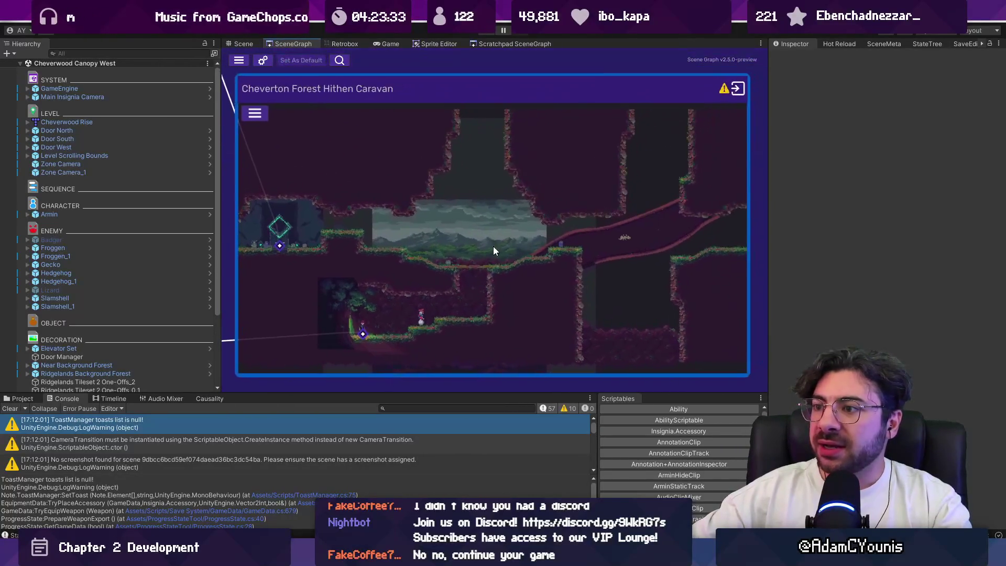
scroll(496, 235, "down", 3)
scroll(497, 234, "up", 3)
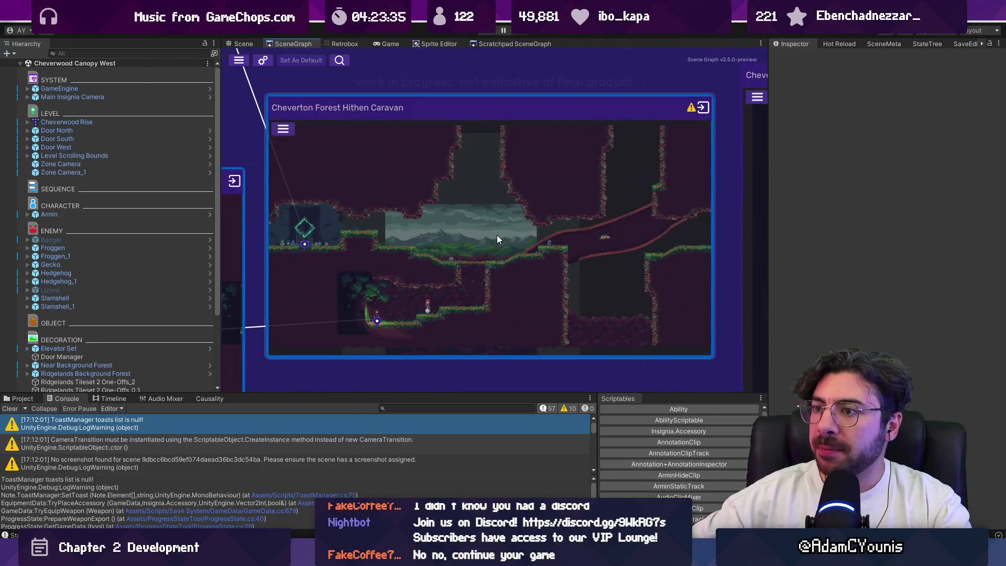
scroll(497, 235, "down", 5)
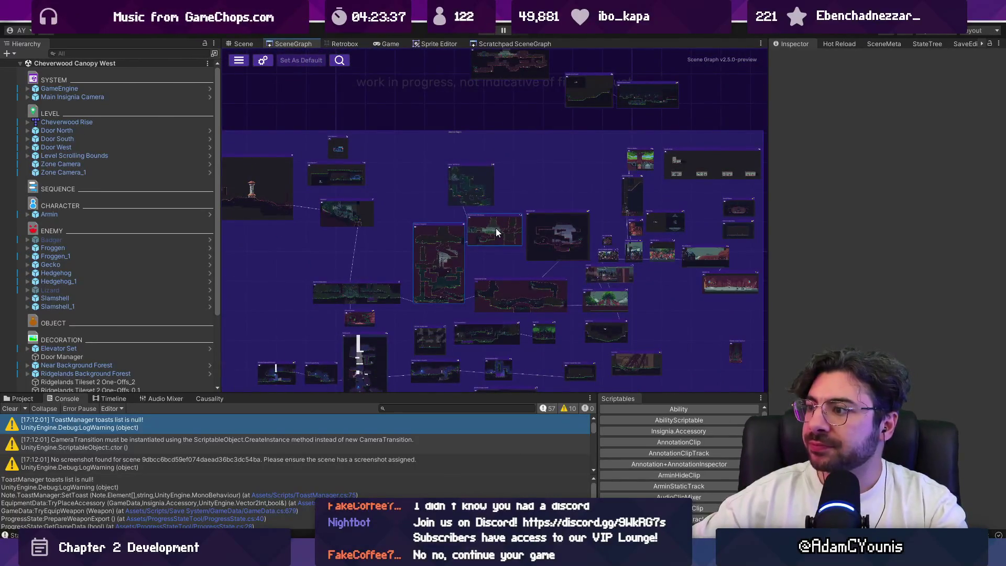
scroll(495, 228, "down", 3)
scroll(532, 219, "up", 5)
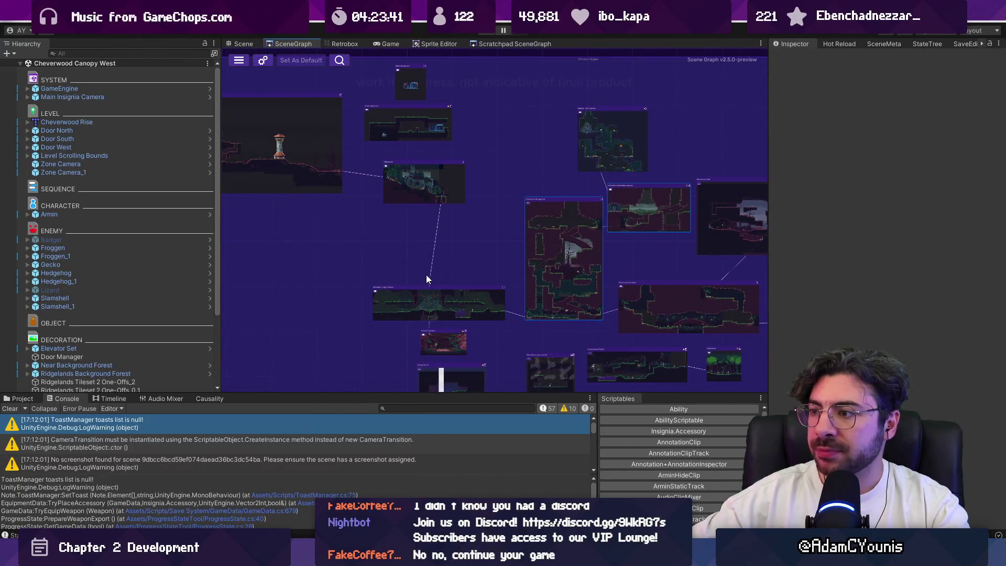
scroll(406, 249, "down", 5)
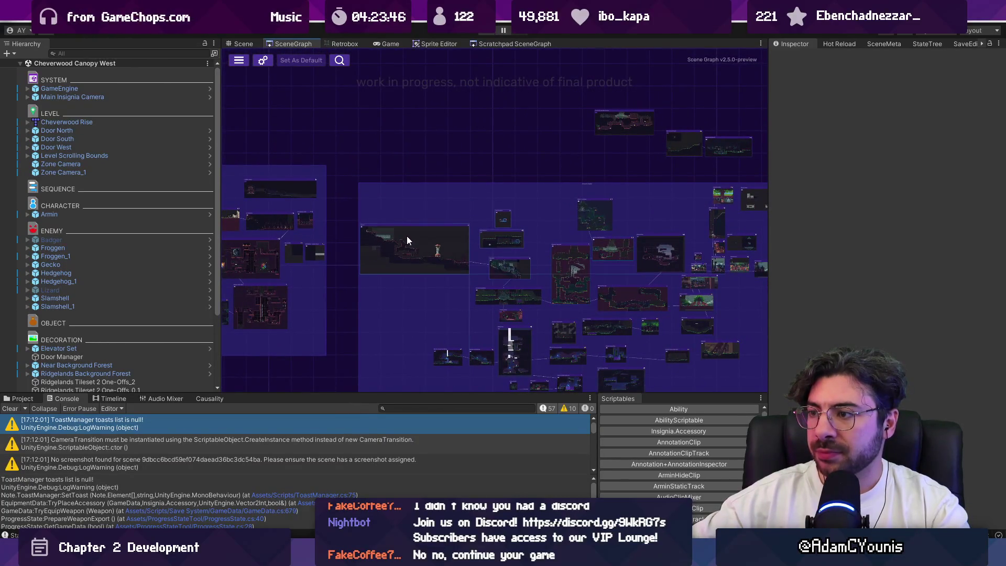
scroll(407, 236, "up", 3)
Pan the graph to the trial rooms and open the Crucible - Wall Ride Trial scene.
mouse_move(442, 289)
left_mouse_down()
mouse_move(460, 247)
mouse_move(480, 250)
left_mouse_up()
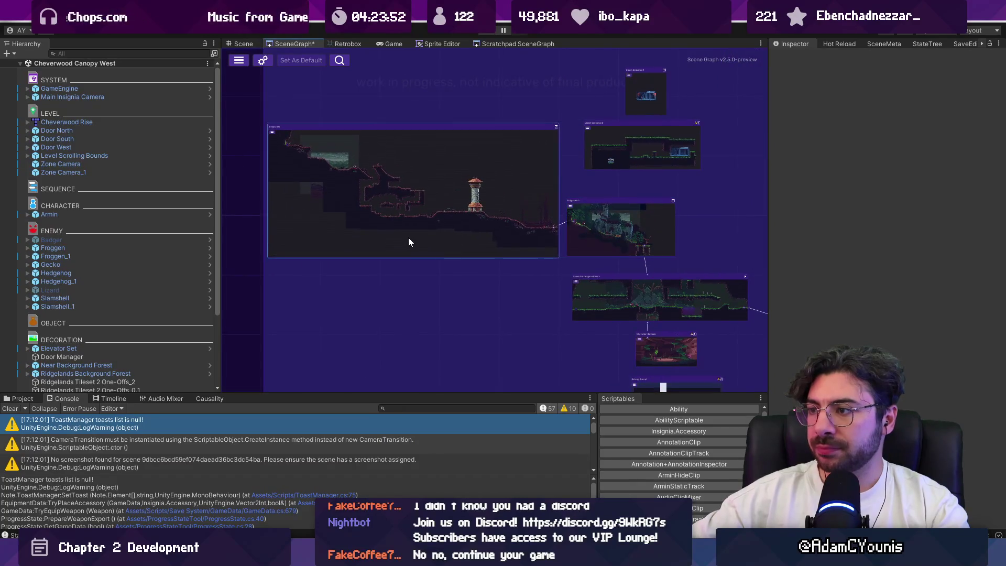
scroll(398, 245, "down", 5)
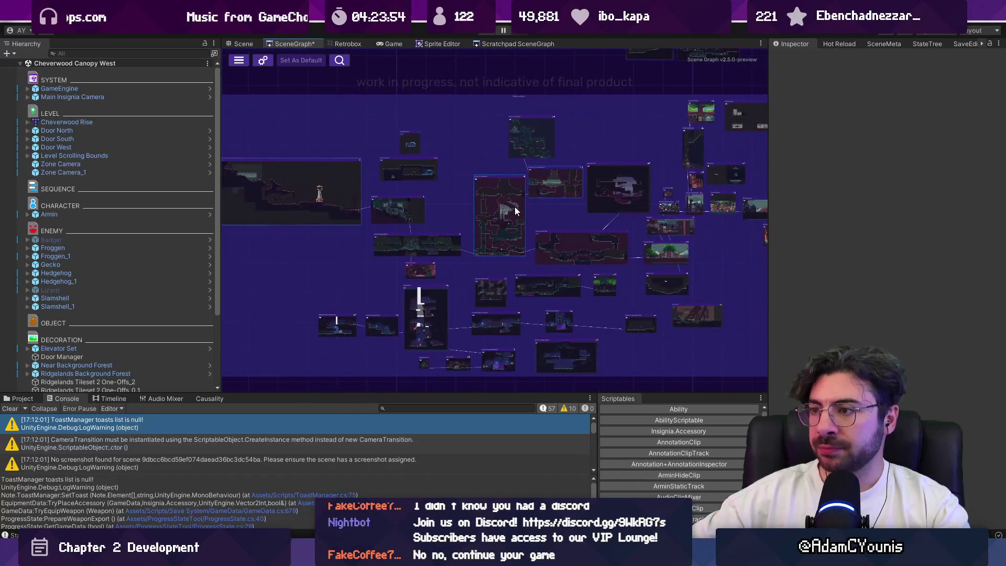
scroll(414, 249, "up", 5)
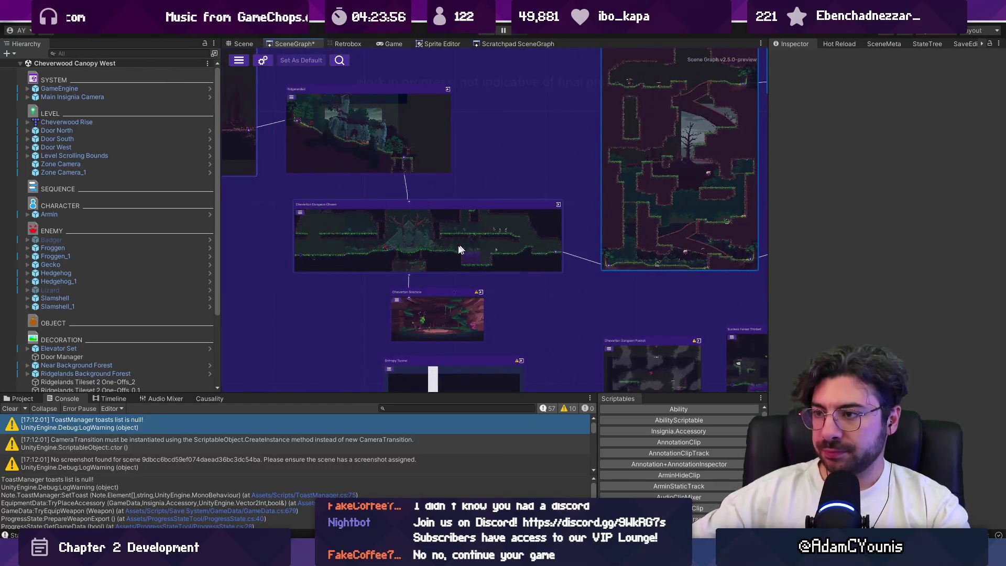
scroll(390, 220, "down", 5)
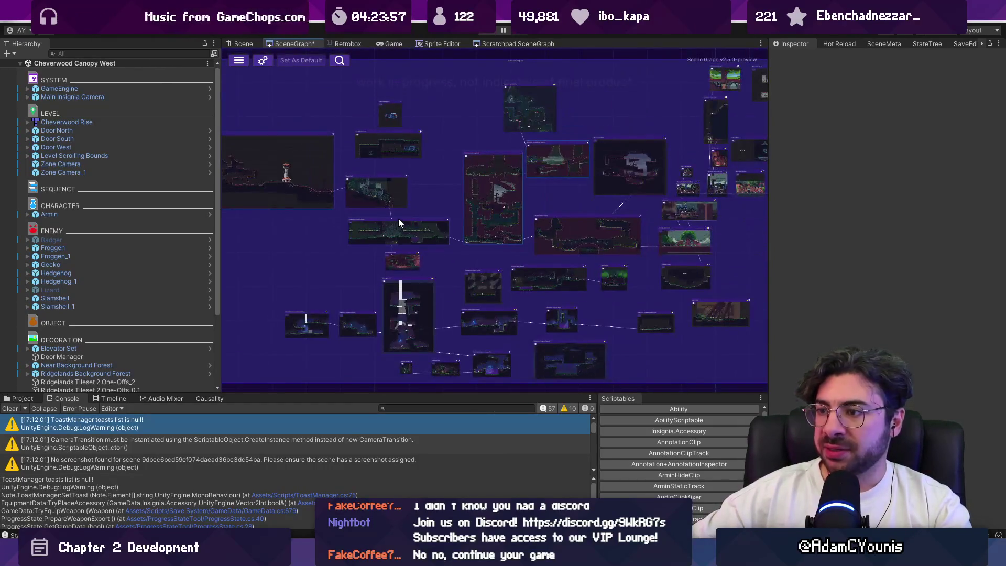
scroll(402, 215, "down", 3)
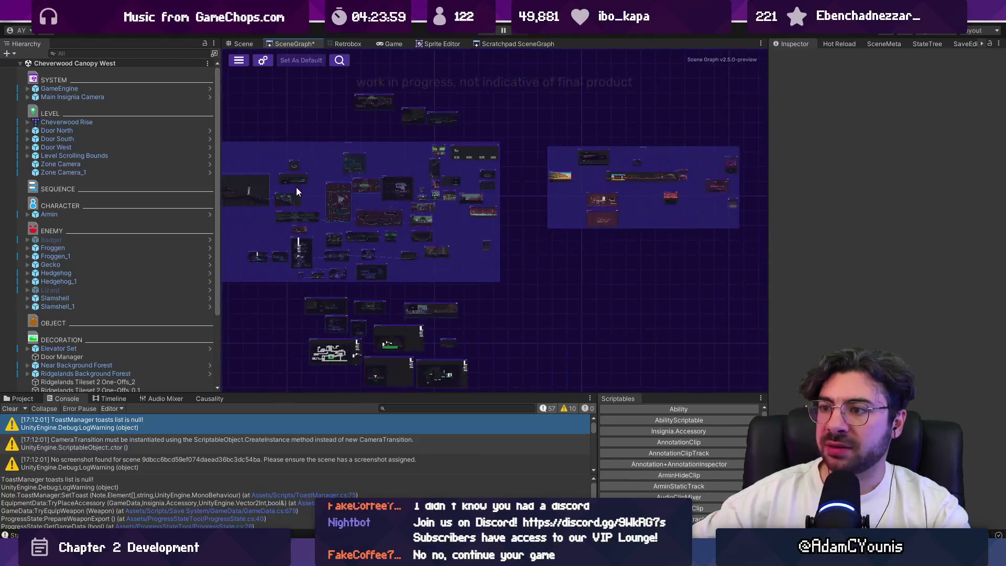
scroll(438, 199, "up", 4)
scroll(422, 209, "up", 5)
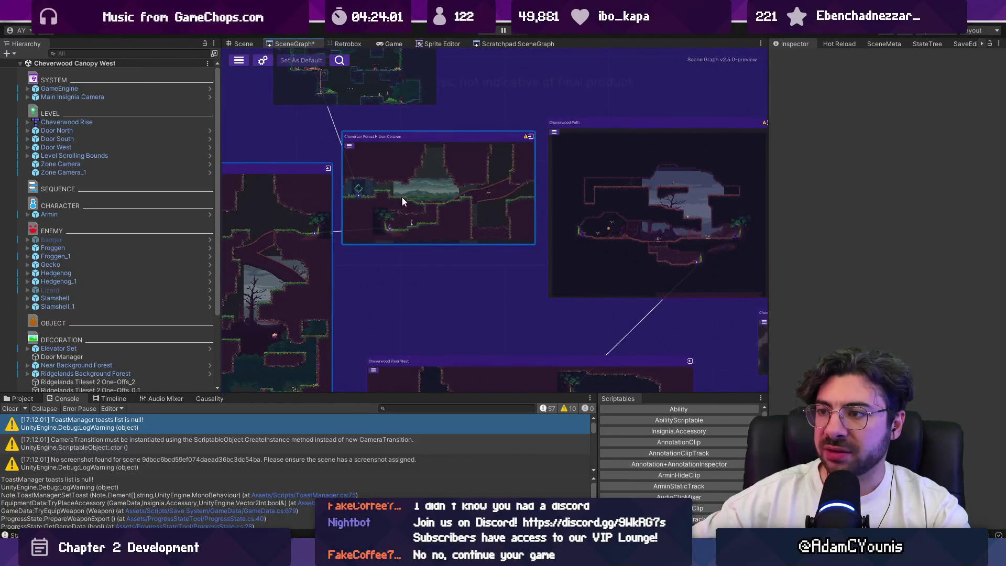
scroll(424, 183, "down", 2)
scroll(511, 191, "down", 2)
left_click_drag(391, 97, 432, 166)
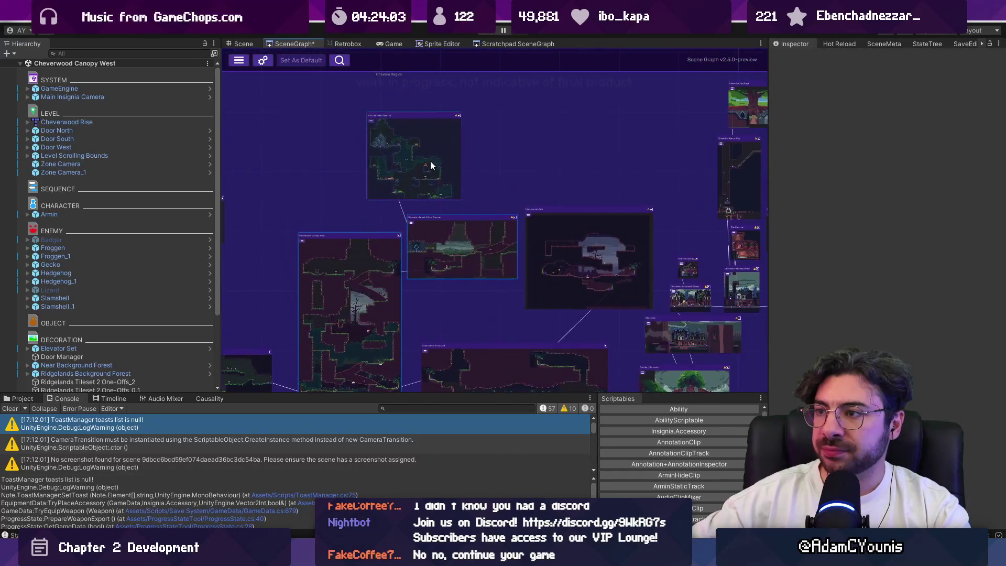
mouse_move(582, 255)
left_mouse_down()
mouse_move(442, 209)
mouse_move(590, 262)
left_mouse_up()
double_click(522, 175)
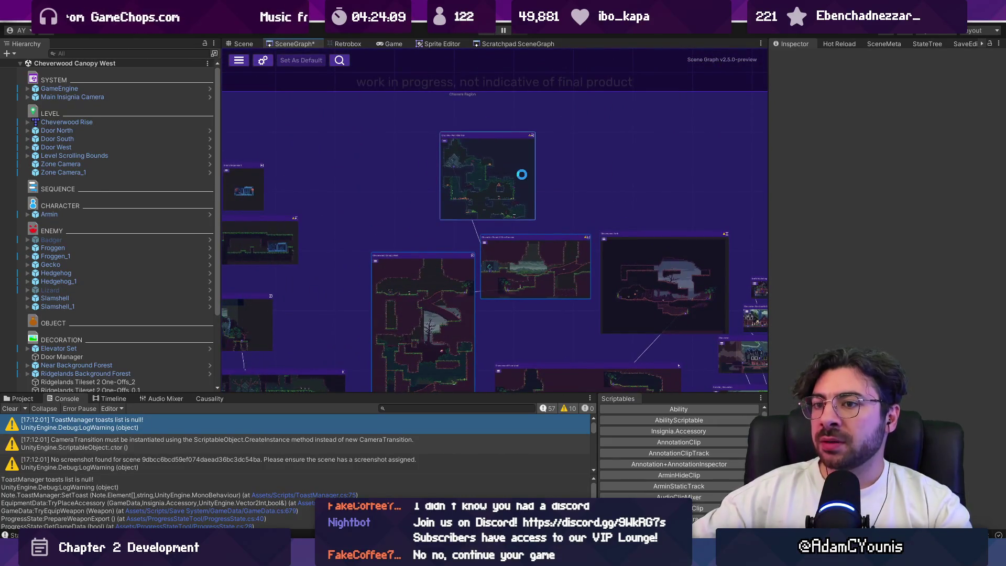
Open the Ohrenstead Crucible - Hedgehog Trial tilemap's source map in Tiled via Prefab > Open Asset.
mouse_move(453, 237)
left_mouse_down()
mouse_move(402, 187)
mouse_move(315, 131)
left_mouse_up()
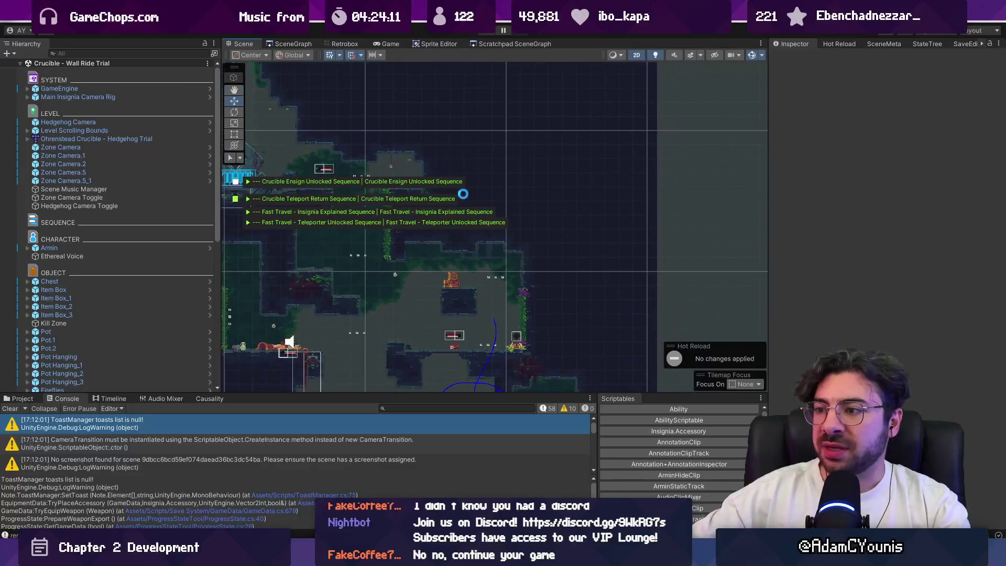
scroll(471, 228, "down", 3)
scroll(343, 309, "up", 2)
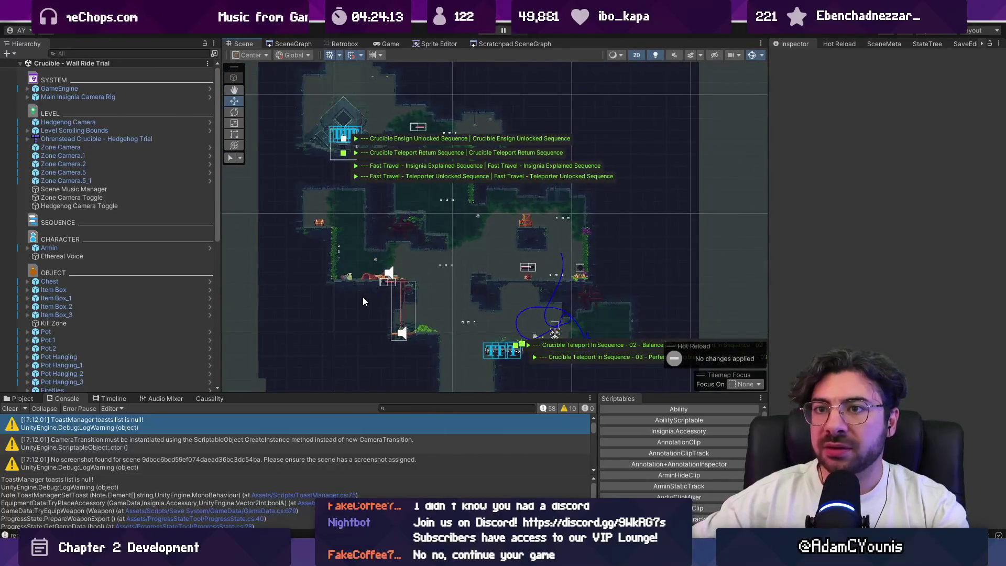
left_click(363, 297)
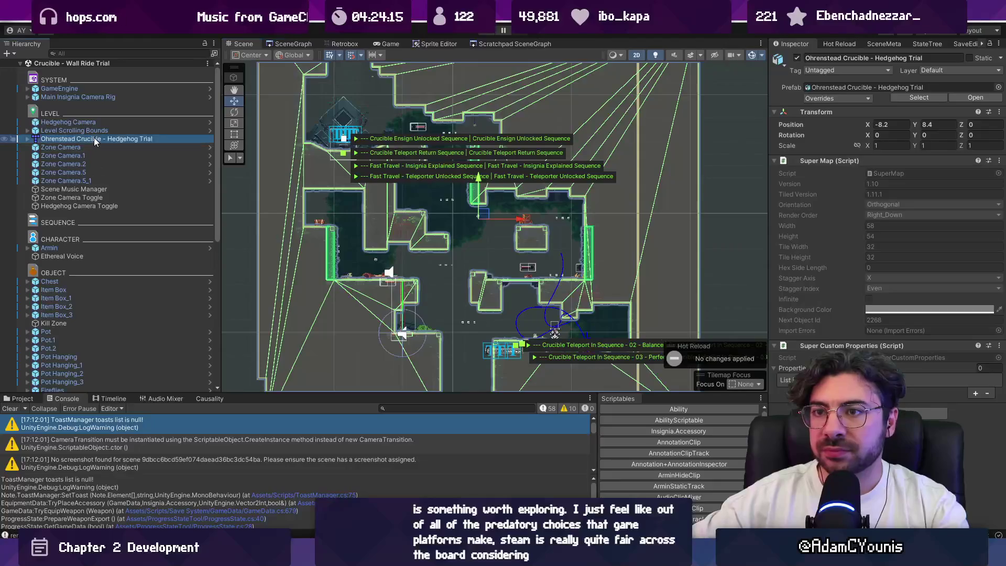
right_click(94, 140)
mouse_move(156, 236)
left_click(244, 236)
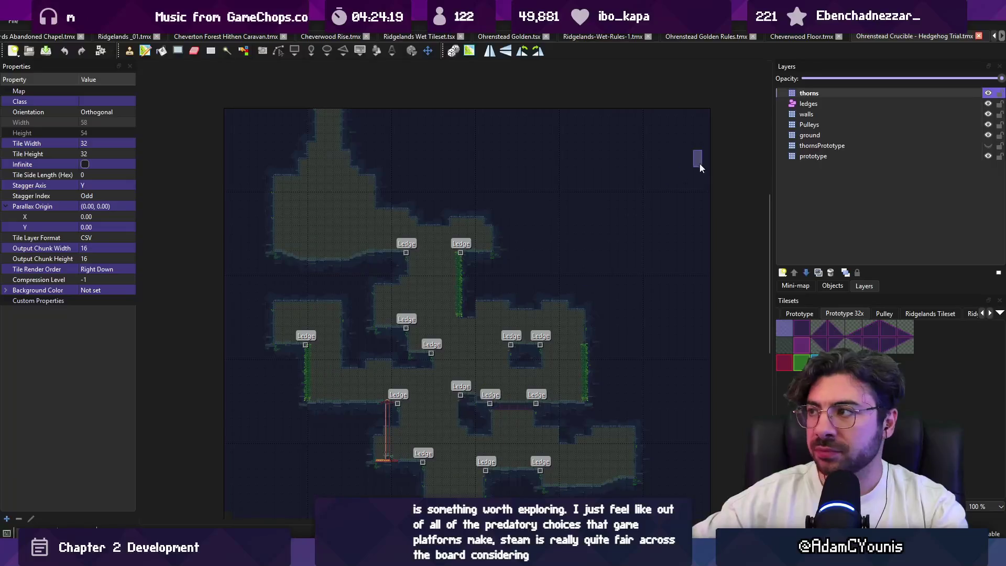
Save the map as Crucible - Wall Ride.tmx and switch back to Unity.
left_click(13, 22)
left_click(77, 116)
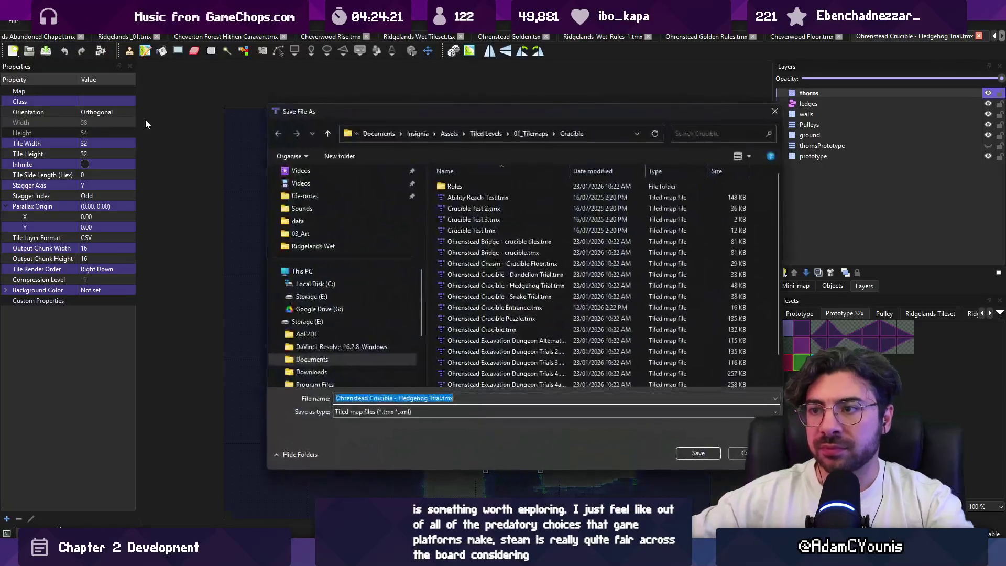
key("Left")
key("Left")
key("Left")
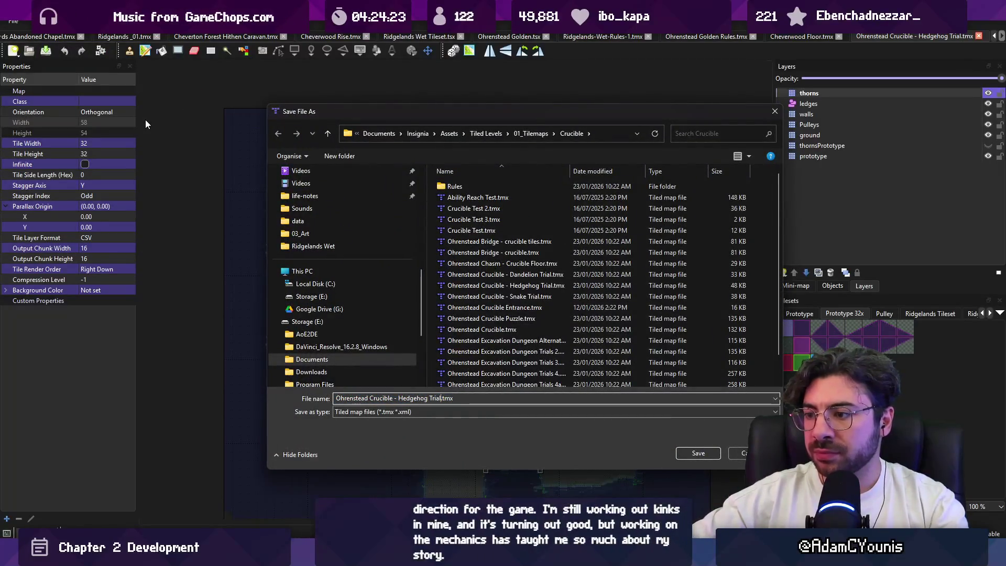
key("shift+Home")
type("Cruci")
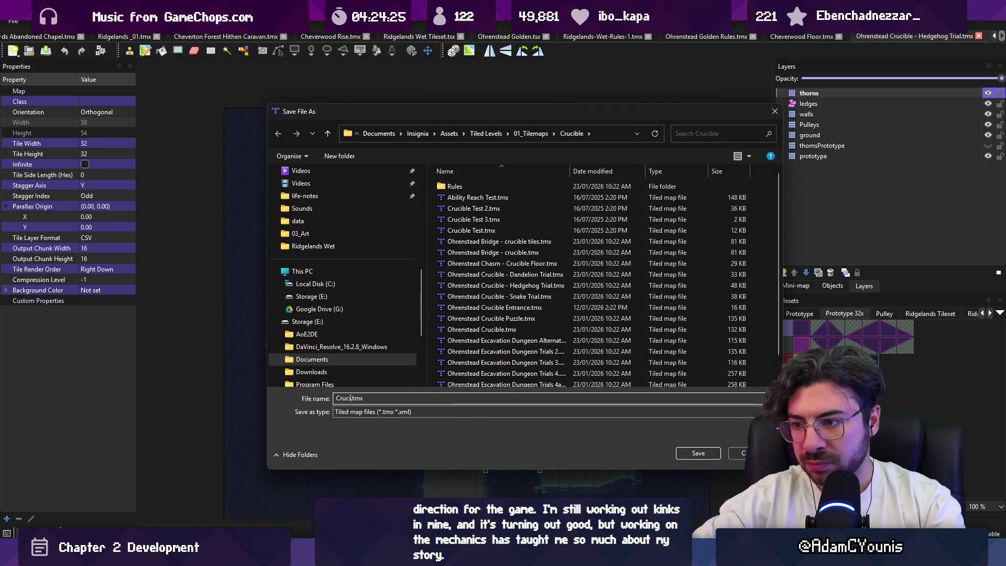
type("de")
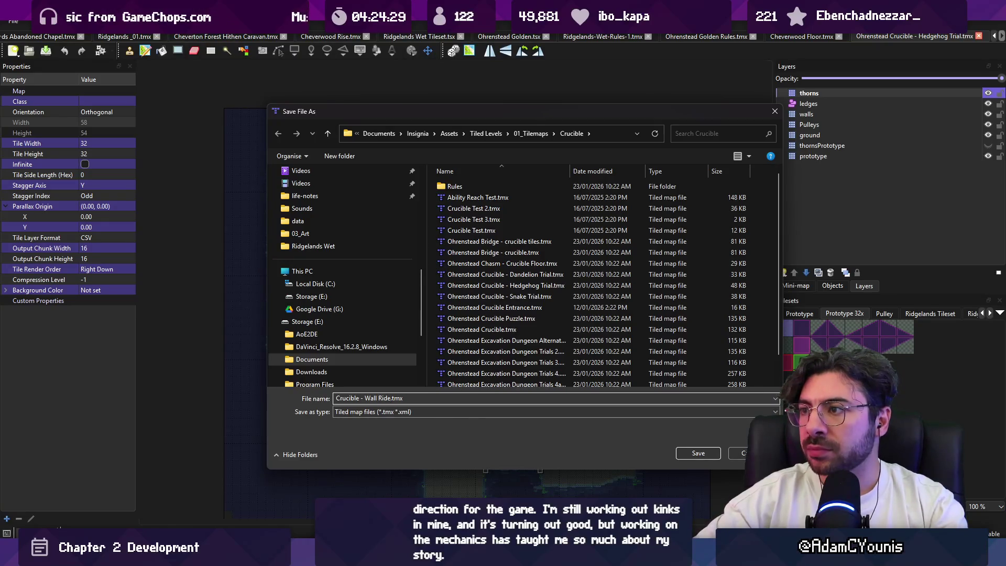
key("Return")
key("alt+Tab")
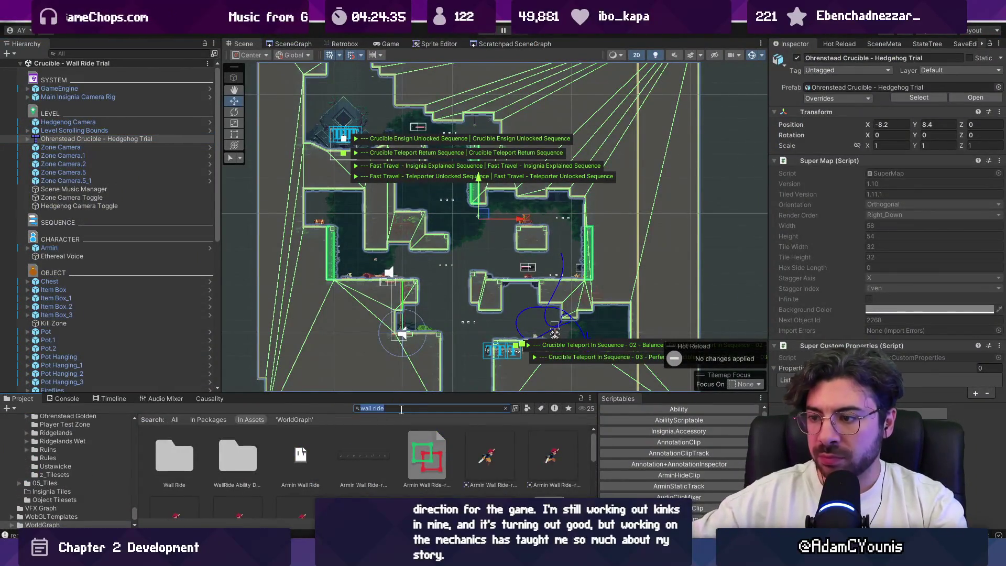
type("crucible")
Add the Crucible - Wall Ride map to the scene at the old Hedgehog Trial tilemap's position.
mouse_move(171, 455)
left_mouse_down()
mouse_move(165, 320)
mouse_move(118, 141)
left_mouse_up()
left_click(118, 141)
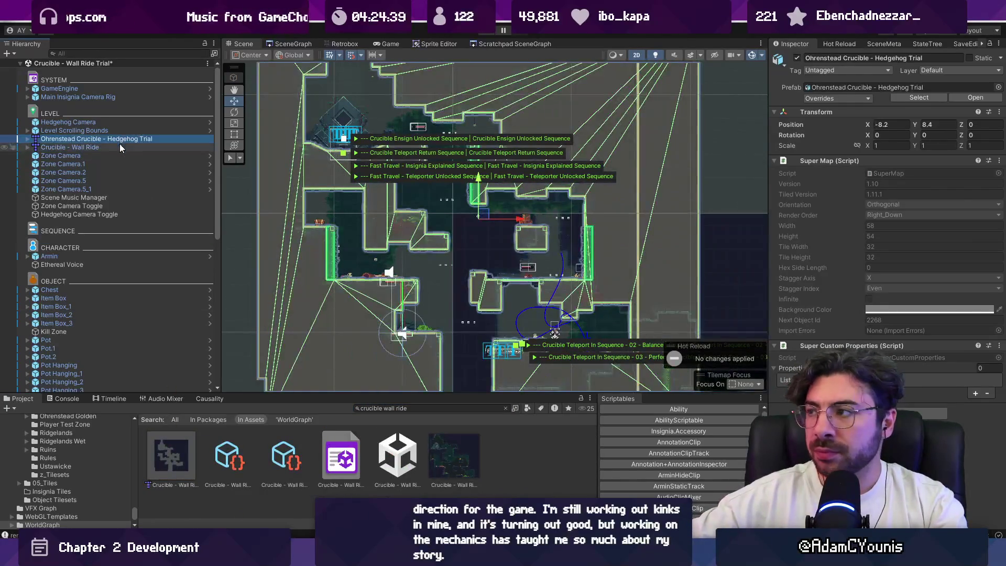
right_click(822, 114)
mouse_move(846, 200)
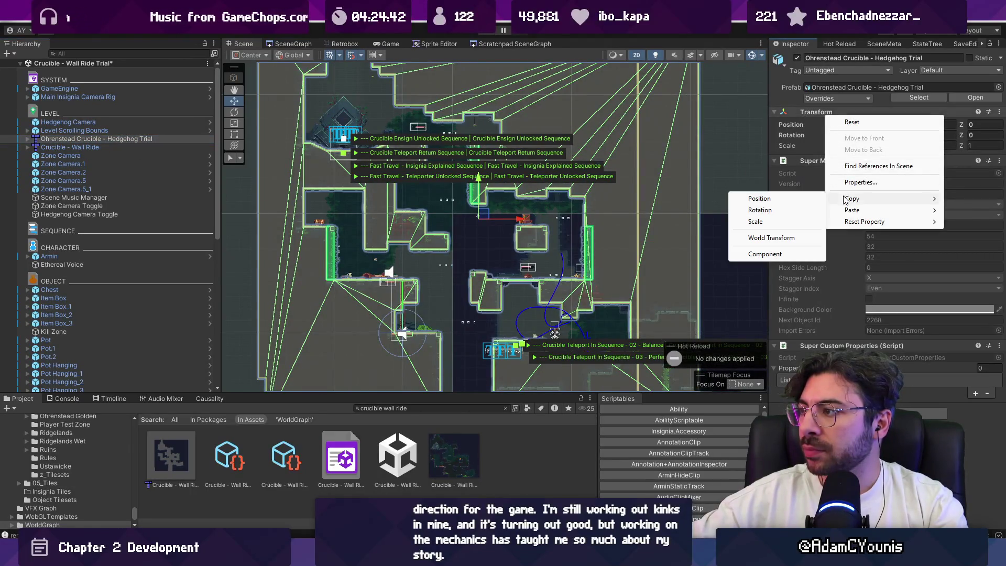
left_click(801, 200)
left_click(71, 146)
right_click(804, 110)
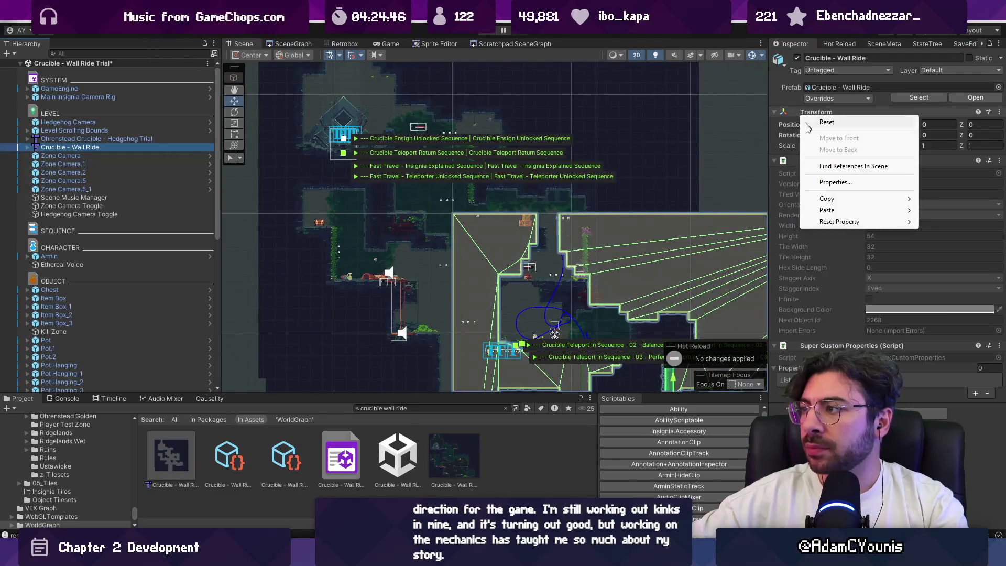
mouse_move(833, 210)
left_click(756, 212)
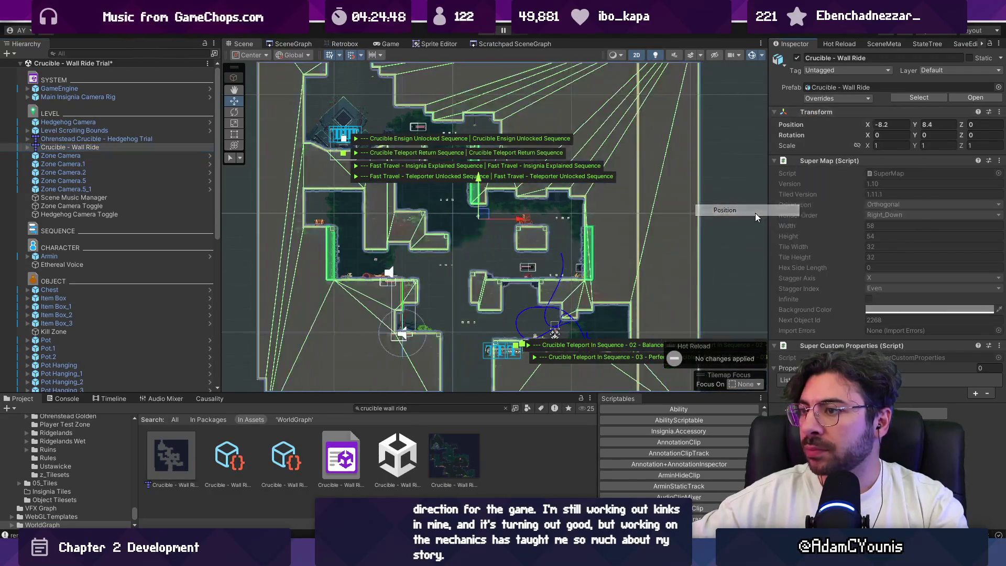
Delete the old Hedgehog Trial tilemap, look over the Wall Ride room, and return to Tiled.
left_click(121, 139)
key("Delete")
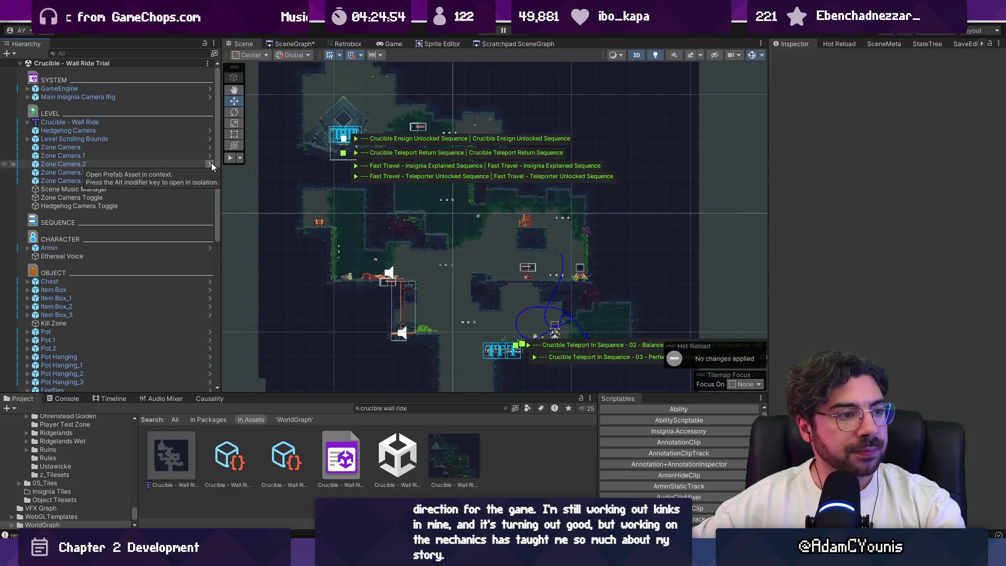
scroll(325, 198, "up", 5)
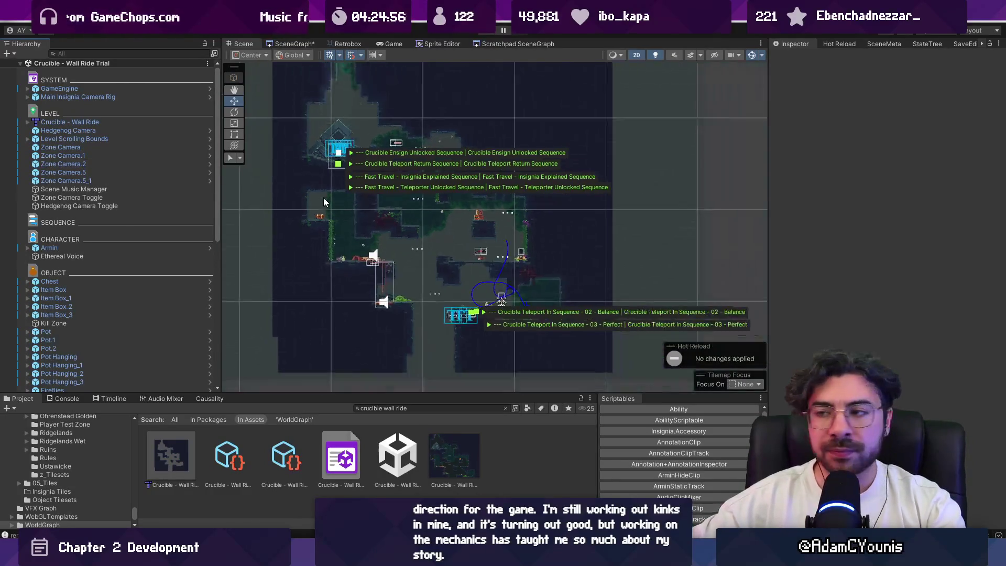
left_click(558, 220)
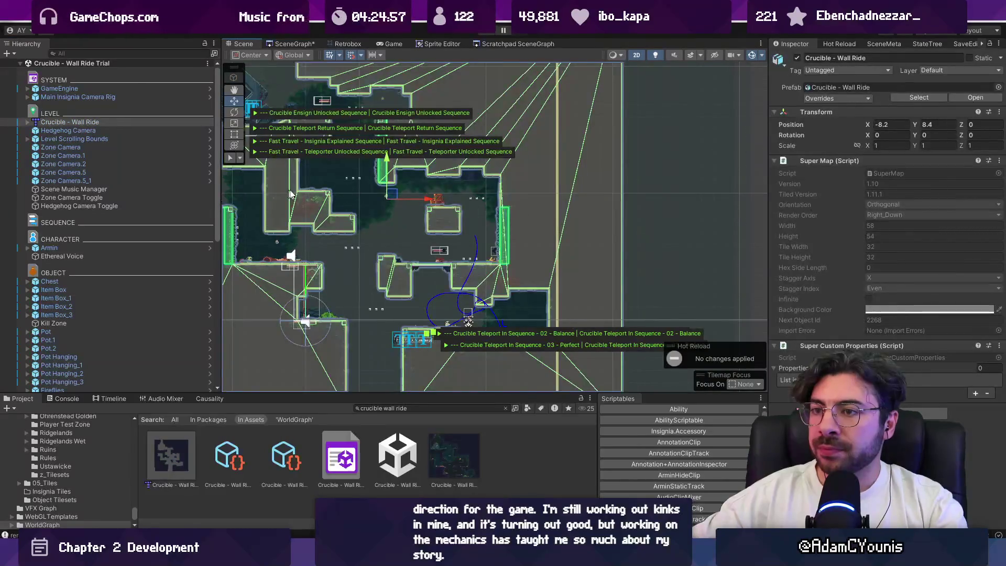
left_click_drag(286, 194, 440, 189)
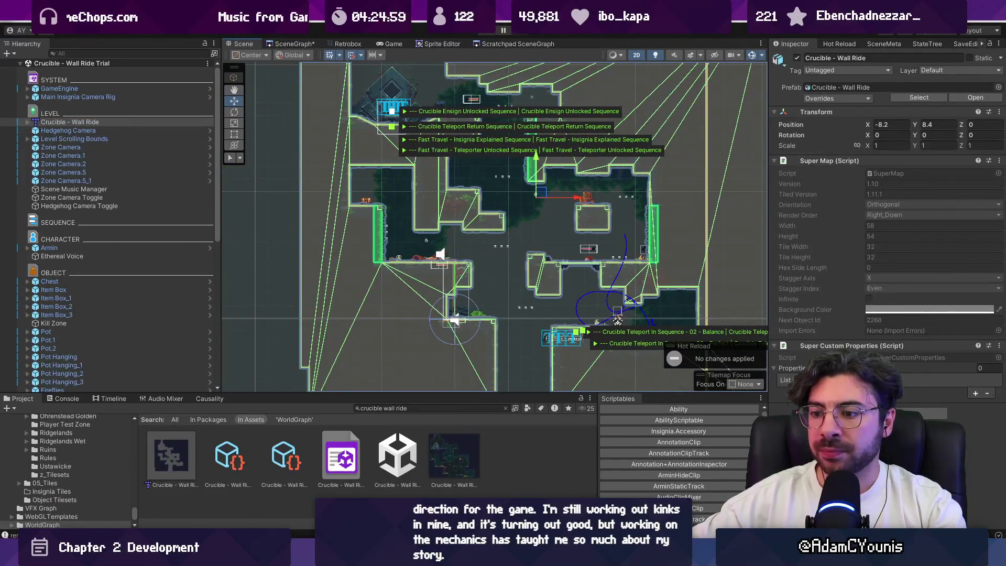
key("alt+Tab")
mouse_move(371, 235)
left_mouse_down()
mouse_move(336, 162)
mouse_move(353, 225)
mouse_move(359, 209)
mouse_move(334, 214)
mouse_move(310, 259)
mouse_move(329, 181)
left_mouse_up()
On the prototype layer, undo the earlier wall and ledge edits.
key("r")
key("b")
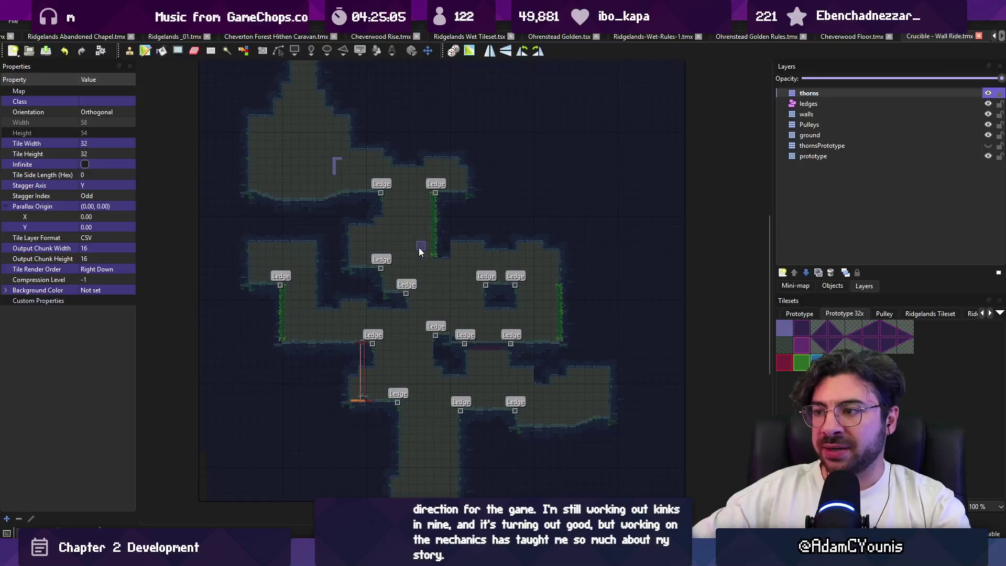
left_click(817, 156)
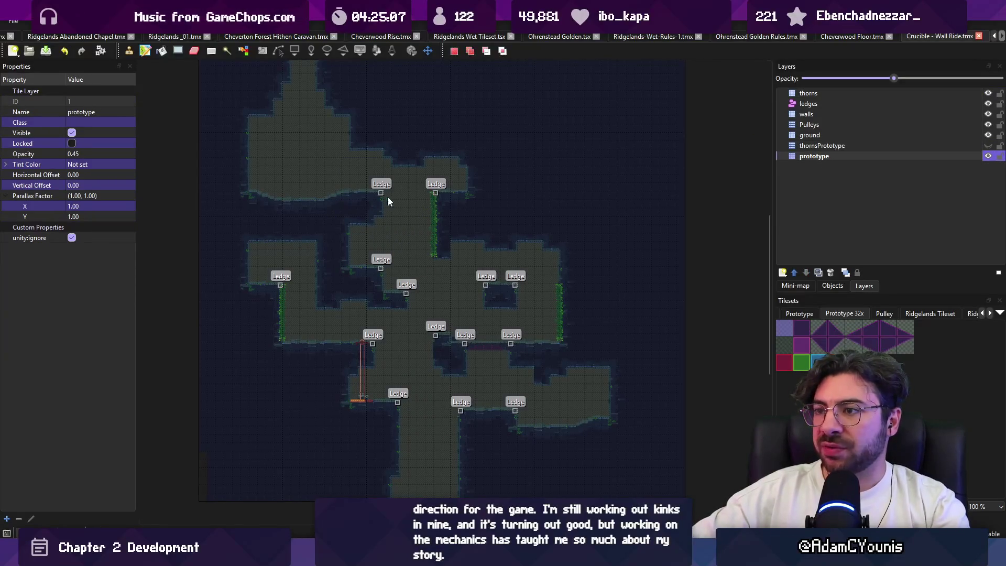
key("ctrl+z")
key("ctrl+z")
key("ctrl+z")
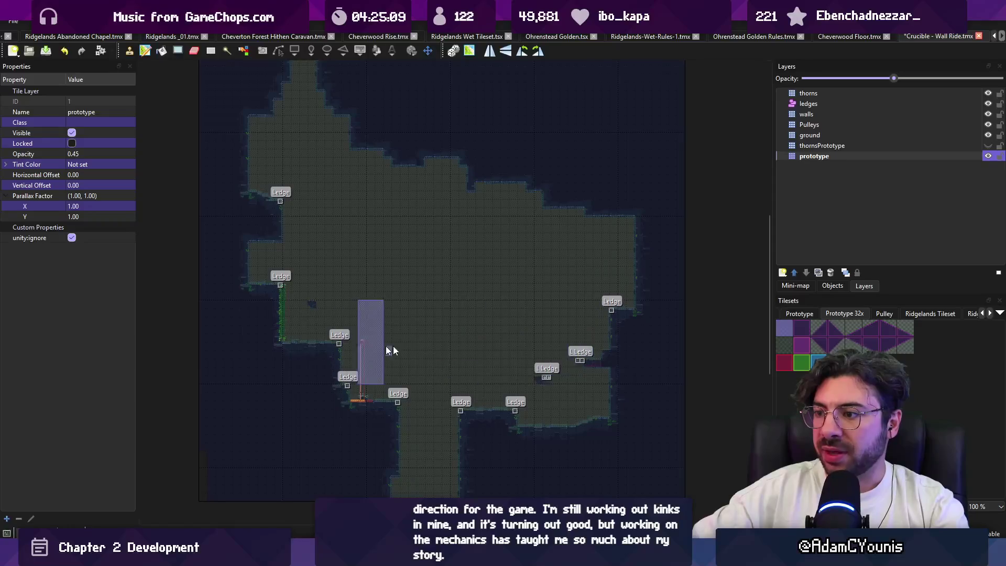
key("ctrl+z")
key("ctrl+z")
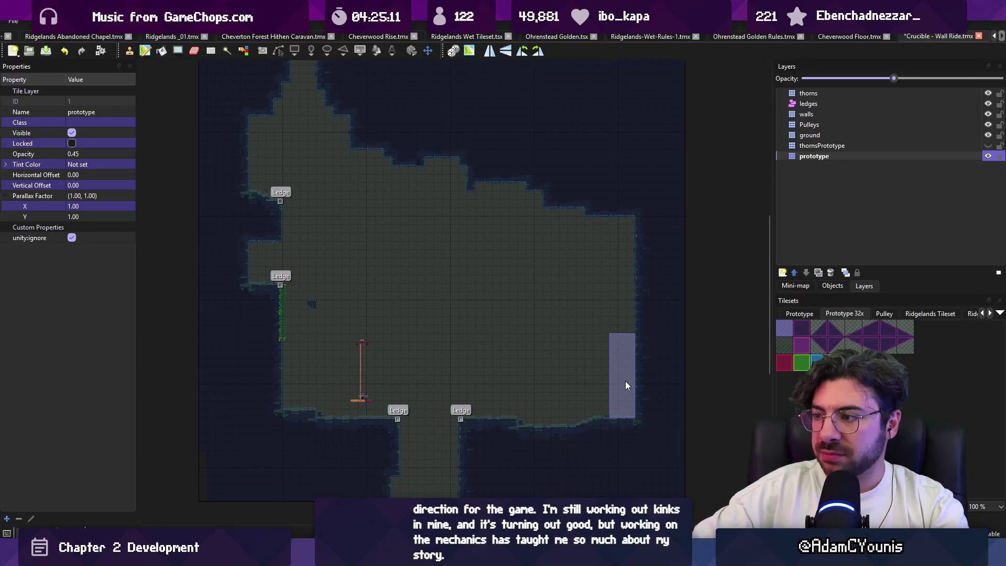
key("ctrl+z")
key("ctrl+z")
key("ctrl+z")
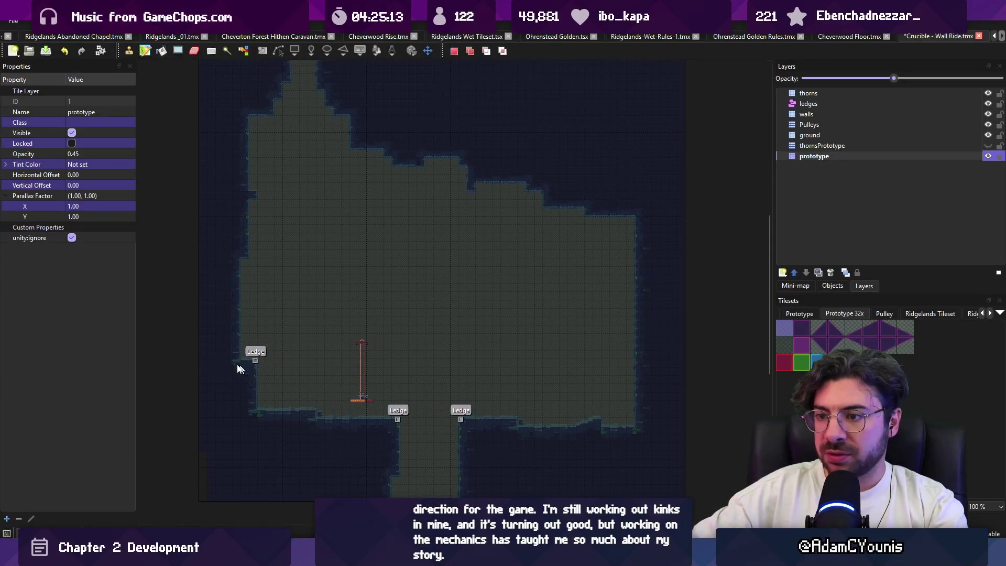
key("ctrl+x")
key("ctrl+v")
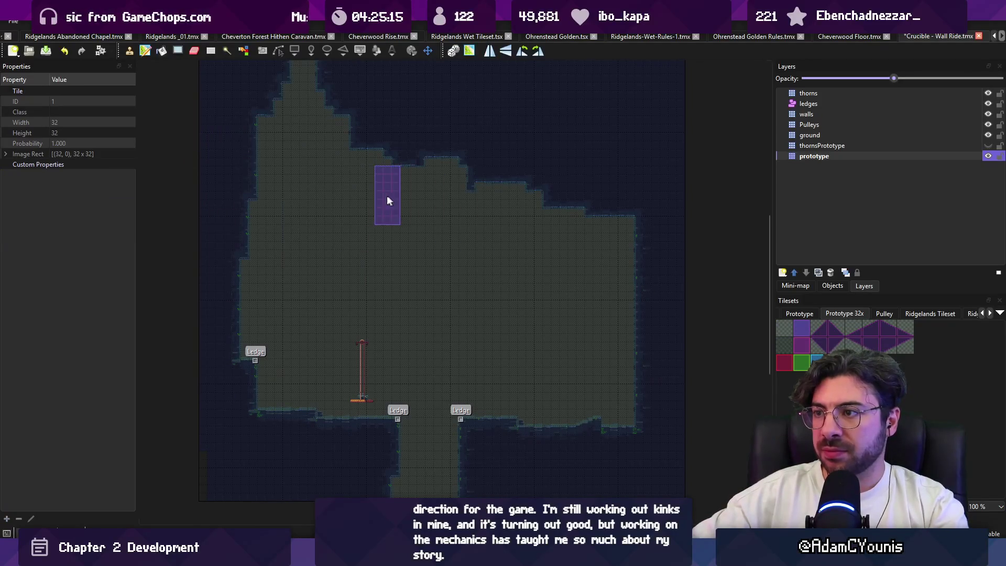
scroll(419, 137, "up", 3)
key("ctrl+z")
key("ctrl+z")
key("ctrl+z")
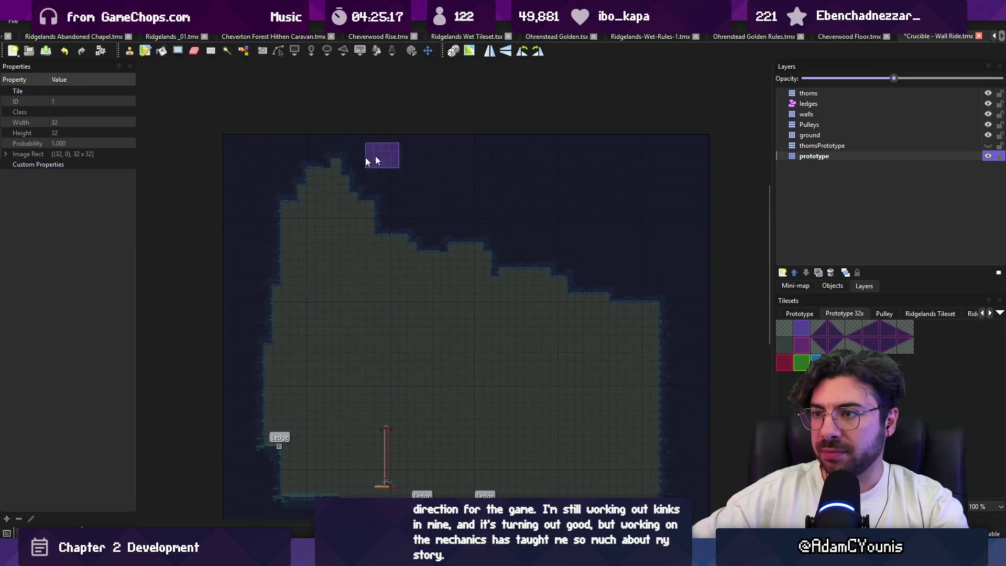
key("ctrl+y")
key("ctrl+y")
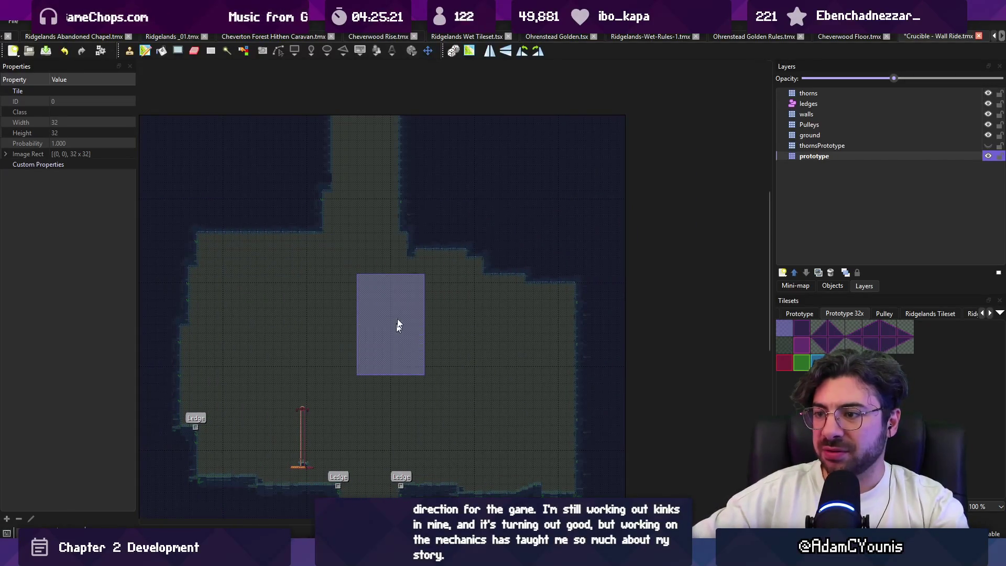
Paint a solid platform in the chamber's middle, extending it to the left.
left_click(367, 320)
left_click(376, 344)
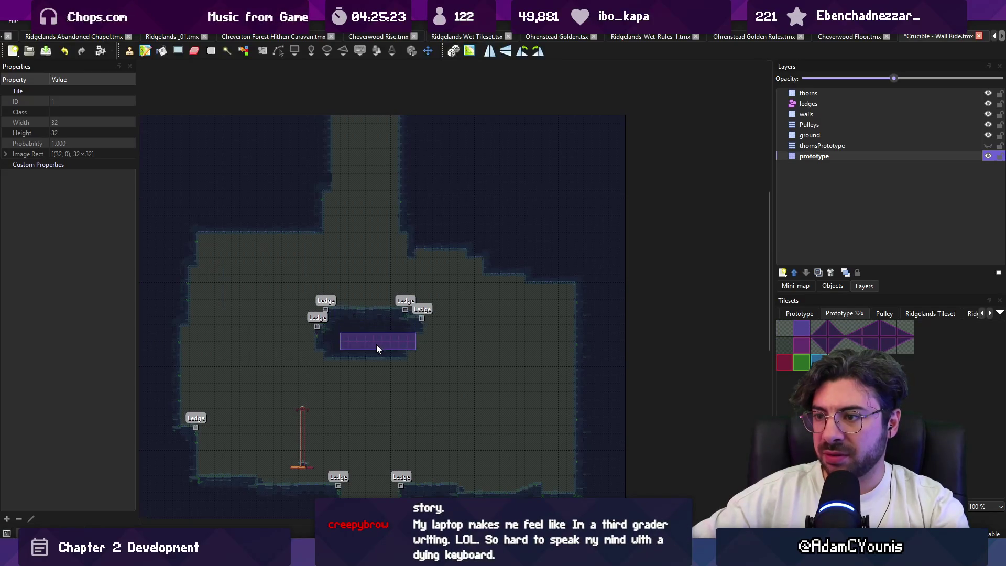
scroll(385, 350, "down", 2)
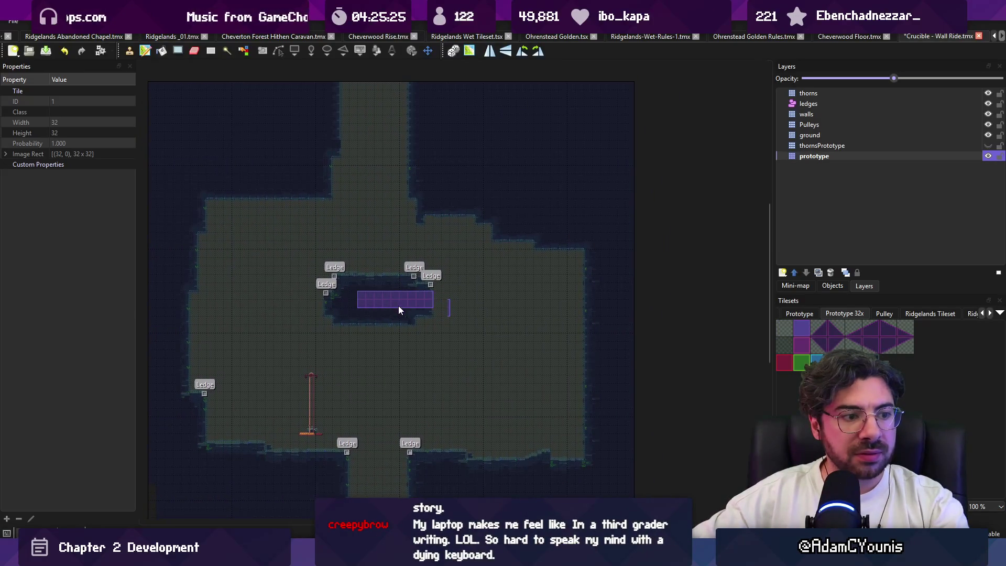
scroll(398, 306, "down", 2)
key("r")
left_click_drag(215, 338, 474, 195)
key("ctrl+c")
key("ctrl+v")
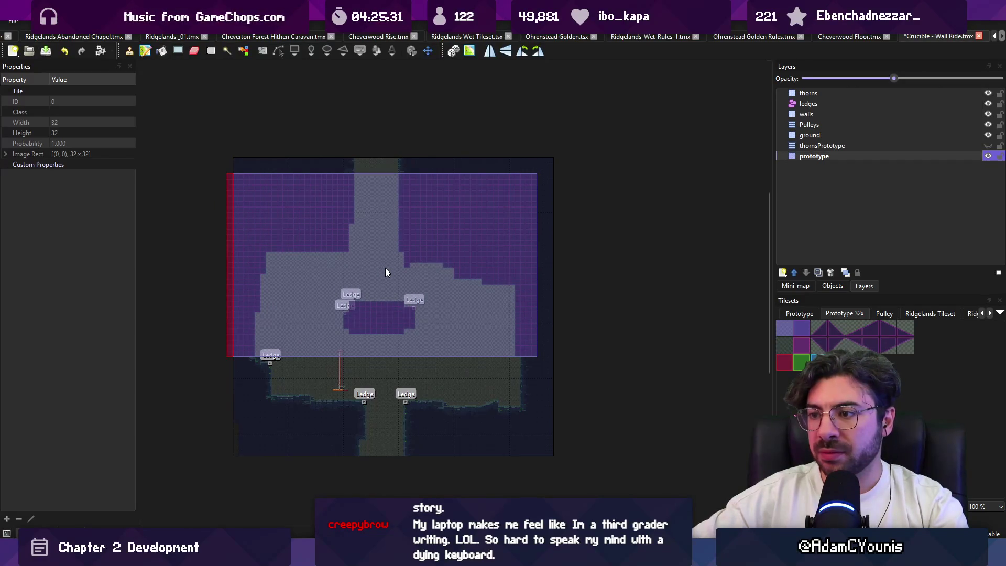
key("Escape")
left_click(823, 126)
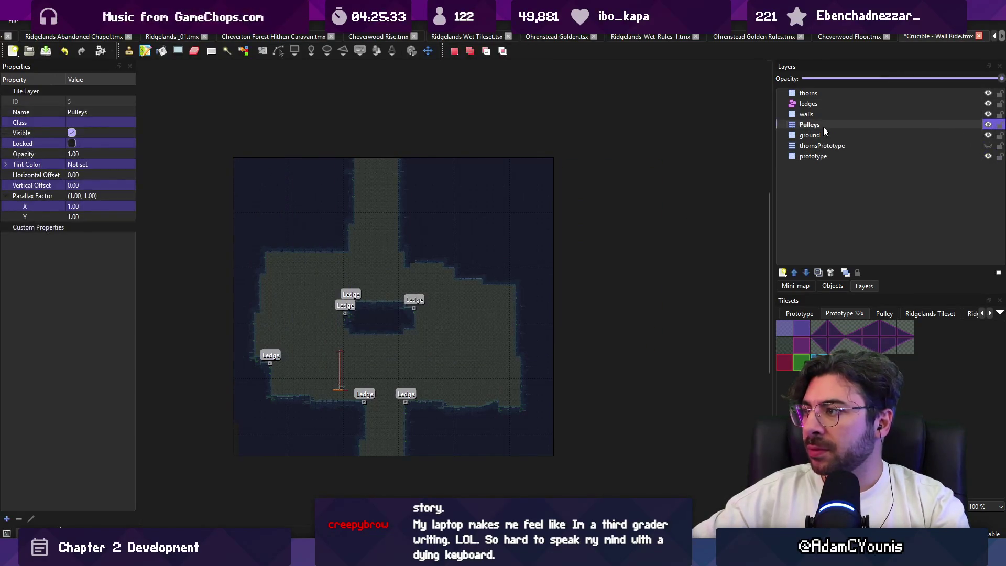
Delete the Pulleys layer and make the prototype layer active again.
key("Delete")
scroll(512, 288, "up", 3)
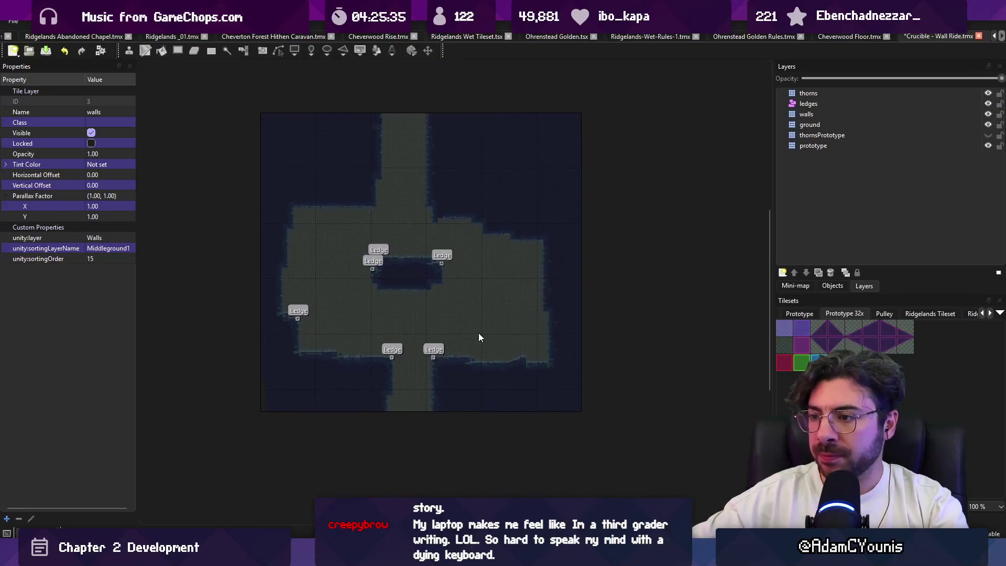
scroll(441, 350, "up", 1)
scroll(391, 314, "down", 1)
scroll(445, 293, "left", 2)
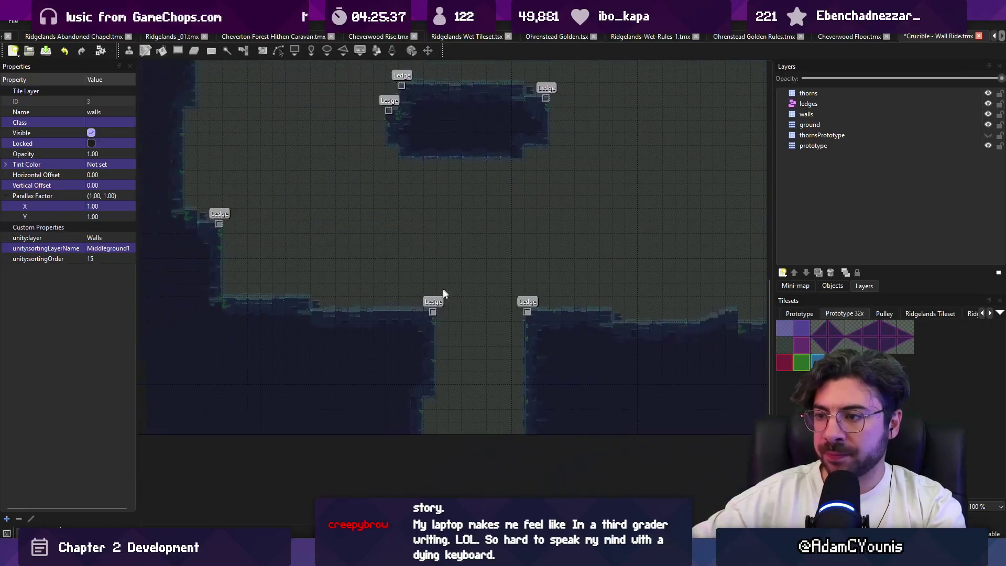
scroll(450, 357, "down", 1)
scroll(391, 309, "right", 2)
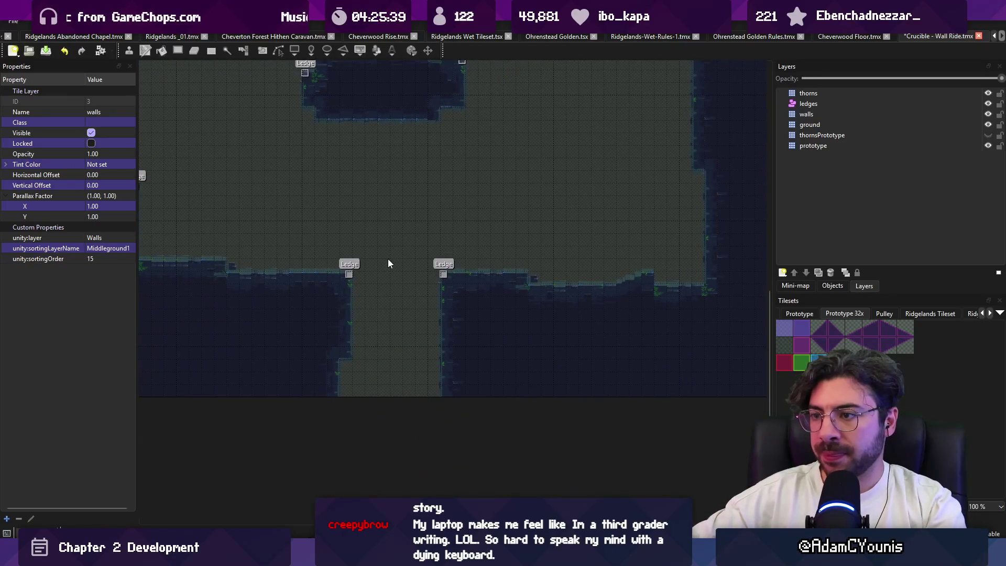
left_click(814, 145)
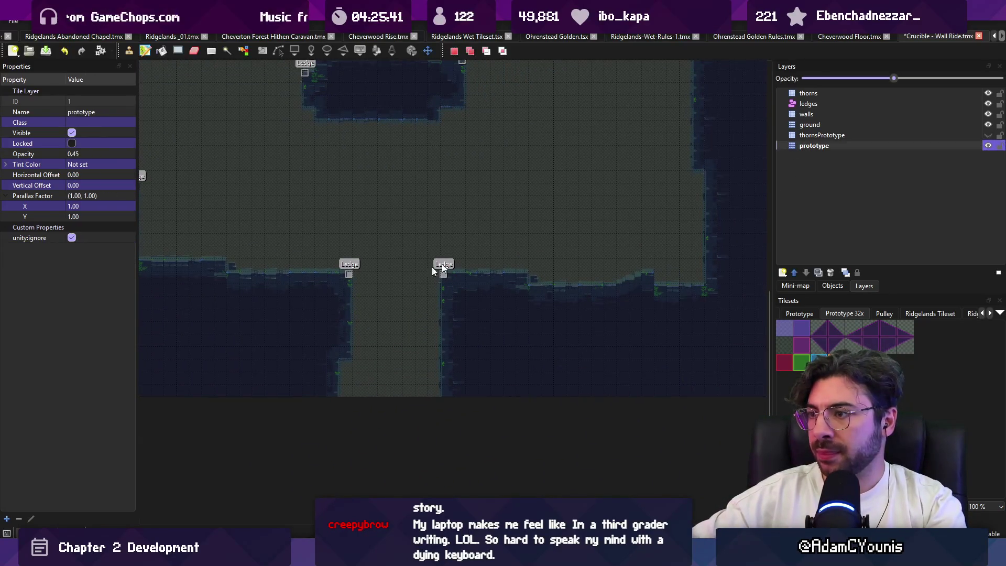
Restore the mid-left platform and its ledges, and save the map.
key("ctrl+z")
key("ctrl+z")
key("ctrl+z")
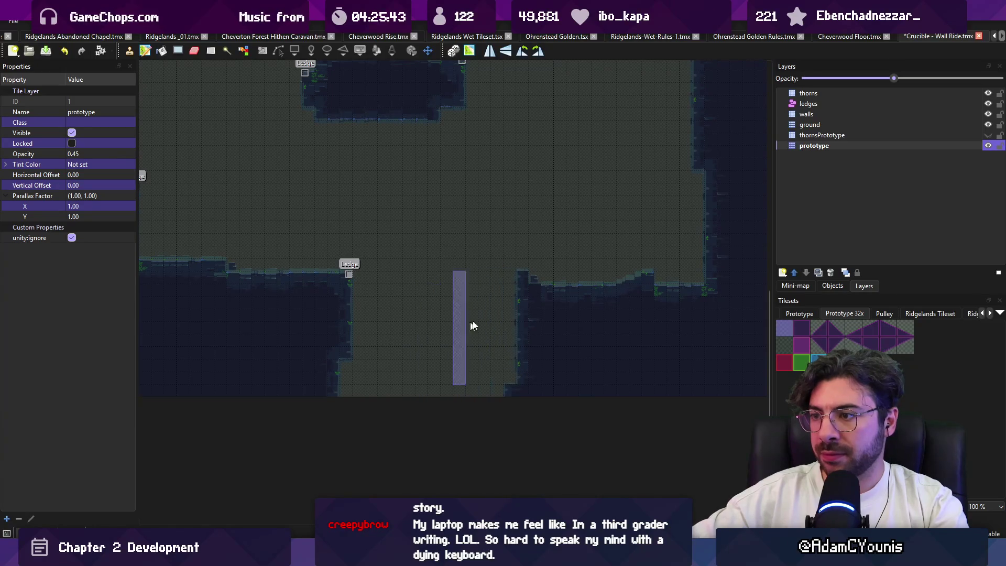
scroll(507, 426, "down", 1, "ctrl")
scroll(409, 377, "down", 1, "ctrl")
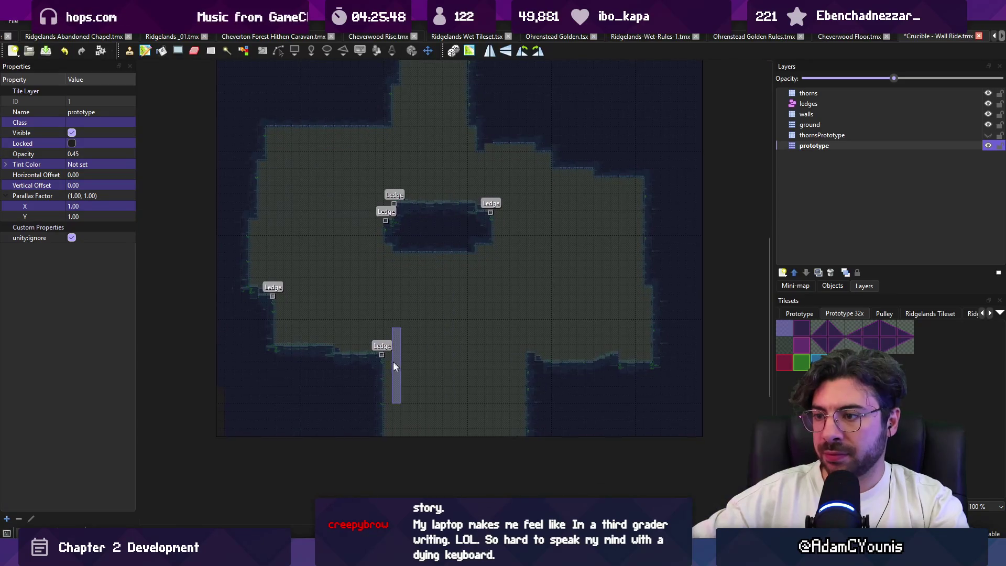
key("r")
key("b")
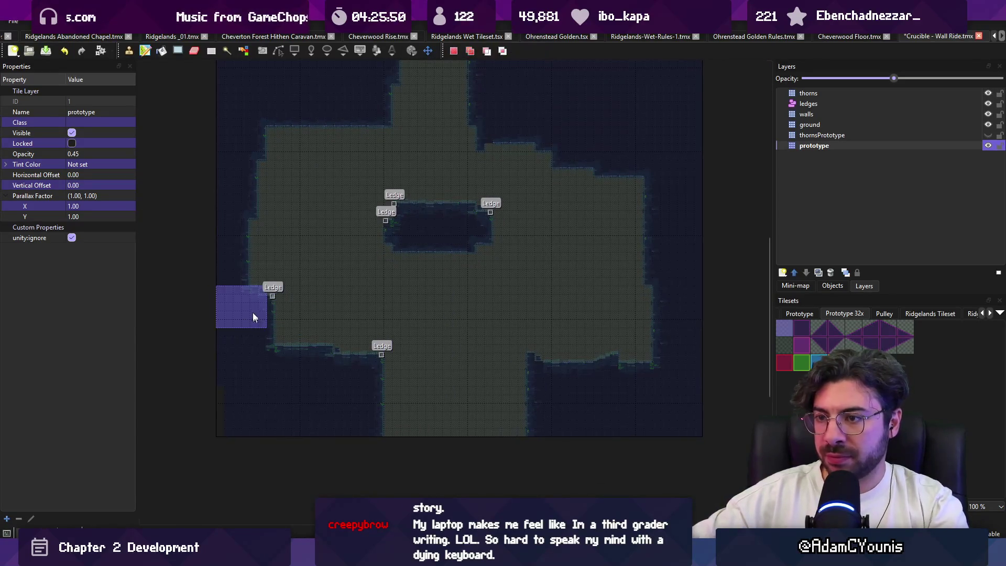
key("ctrl+y")
key("ctrl+z")
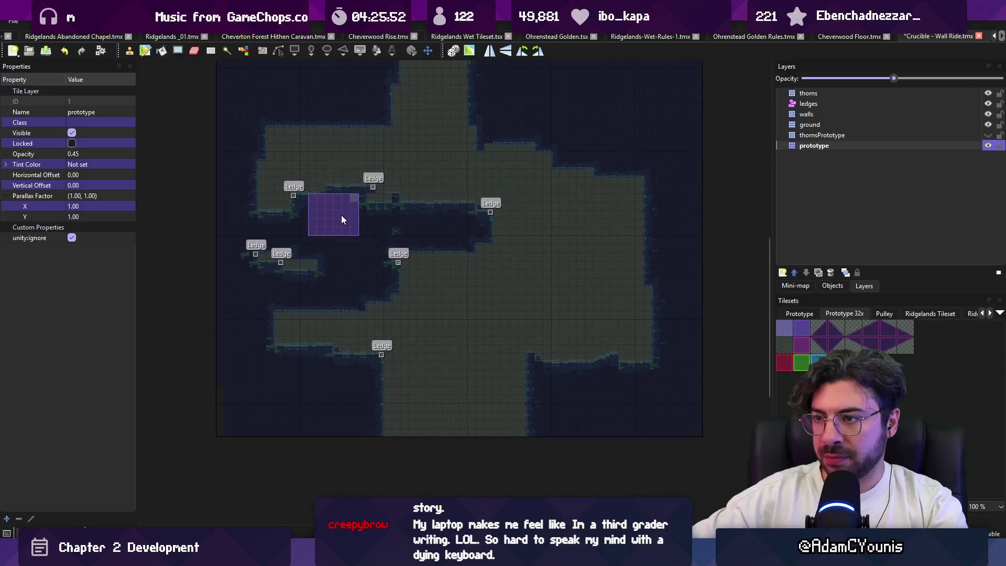
right_click(346, 241)
scroll(601, 287, "up", 2)
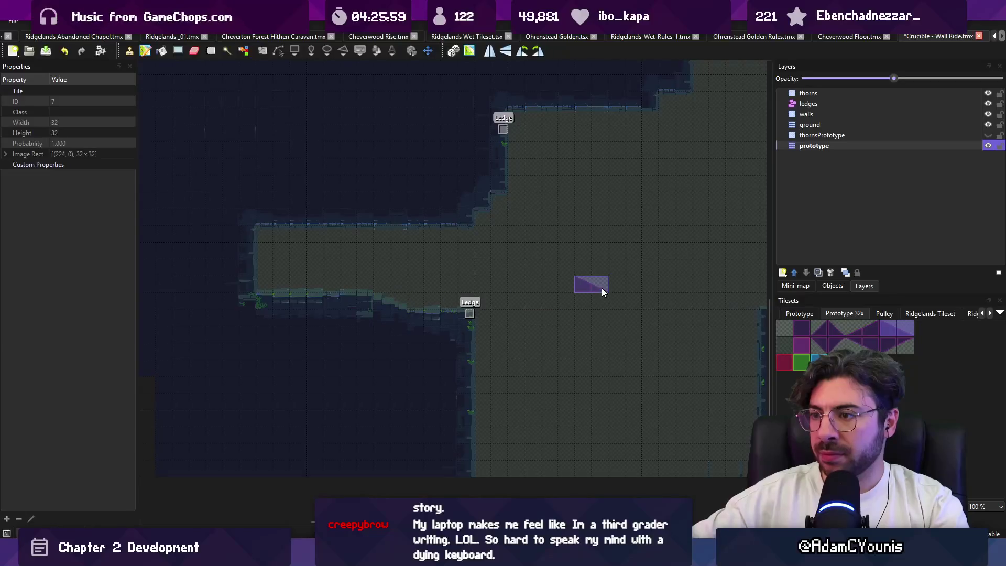
key("ctrl+s")
key("ctrl+y")
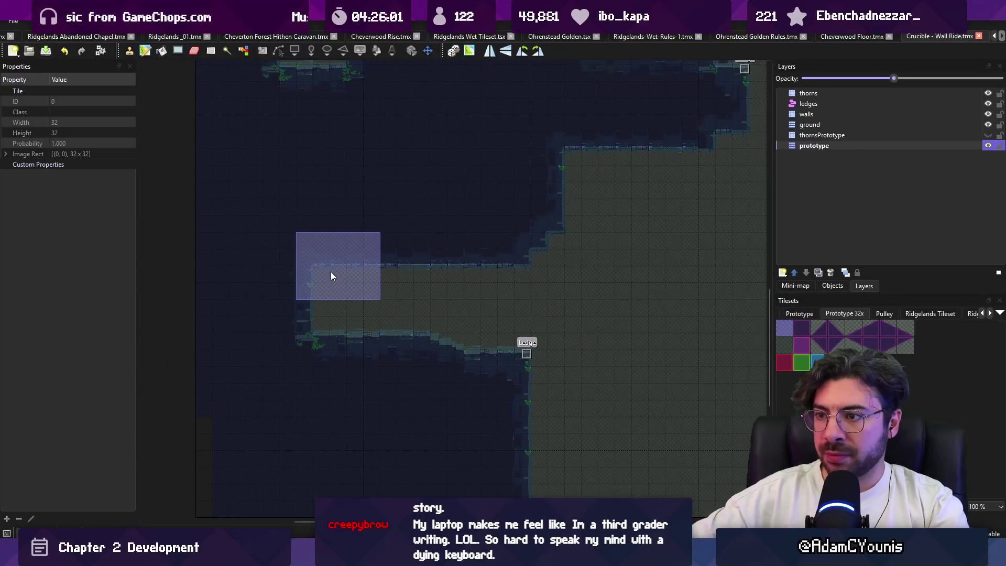
Try a tall block and a lower pit, then undo the stray tile edits below the floor.
scroll(314, 309, "down", 5)
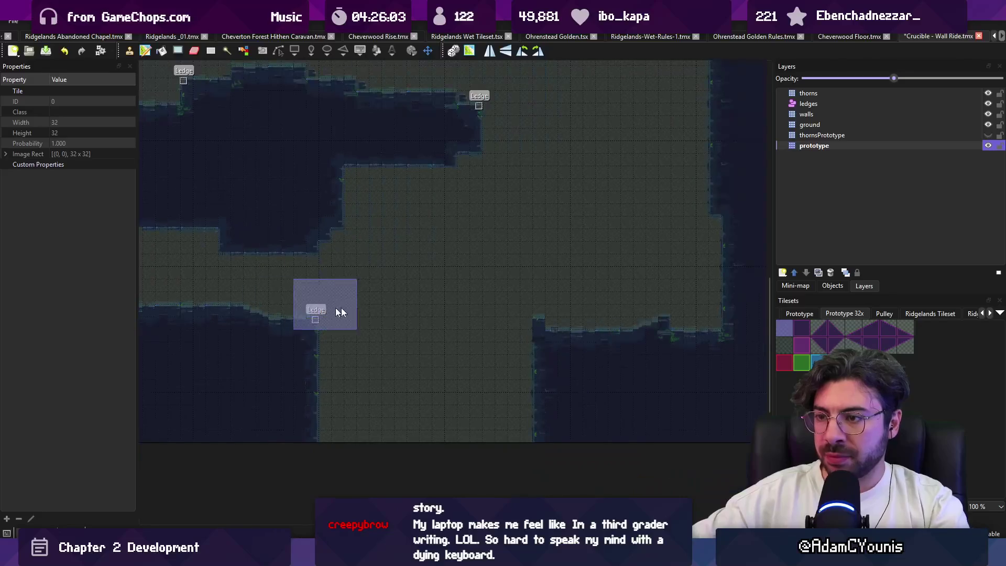
key("r")
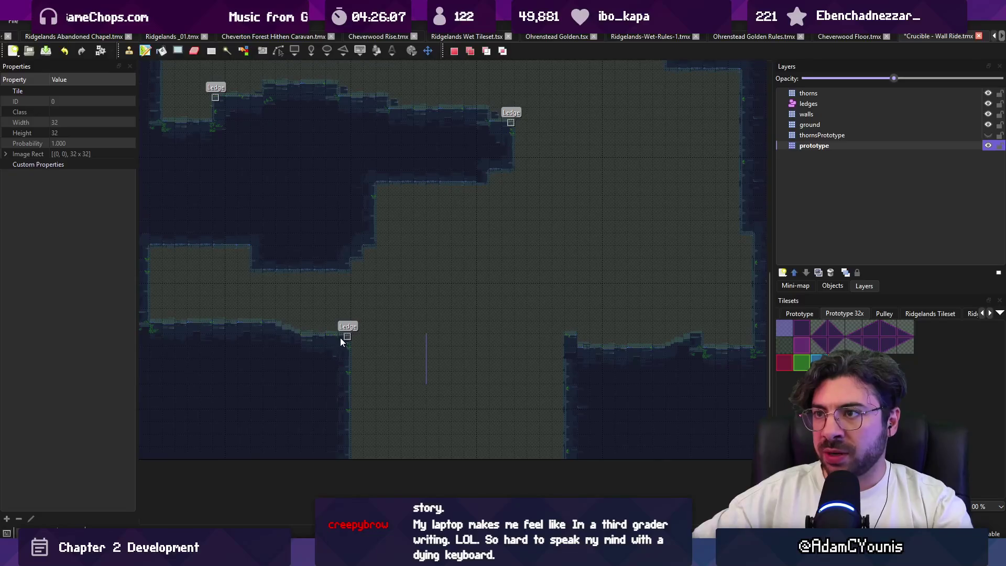
mouse_move(342, 338)
left_mouse_down()
mouse_move(321, 395)
mouse_move(396, 406)
left_mouse_up()
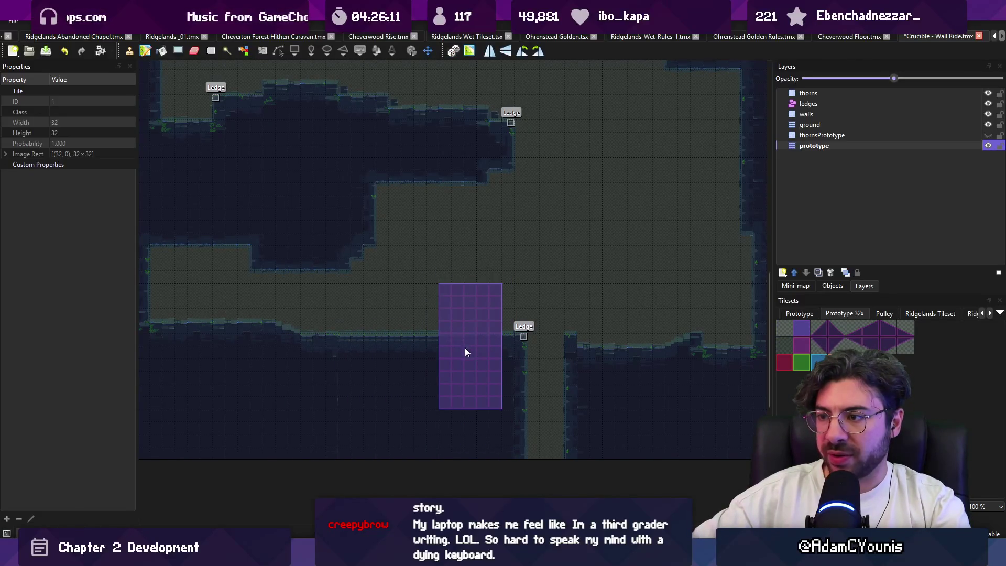
left_click_drag(466, 349, 526, 349)
scroll(467, 372, "left", 3)
right_click(390, 320)
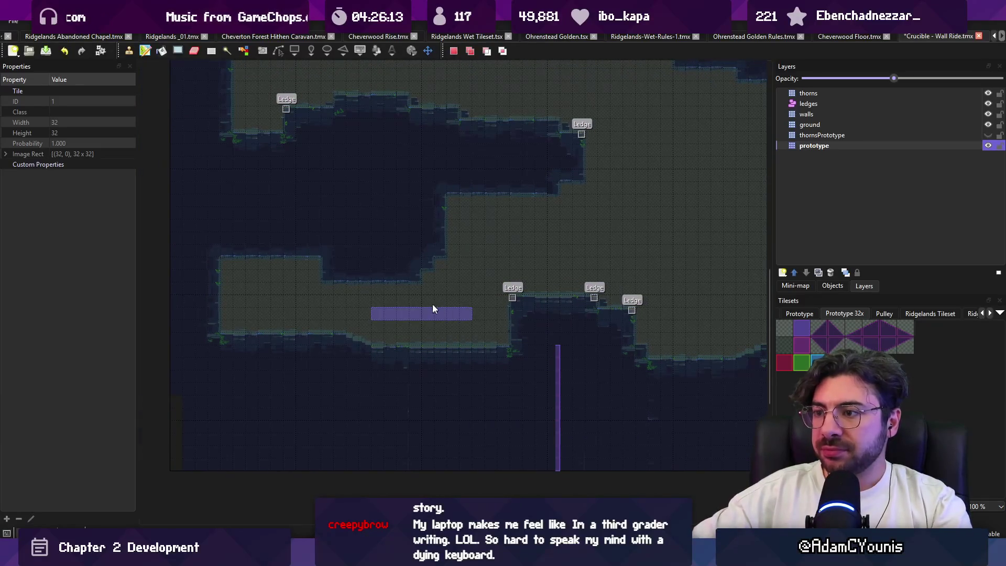
scroll(438, 313, "right", 2)
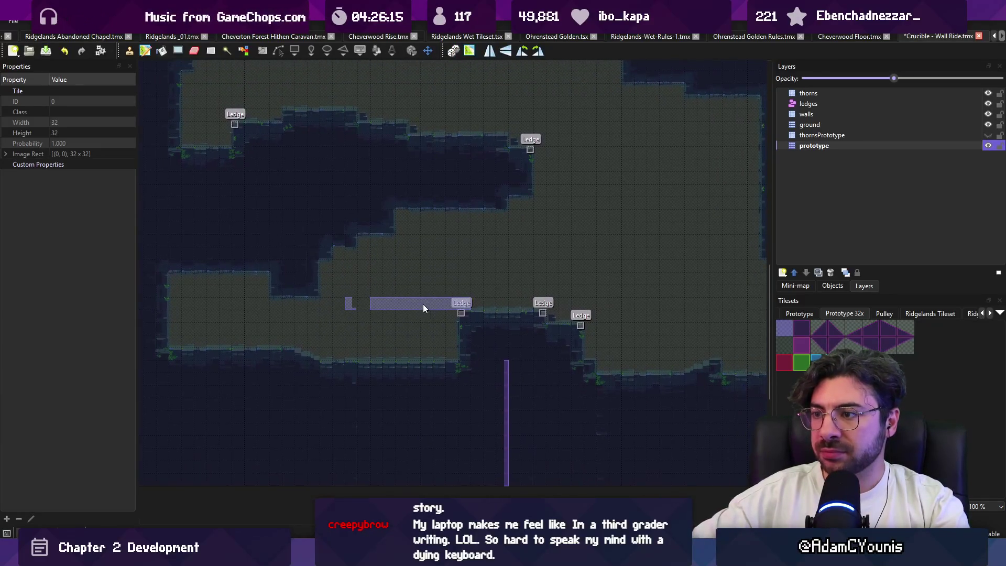
key("ctrl+z")
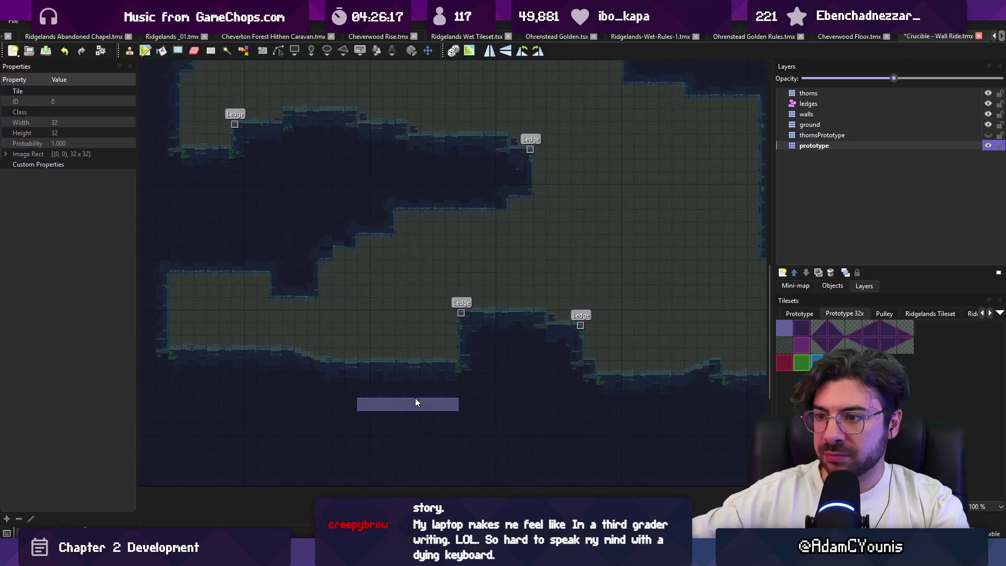
key("r")
key("b")
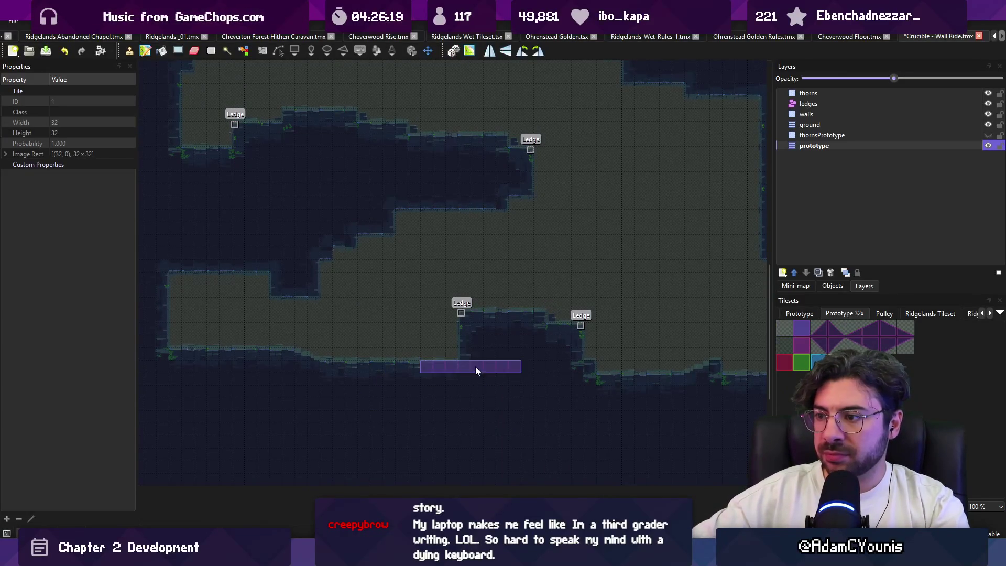
left_click(472, 345)
key("ctrl+z")
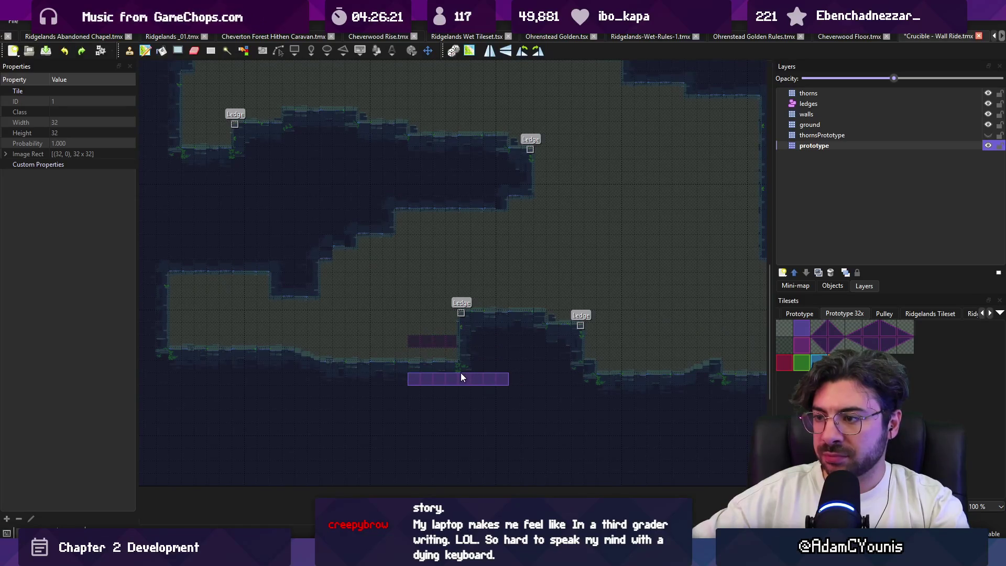
key("r")
Select the room's lower terrain section and cut it into a stamp for placing.
key("ctrl+c")
key("ctrl+v")
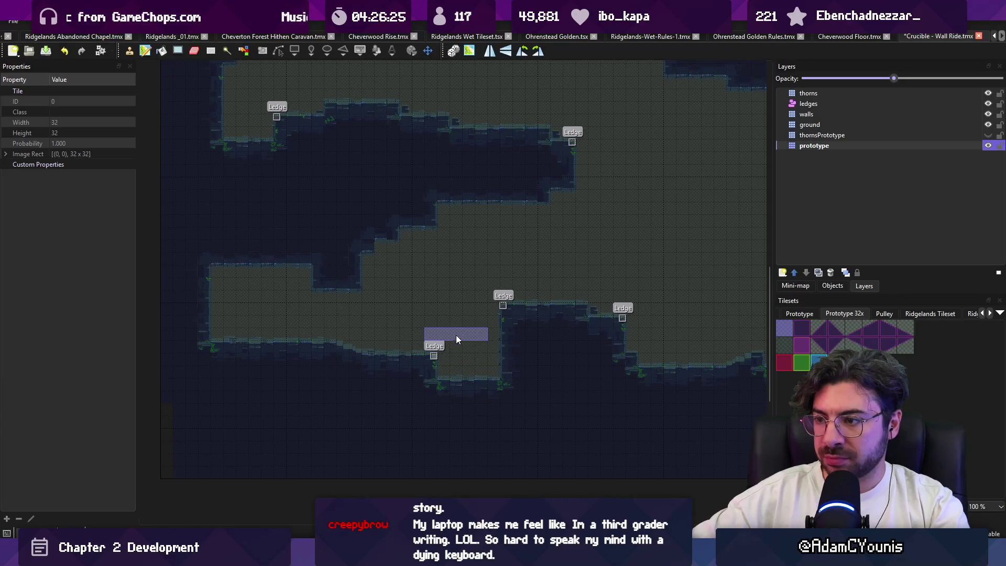
scroll(250, 307, "right", 3)
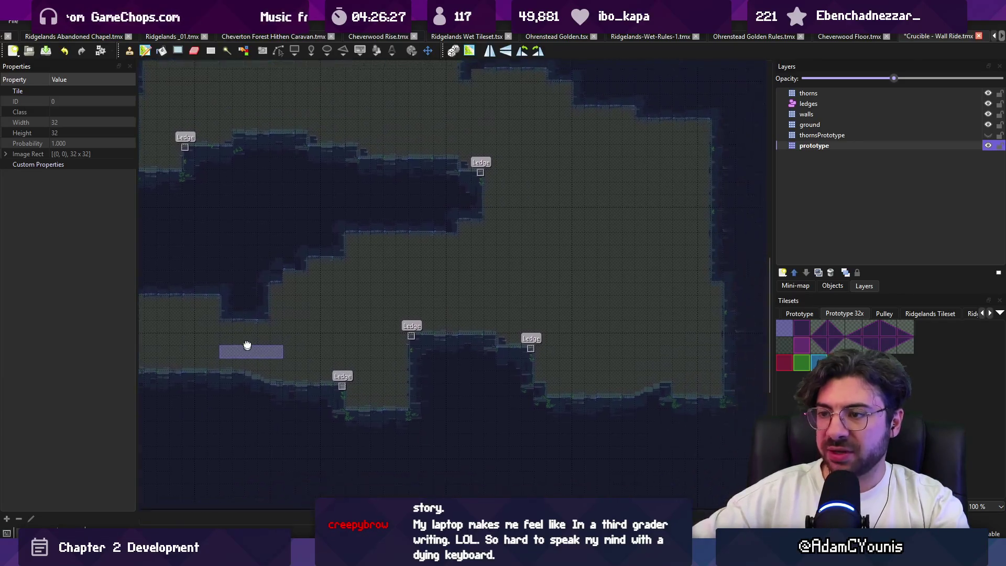
scroll(335, 280, "left", 3)
scroll(294, 278, "right", 3)
mouse_move(295, 278)
left_mouse_down()
mouse_move(349, 279)
mouse_move(273, 276)
mouse_move(329, 275)
left_mouse_up()
key("r")
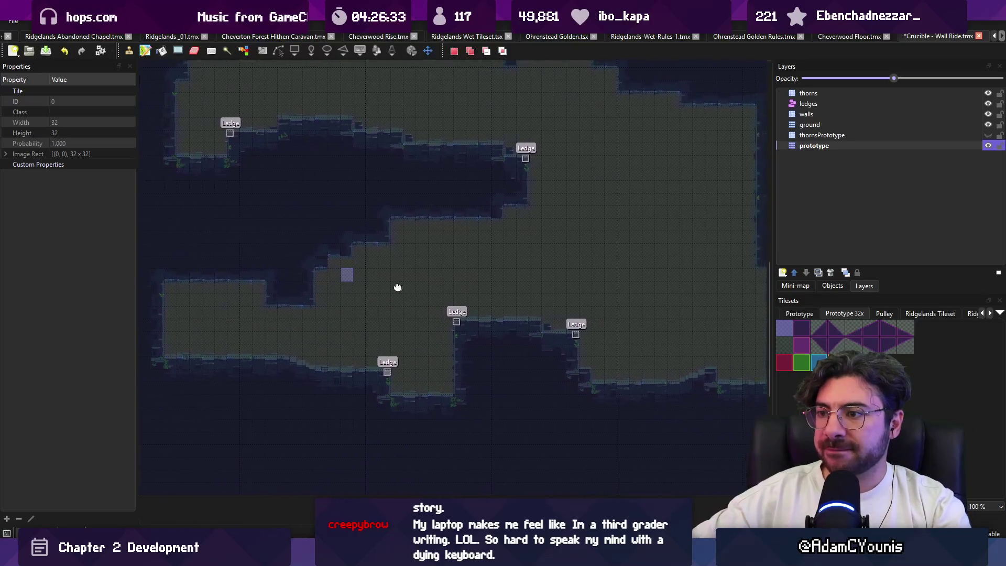
scroll(295, 289, "down", 1)
left_click_drag(239, 294, 420, 370)
key("ctrl+x")
key("ctrl+v")
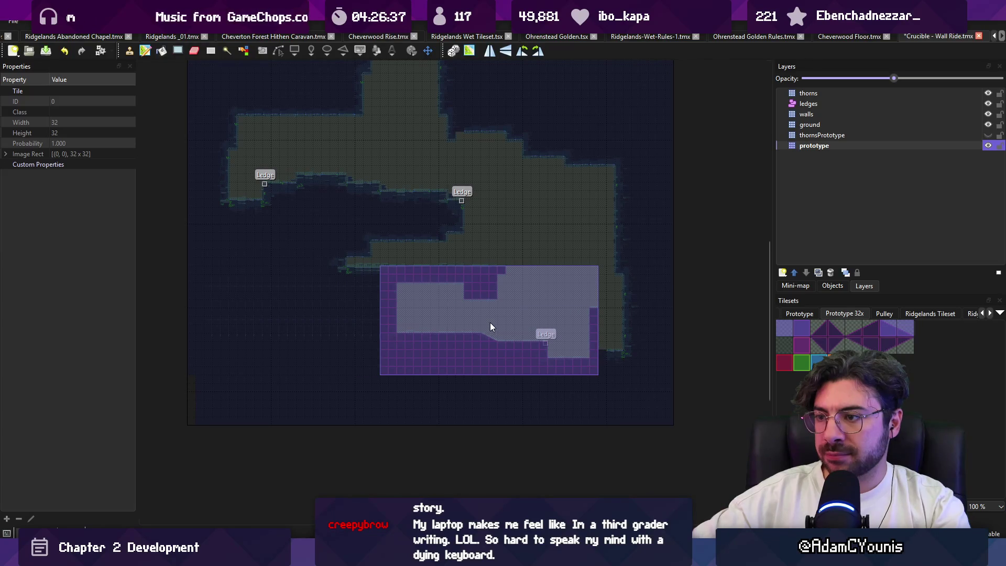
Place the moved terrain chunk further right, erase a bottom strip, and copy a large room area.
left_click(490, 322)
mouse_move(320, 265)
left_mouse_down()
mouse_move(388, 249)
mouse_move(418, 260)
mouse_move(337, 280)
left_mouse_up()
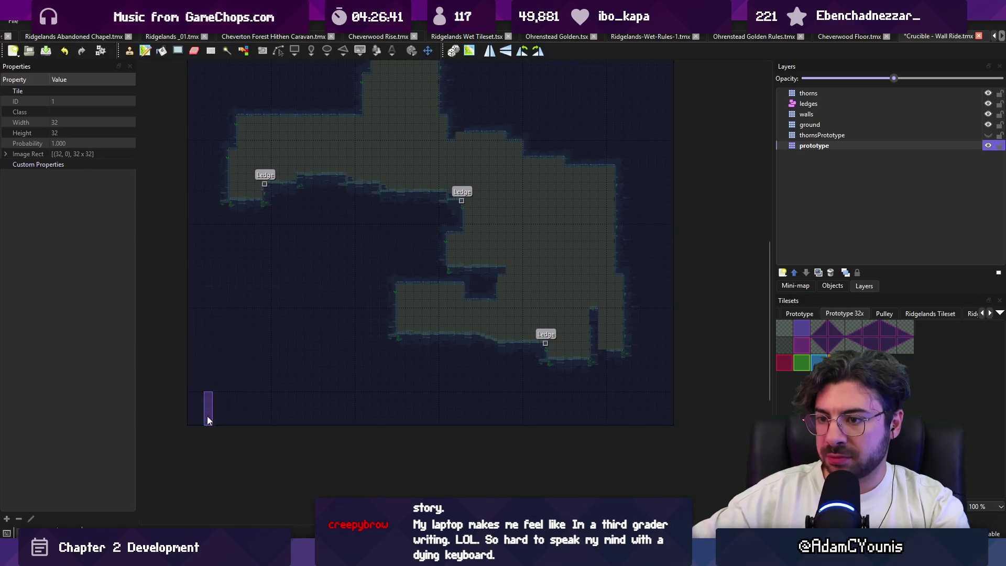
scroll(316, 467, "down", 2)
key("r")
left_click_drag(259, 437, 555, 239)
key("ctrl+c")
key("ctrl+v")
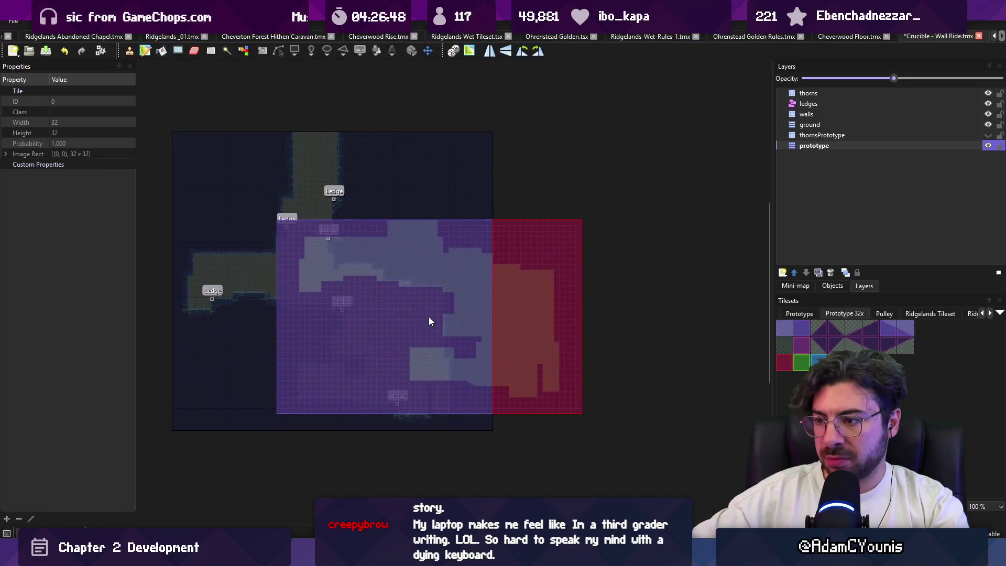
key("Escape")
Paste the copied wall and ground chunk against the room's right wall.
scroll(479, 387, "up", 3)
key("ctrl+v")
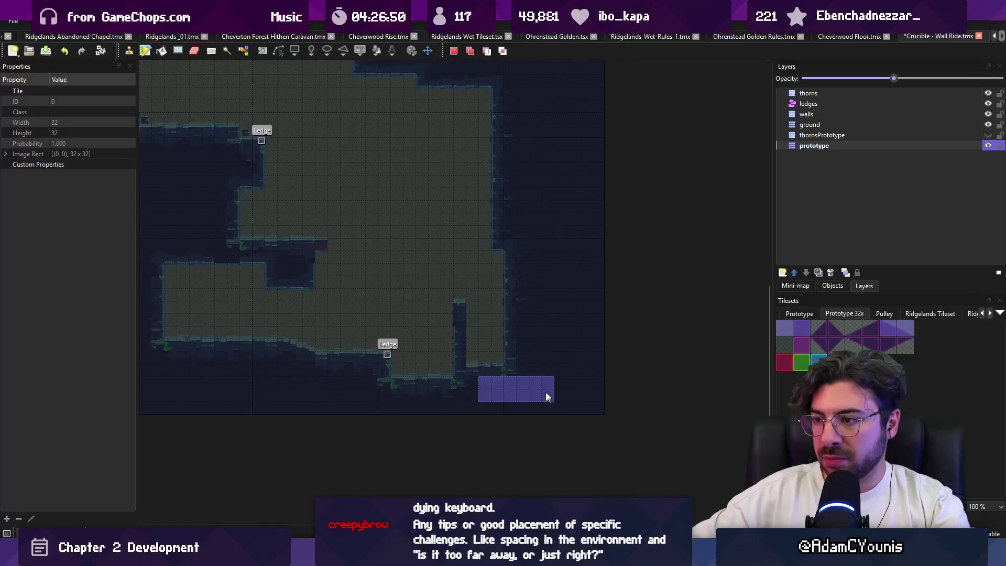
key("ctrl+z")
scroll(509, 385, "up", 3)
key("Escape")
key("ctrl+v")
key("Escape")
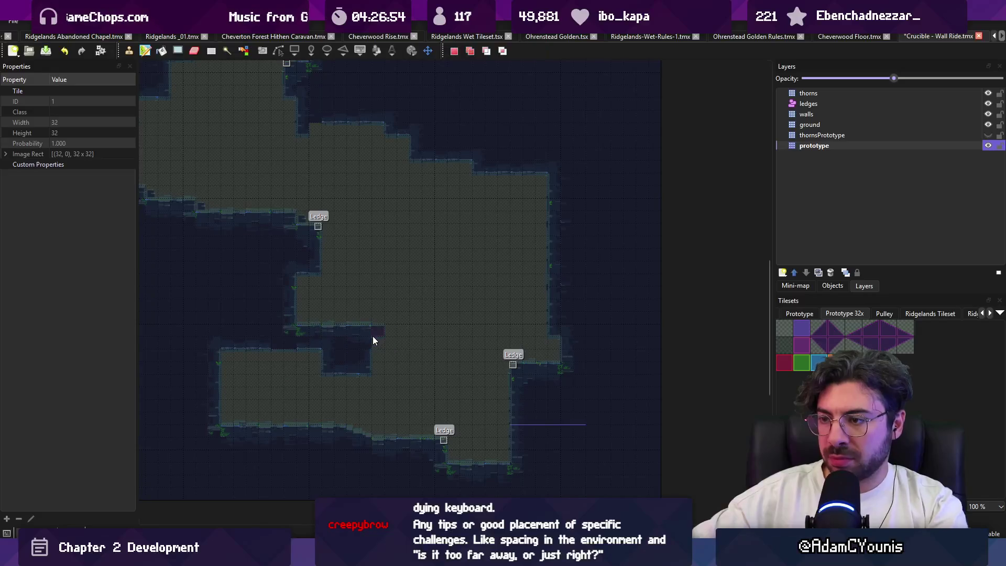
key("ctrl+v")
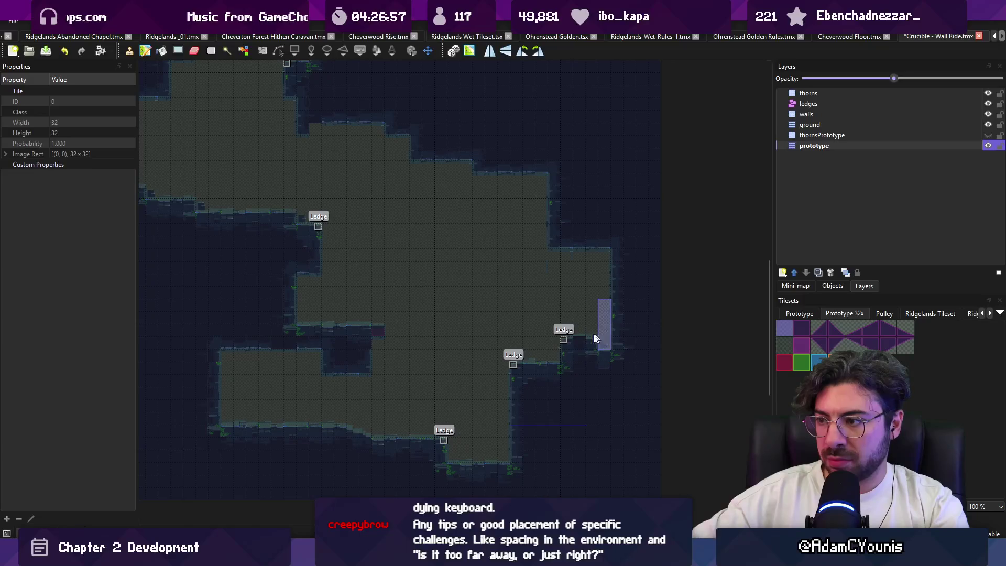
left_click(593, 332)
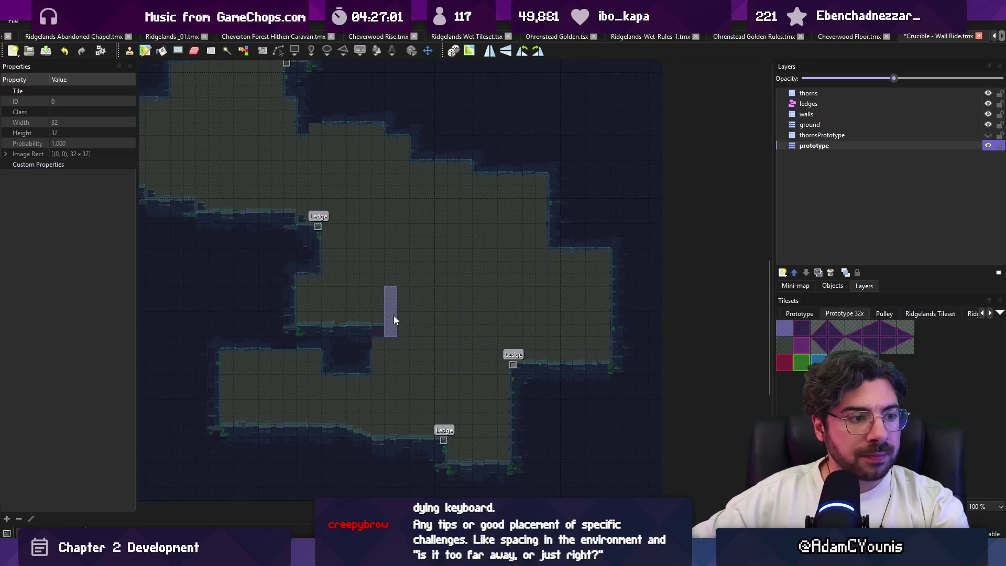
left_click_drag(396, 317, 446, 319)
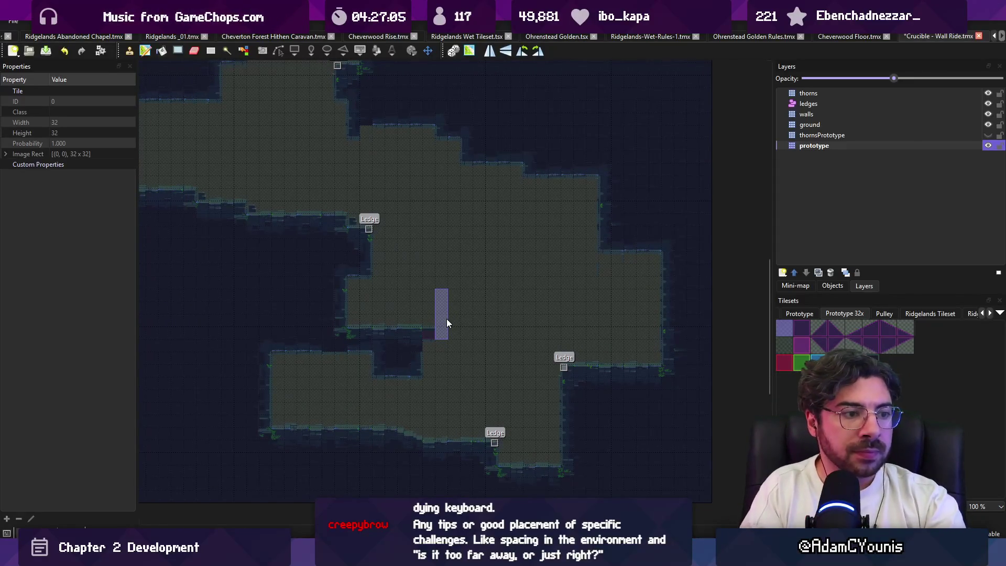
Undo the latest wall edits and stamp a copied wide wall block under the upper ledge.
key("r")
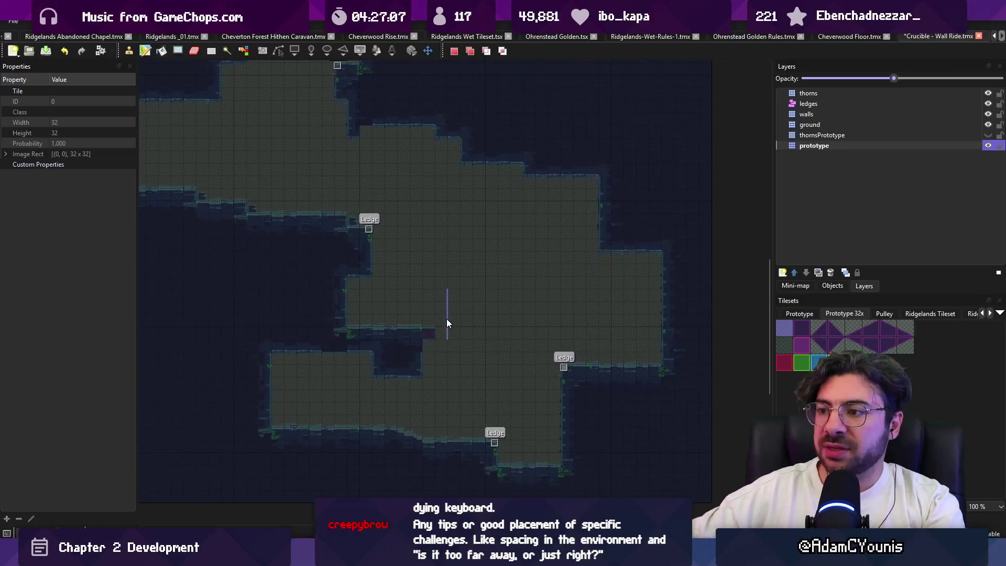
key("b")
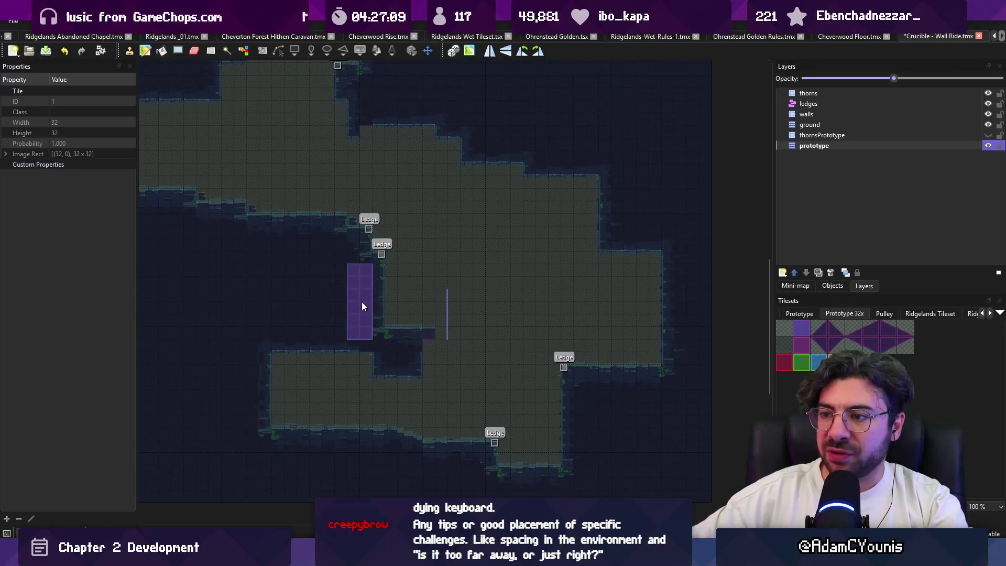
key("ctrl+z")
key("r")
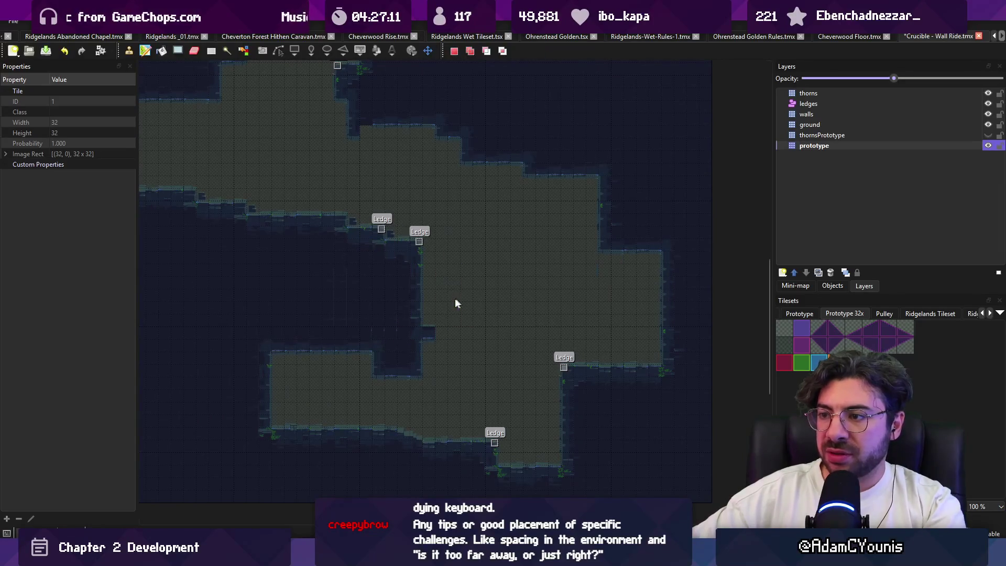
mouse_move(322, 290)
left_mouse_down()
mouse_move(401, 310)
mouse_move(238, 287)
mouse_move(458, 308)
left_mouse_up()
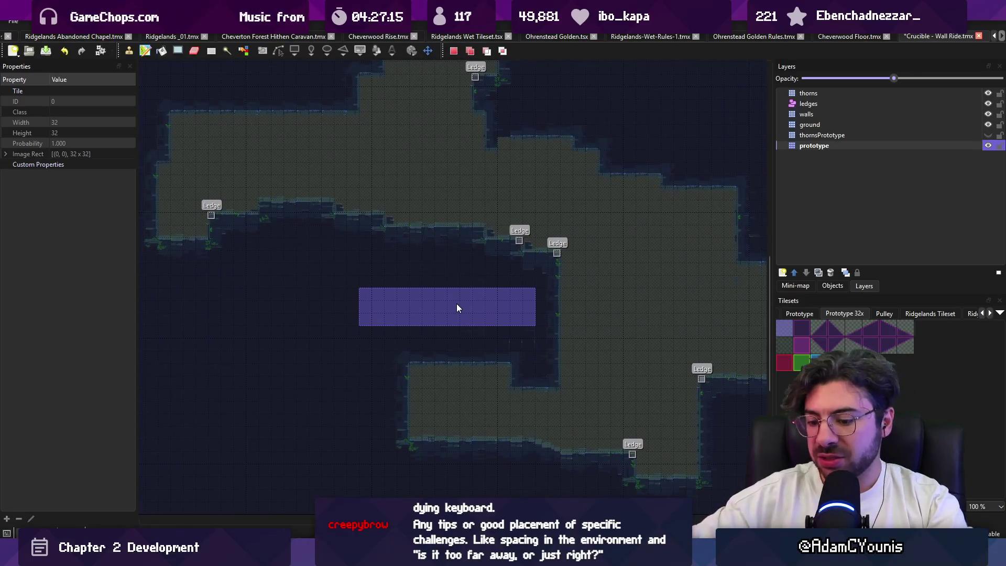
key("ctrl+c")
key("ctrl+v")
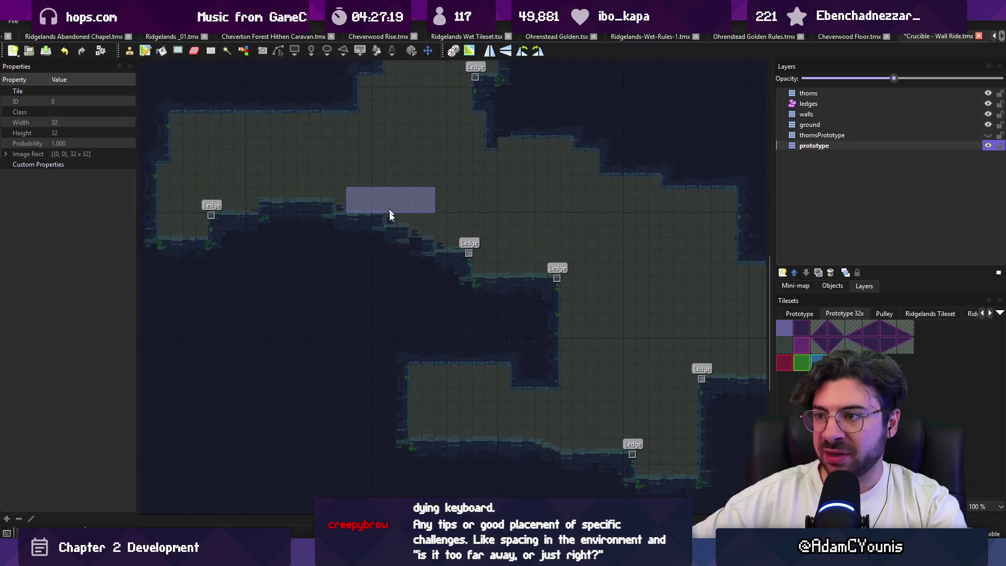
left_click_drag(365, 254, 373, 296)
left_click(384, 314)
Cut the newly placed wall block and copy the strip spanning the two ledges.
key("Escape")
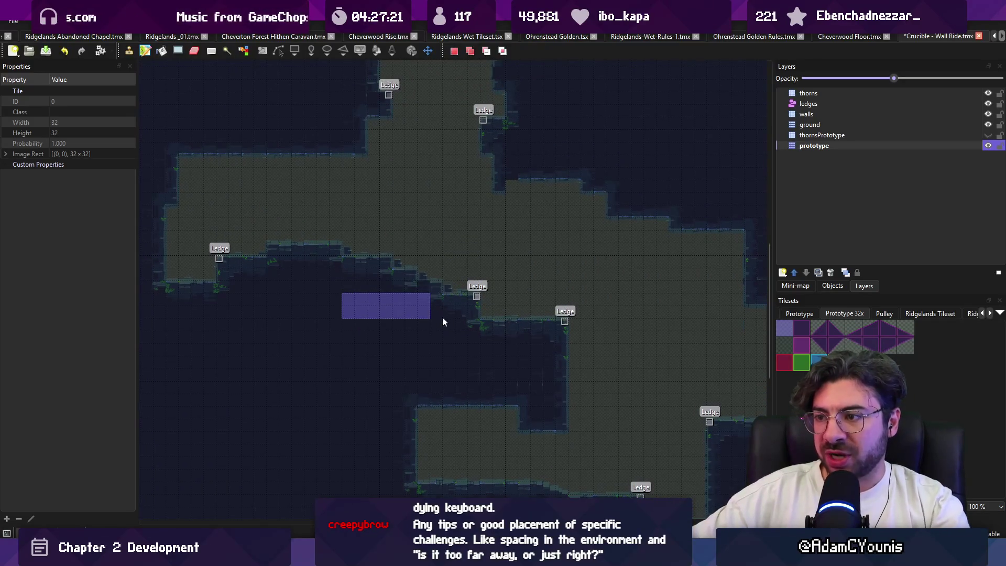
key("ctrl+x")
key("ctrl+v")
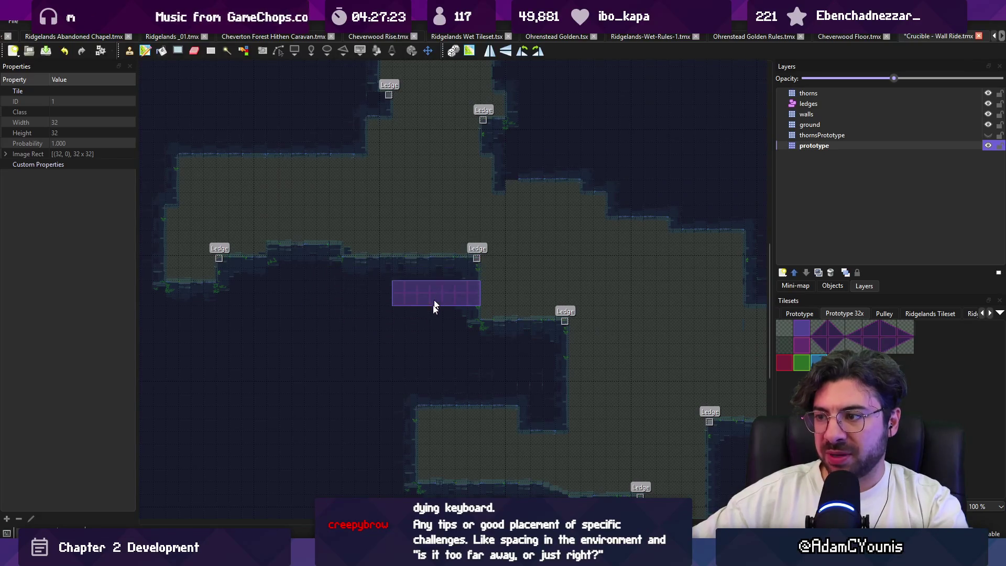
key("Escape")
scroll(367, 257, "right", 3)
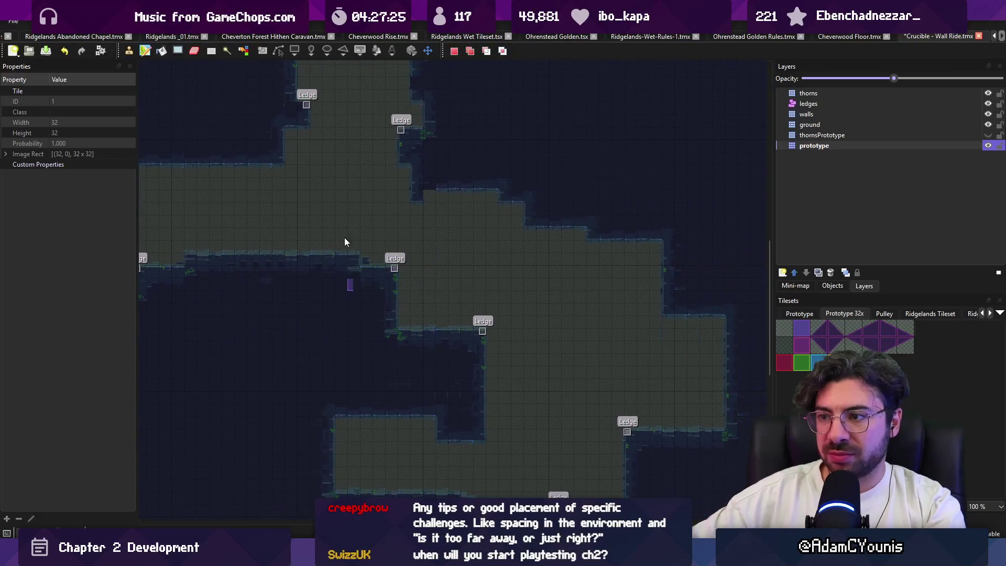
scroll(389, 241, "left", 5)
left_click_drag(267, 237, 551, 283)
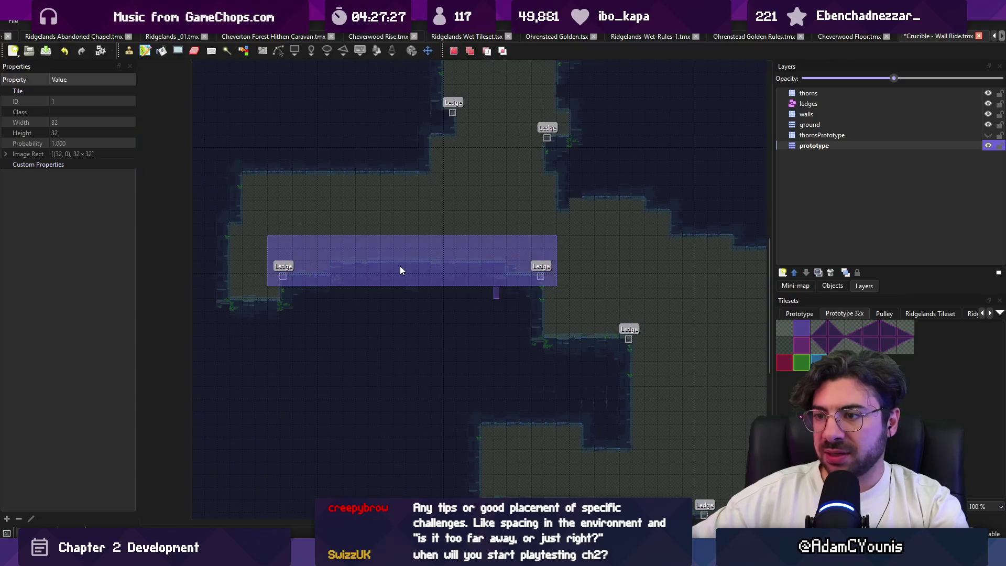
key("ctrl+c")
key("ctrl+v")
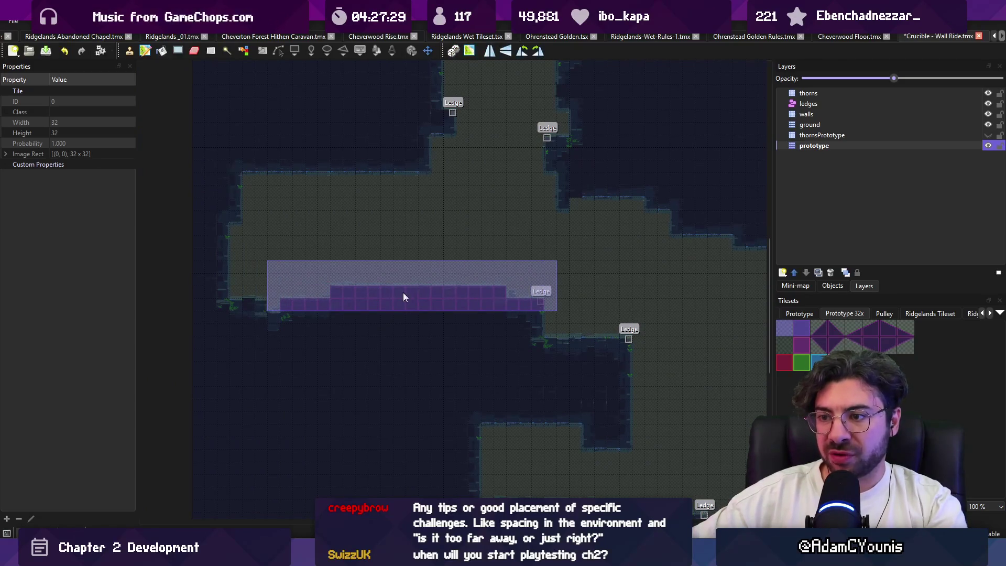
right_click(407, 294)
Save the Wall Ride map and select the upper part of the room.
scroll(273, 325, "right", 8)
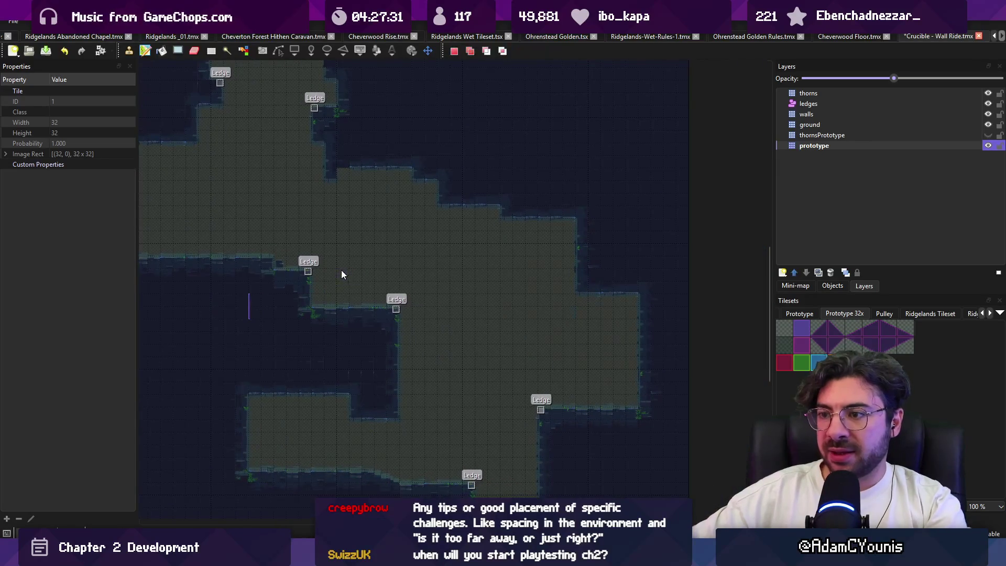
key("ctrl+s")
scroll(414, 297, "down", 2)
scroll(414, 296, "right", 4)
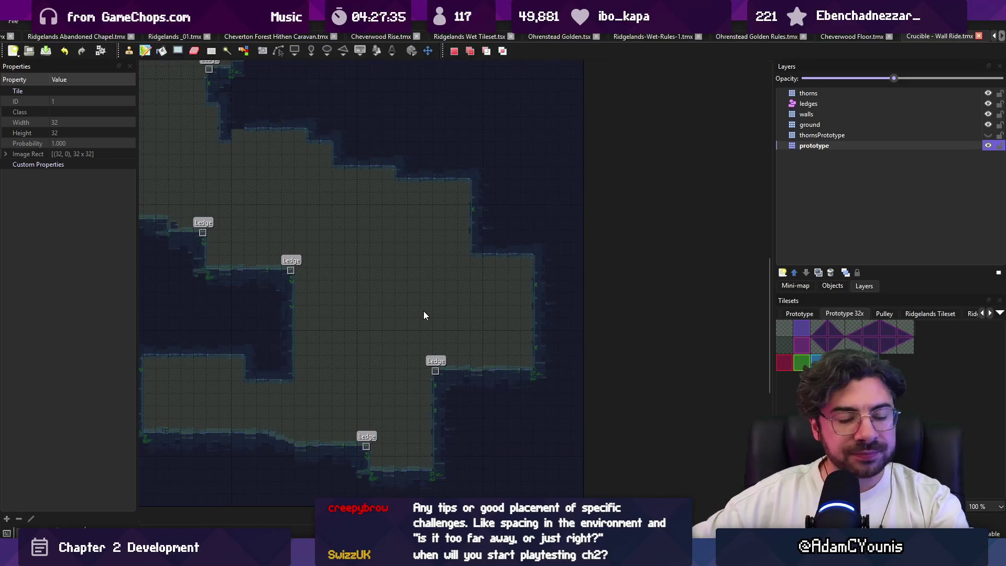
scroll(423, 311, "left", 10)
scroll(413, 298, "down", 2)
mouse_move(252, 328)
left_mouse_down()
mouse_move(686, 138)
mouse_move(699, 48)
left_mouse_up()
Stamp a copy of the upper room section above the room, one tile lower, forming the shaft.
key("ctrl+c")
key("ctrl+v")
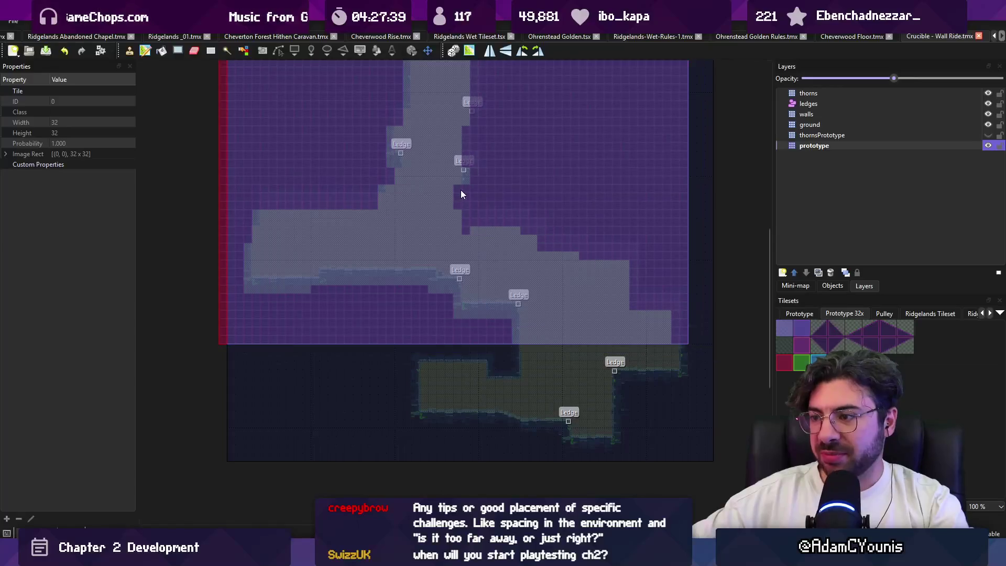
left_click(464, 190)
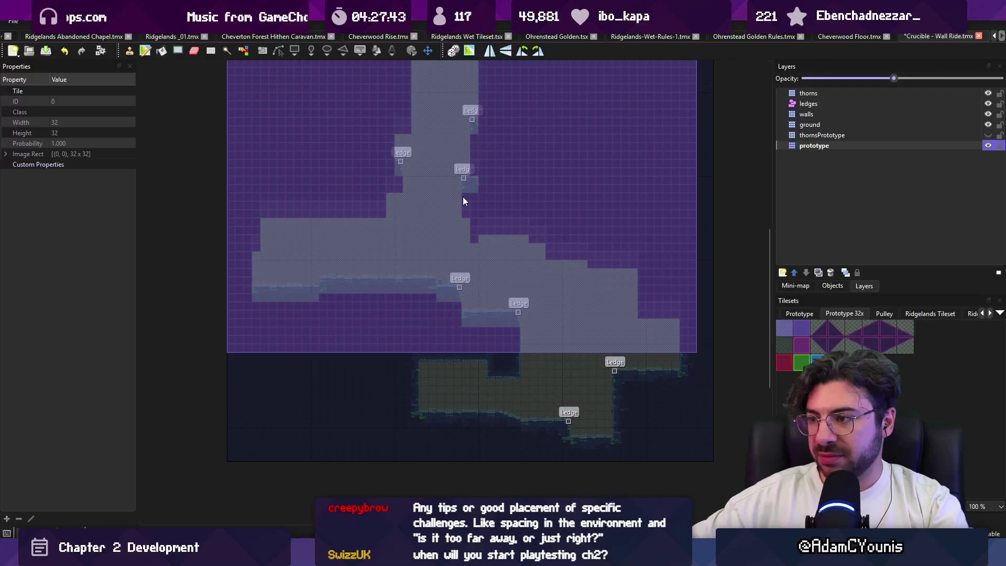
left_click(464, 195)
key("r")
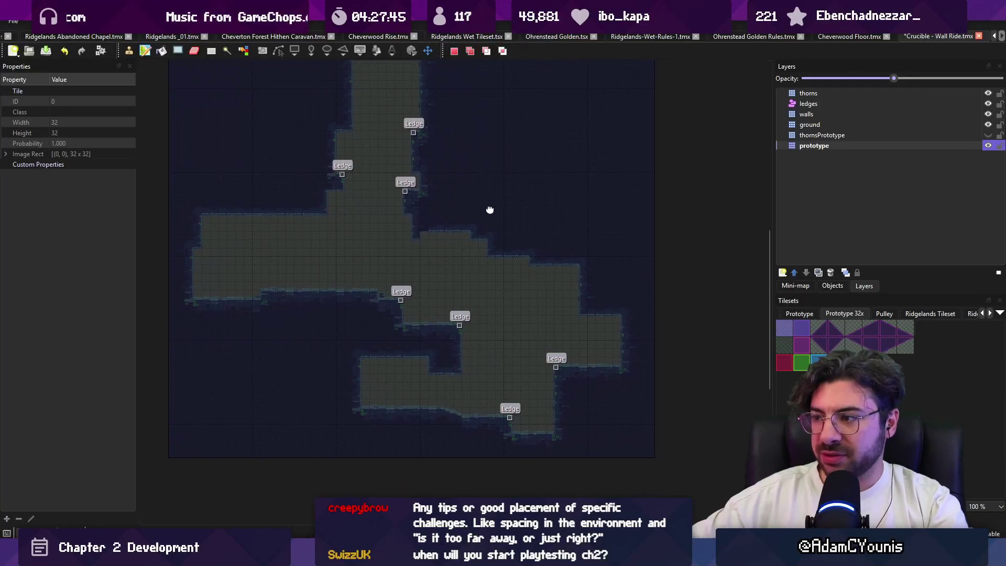
left_click_drag(874, 328, 857, 326)
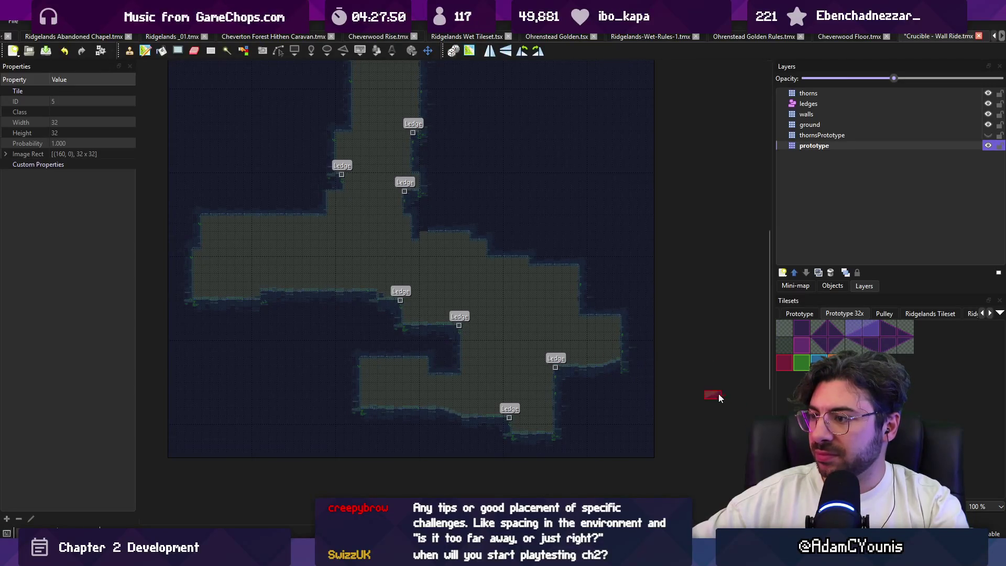
Save the map, undo recent ledge and wall edits, and capture a block of wall tiles.
key("ctrl+s")
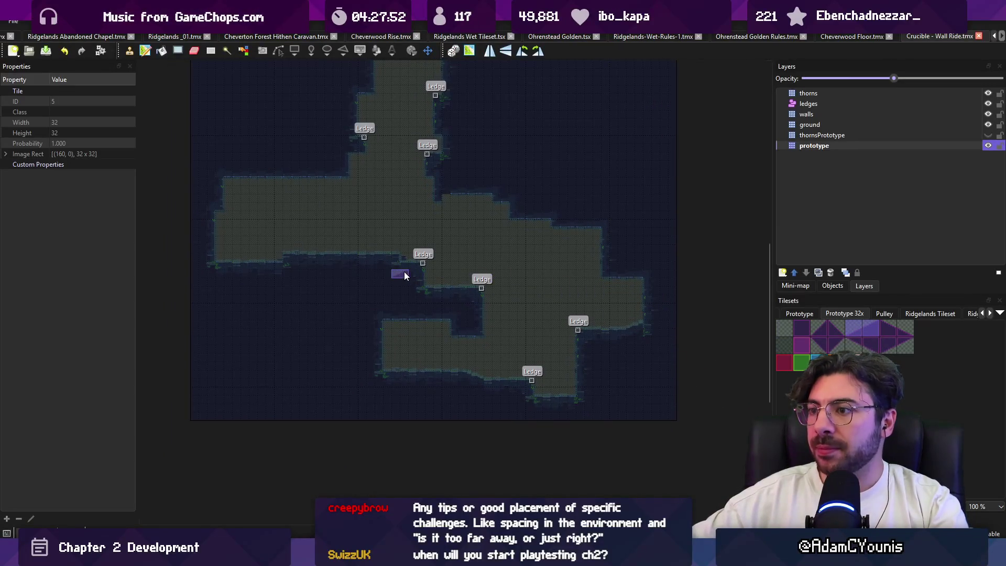
scroll(438, 277, "up", 1)
key("r")
key("ctrl+z")
key("ctrl+z")
key("ctrl+z")
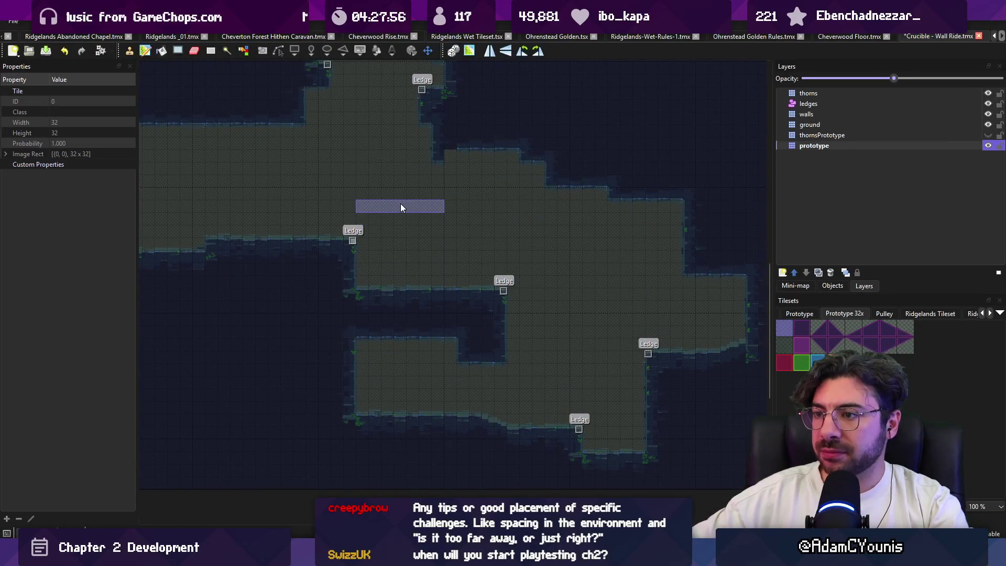
scroll(435, 247, "right", 3)
scroll(435, 246, "up", 1)
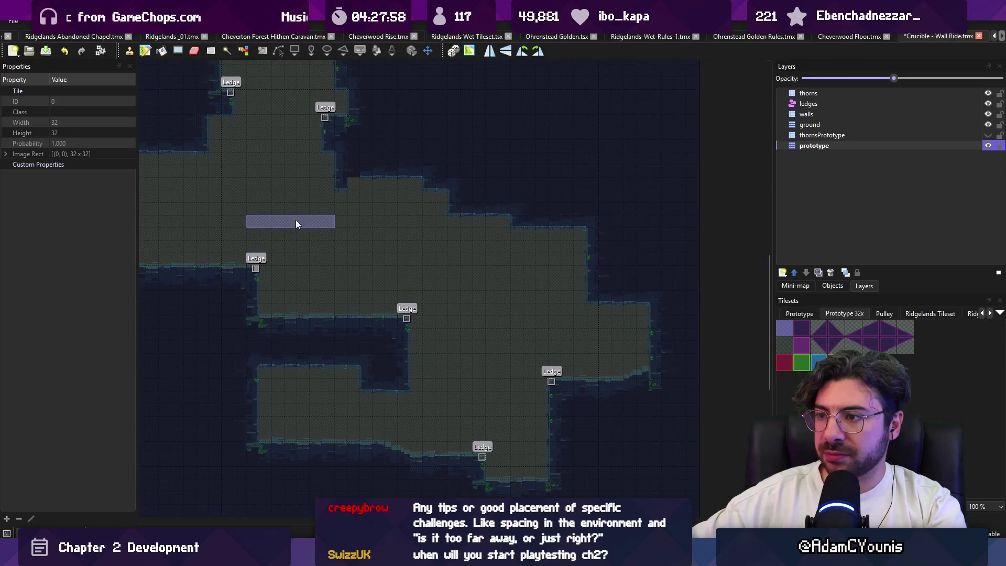
scroll(491, 249, "left", 6)
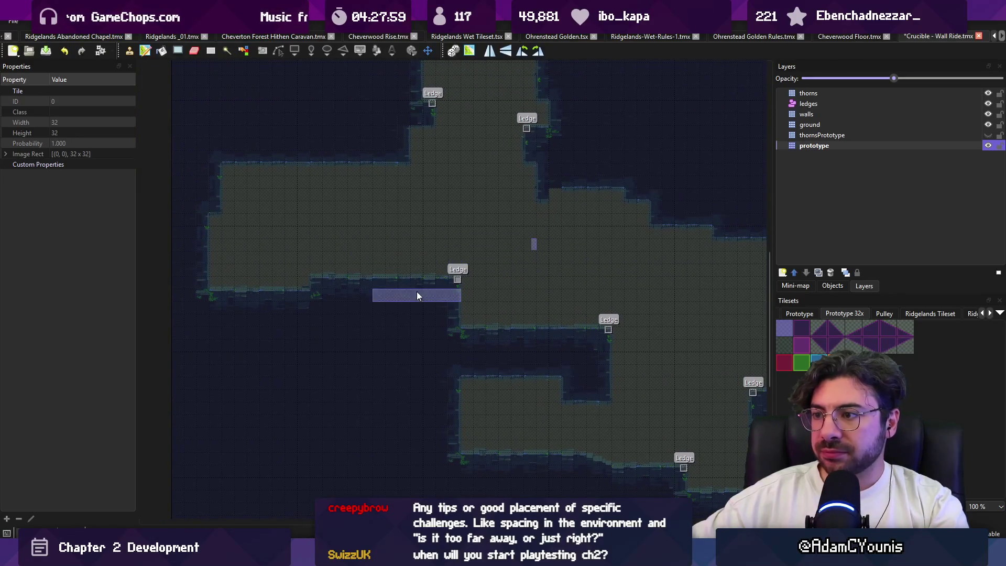
right_click(448, 287)
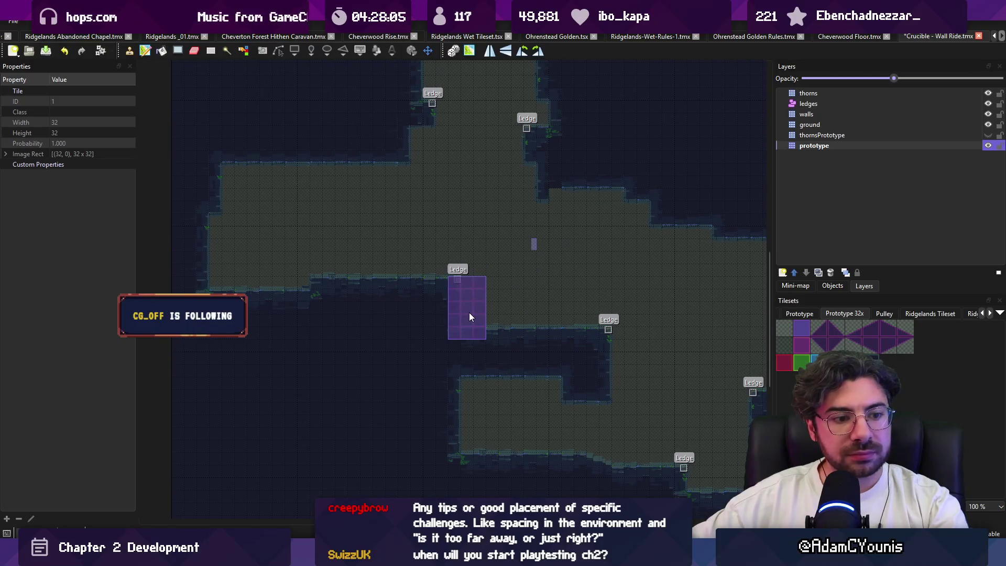
Carve a pit into the floor and paint a wall block, each adding new Ledges.
mouse_move(502, 291)
left_mouse_down()
mouse_move(400, 278)
mouse_move(490, 310)
mouse_move(519, 283)
left_mouse_up()
key("r")
key("b")
mouse_move(376, 316)
left_mouse_down()
mouse_move(332, 326)
mouse_move(314, 288)
mouse_move(304, 329)
left_mouse_up()
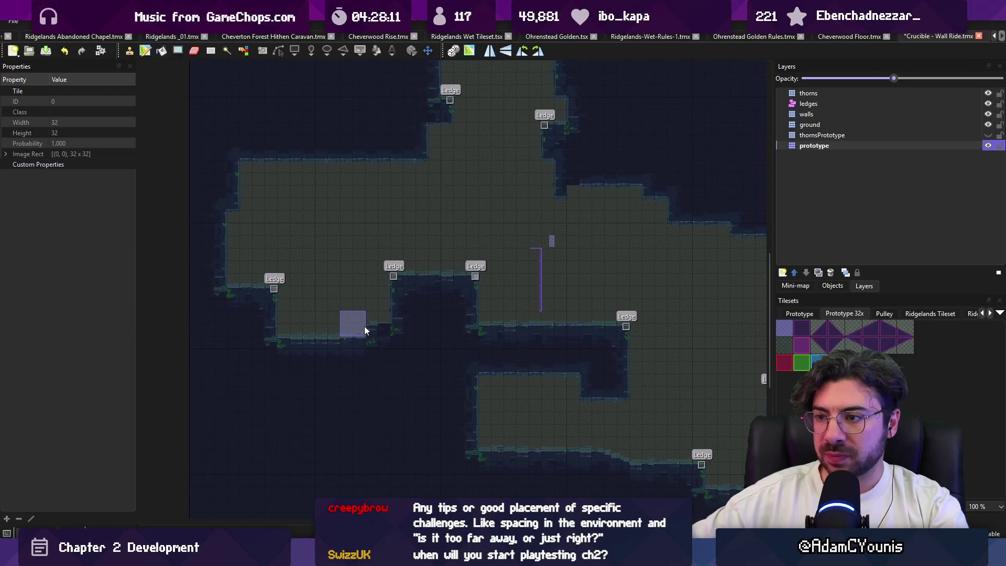
key("r")
key("b")
right_click(212, 253)
left_click_drag(216, 251, 257, 245)
Grab floor tiles as the brush, then capture the upper shaft area as a stamp.
key("r")
key("b")
right_click(245, 187)
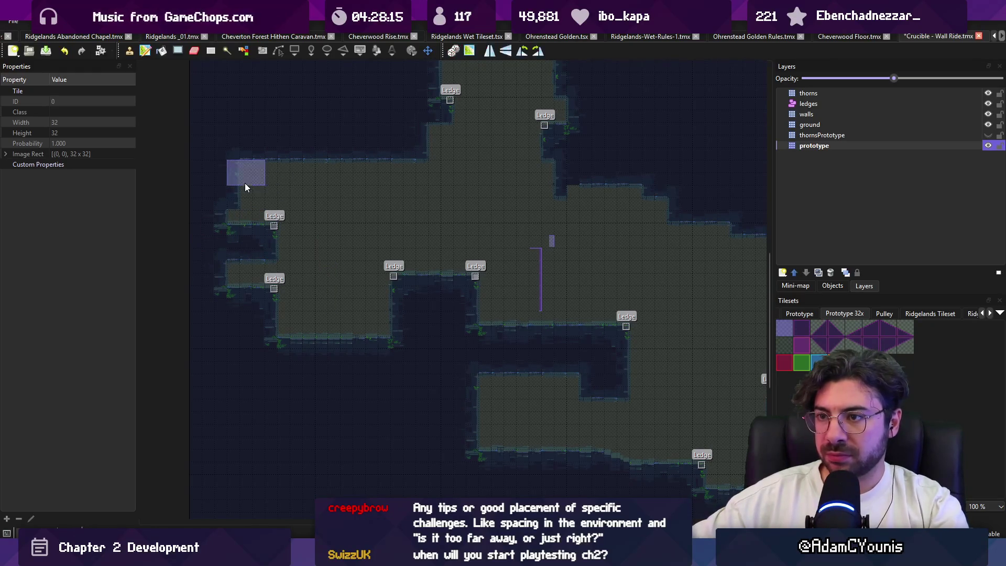
right_click(307, 285)
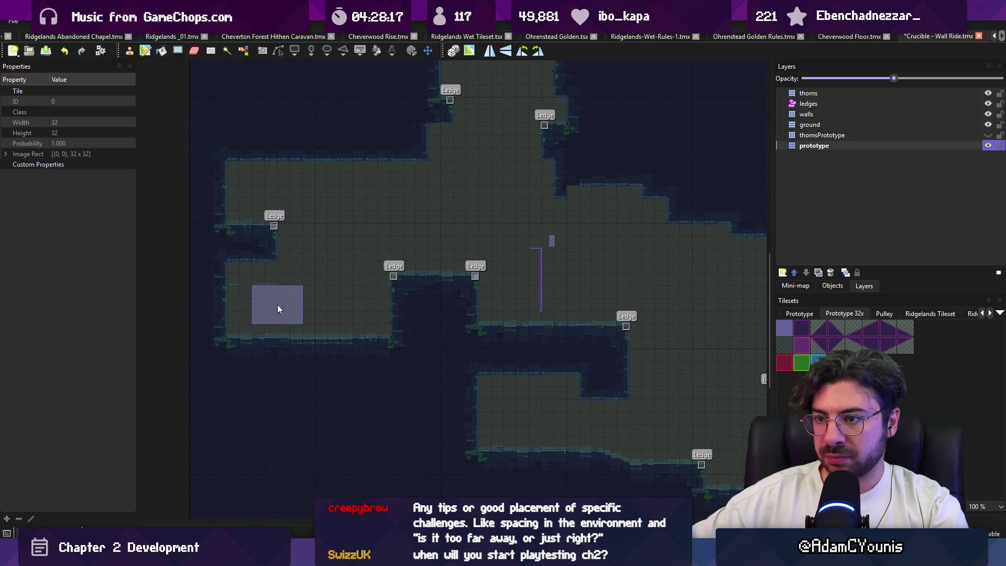
left_click_drag(375, 290, 252, 281)
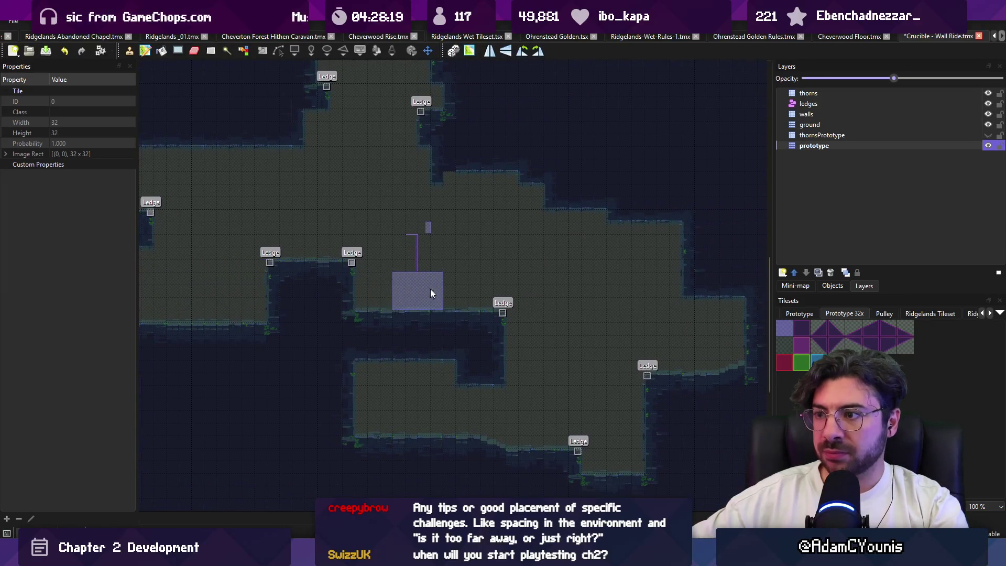
left_click_drag(507, 292, 584, 368)
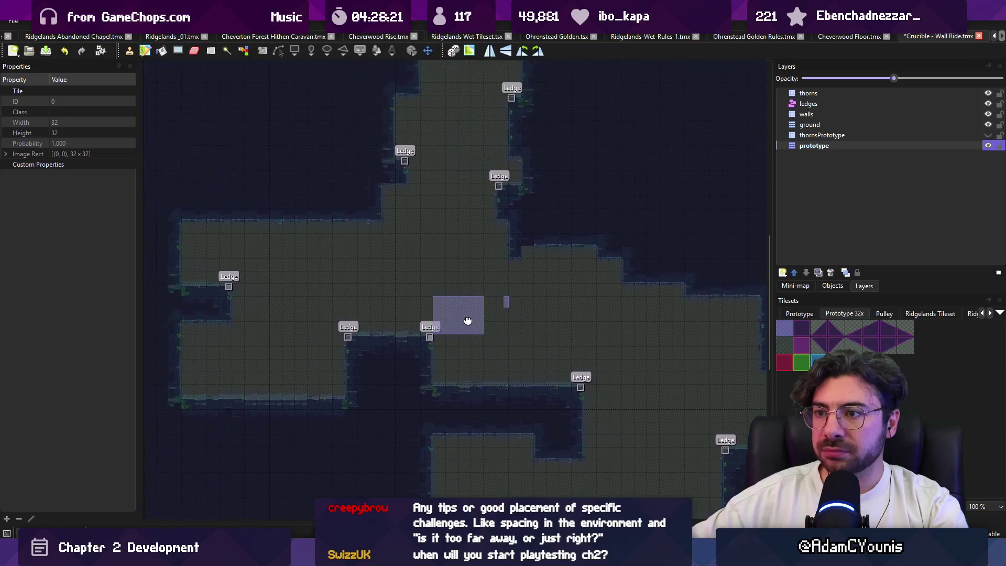
left_click_drag(474, 281, 443, 285)
key("r")
scroll(379, 294, "down", 3)
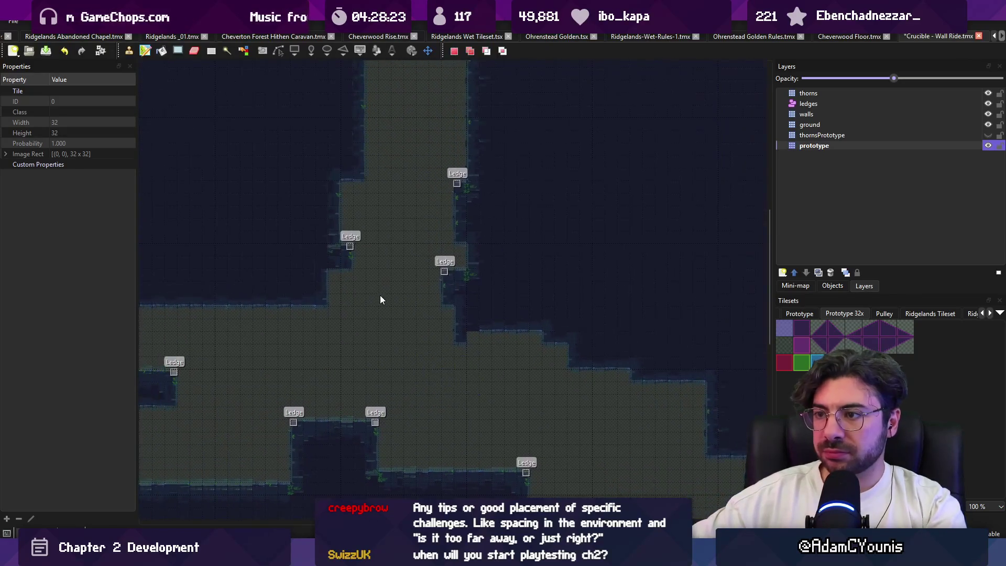
left_click_drag(293, 328, 452, 83)
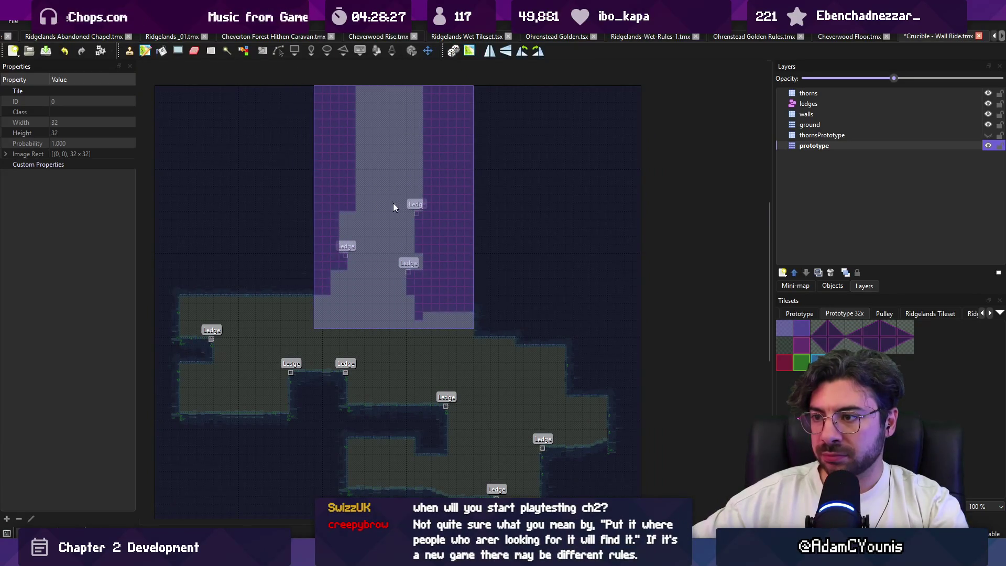
Undo the trial wall chunk and its two Ledges stamped below the upper shaft.
right_click(494, 206)
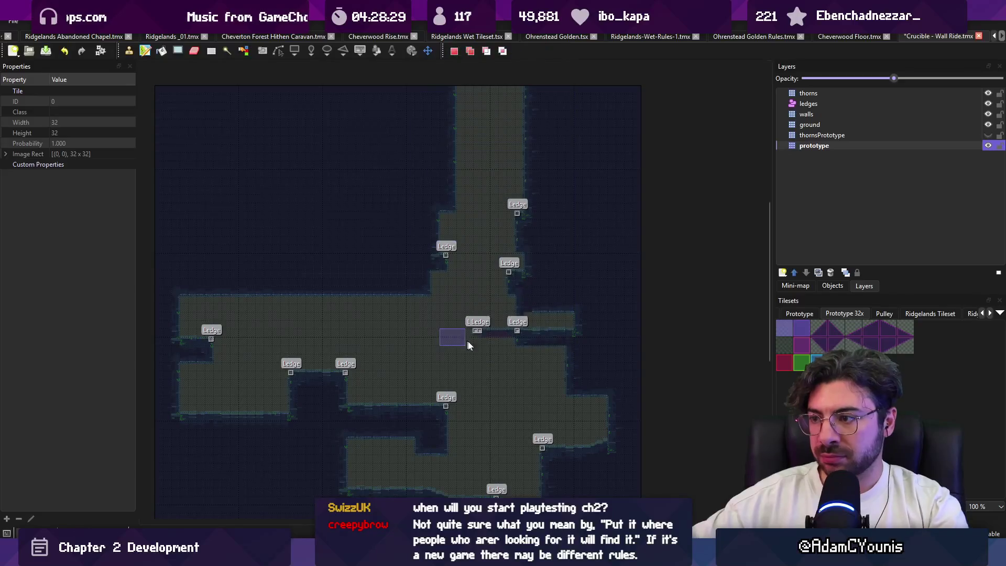
key("ctrl+z")
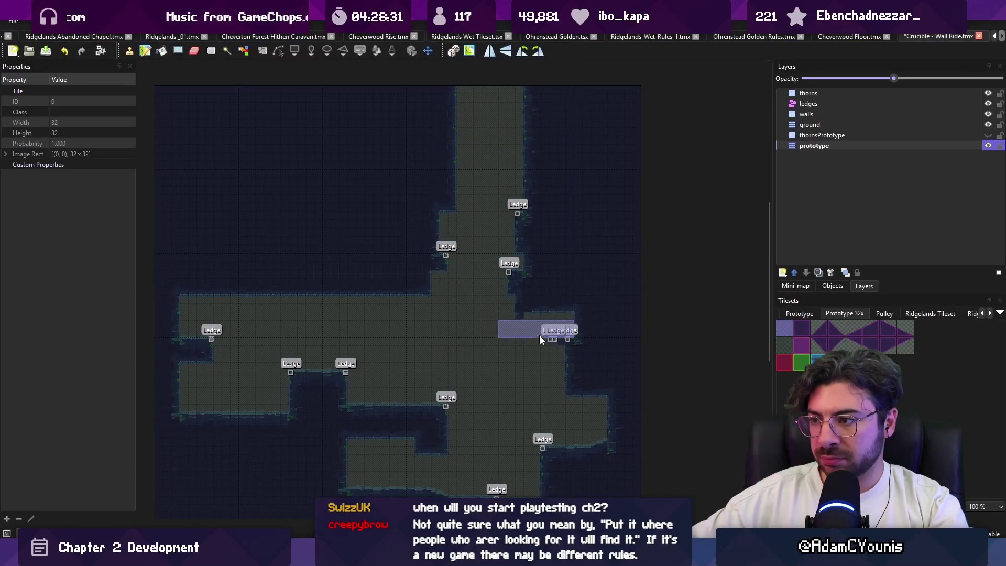
key("r")
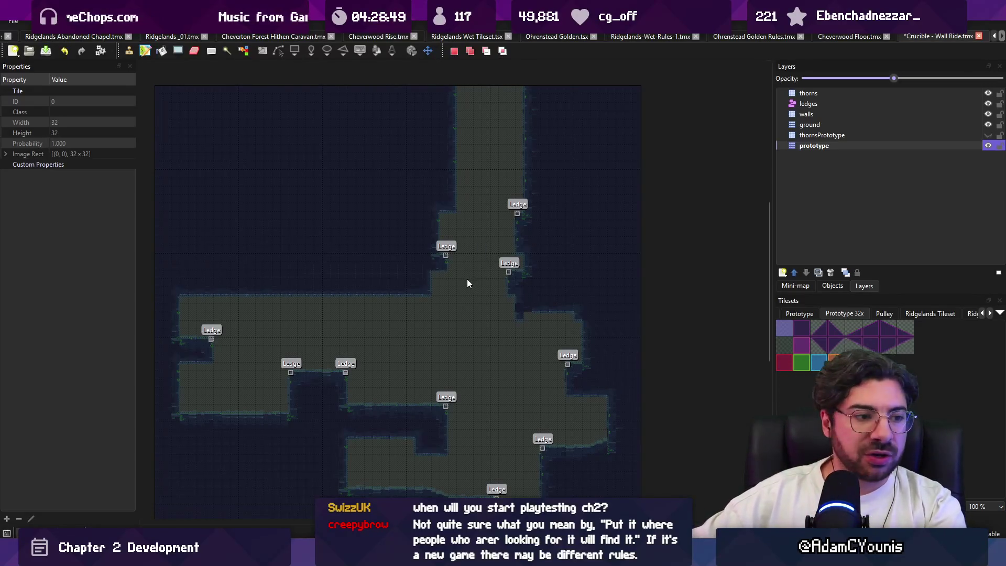
scroll(471, 285, "up", 2)
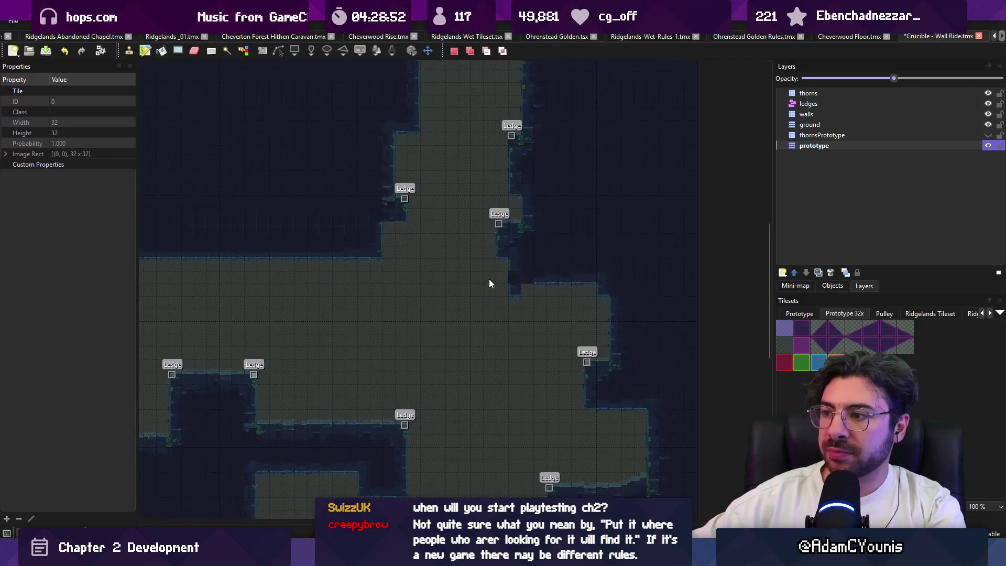
Paint a wall strip with a Ledge at the shaft's base, then trim it back with floor tiles.
scroll(462, 257, "up", 3)
key("b")
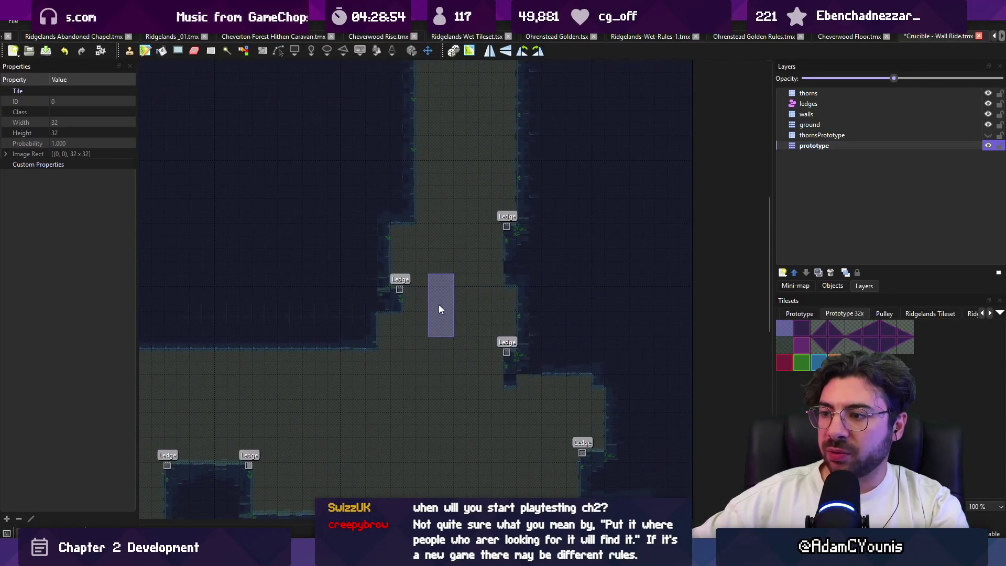
left_click_drag(445, 273, 465, 227)
left_click_drag(461, 283, 450, 214)
key("b")
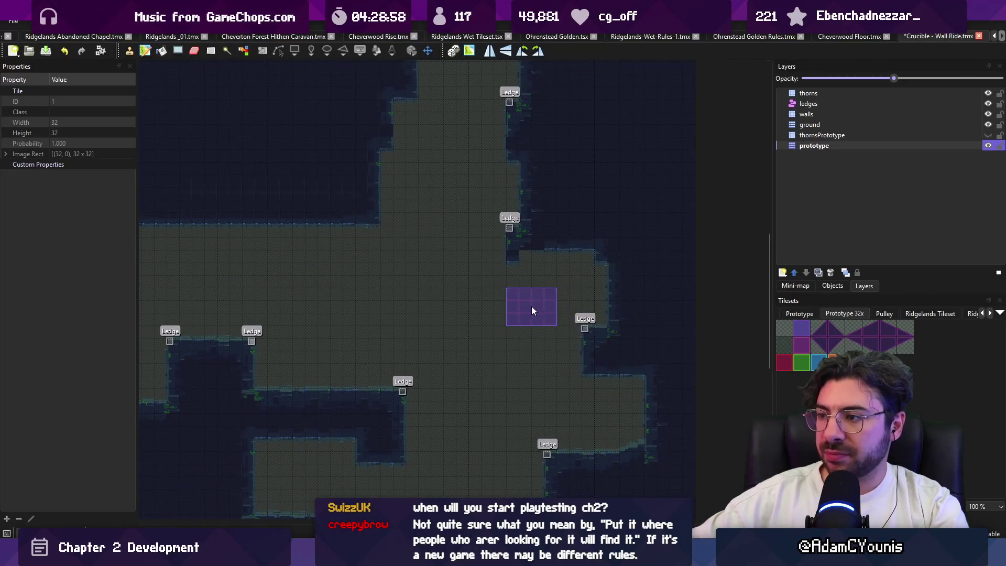
left_click_drag(533, 307, 616, 331)
left_click_drag(529, 307, 636, 309)
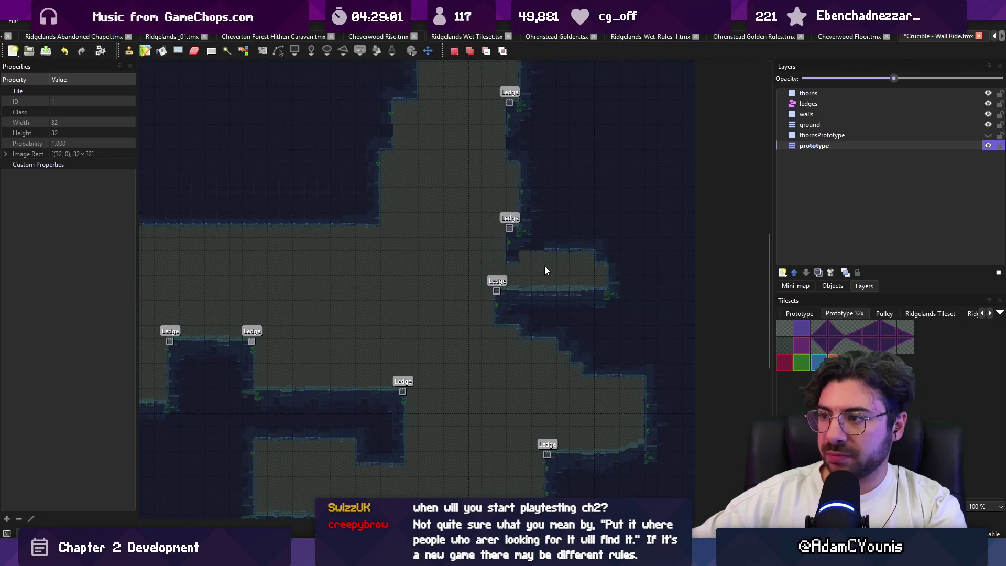
scroll(483, 246, "up", 2)
right_click(471, 313)
mouse_move(472, 317)
left_mouse_down()
mouse_move(511, 298)
mouse_move(541, 302)
left_mouse_up()
scroll(431, 270, "down", 1)
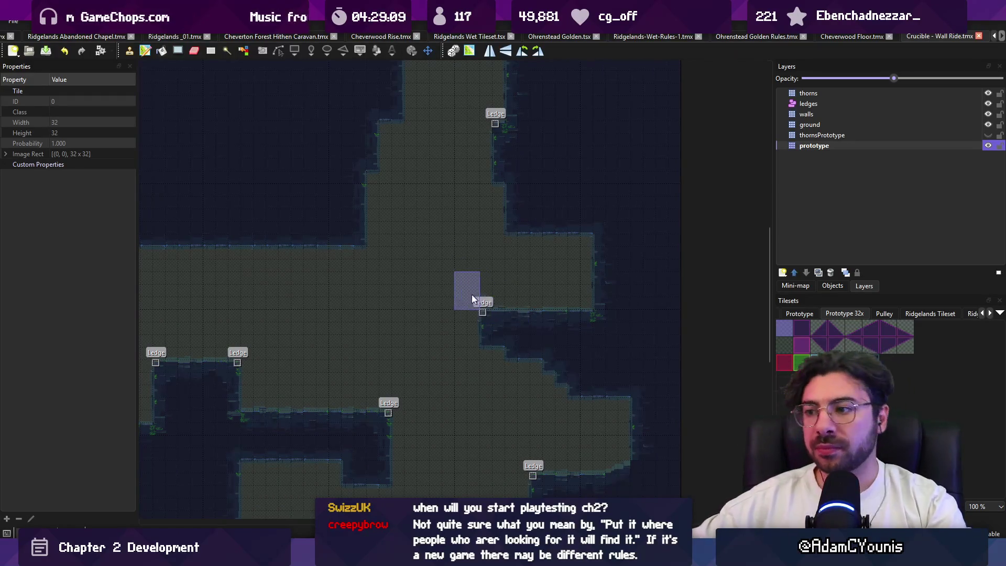
scroll(454, 295, "down", 2)
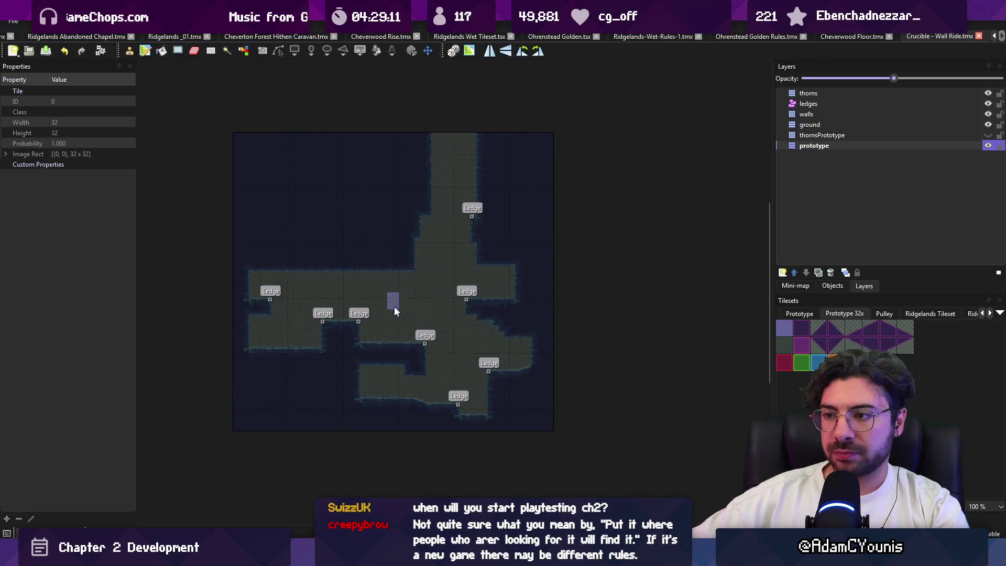
Paint wall columns beside the left pit, widening it and raising its Ledge, then save.
scroll(395, 304, "up", 2)
mouse_move(361, 343)
left_mouse_down()
mouse_move(449, 323)
mouse_move(478, 300)
mouse_move(416, 313)
left_mouse_up()
right_click(357, 336)
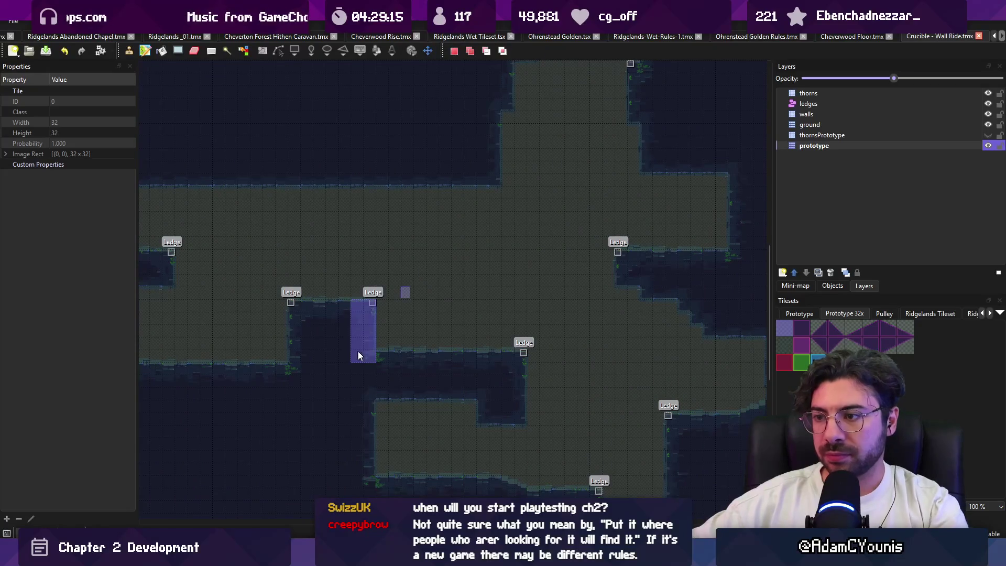
left_click(392, 338)
mouse_move(328, 335)
left_mouse_down()
mouse_move(472, 333)
mouse_move(461, 330)
left_mouse_up()
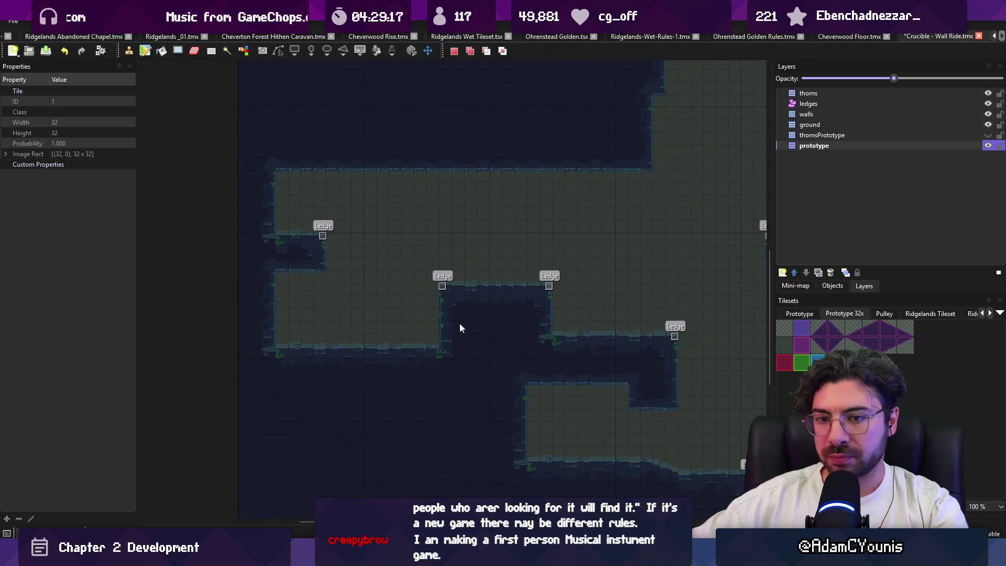
key("r")
key("b")
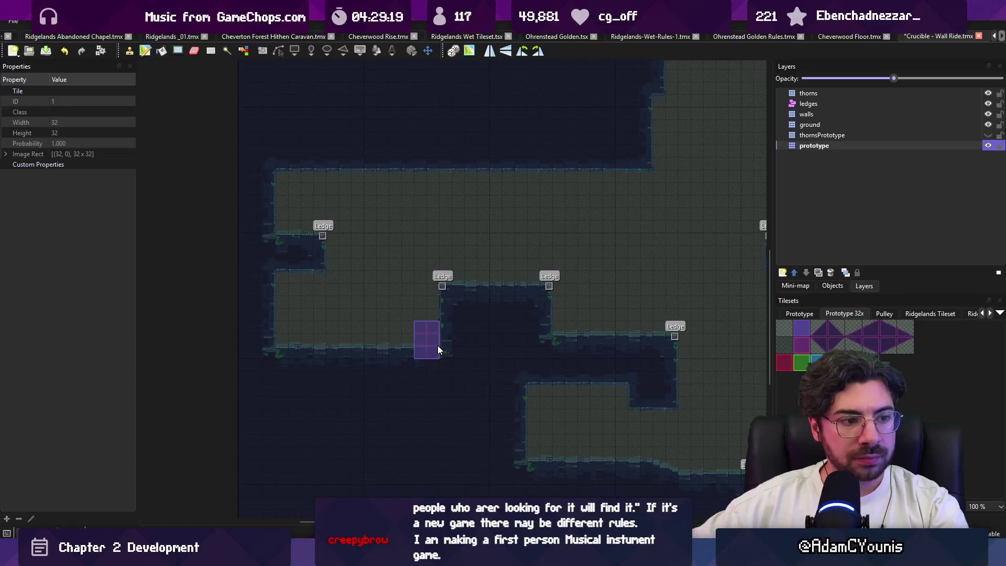
left_click(420, 340)
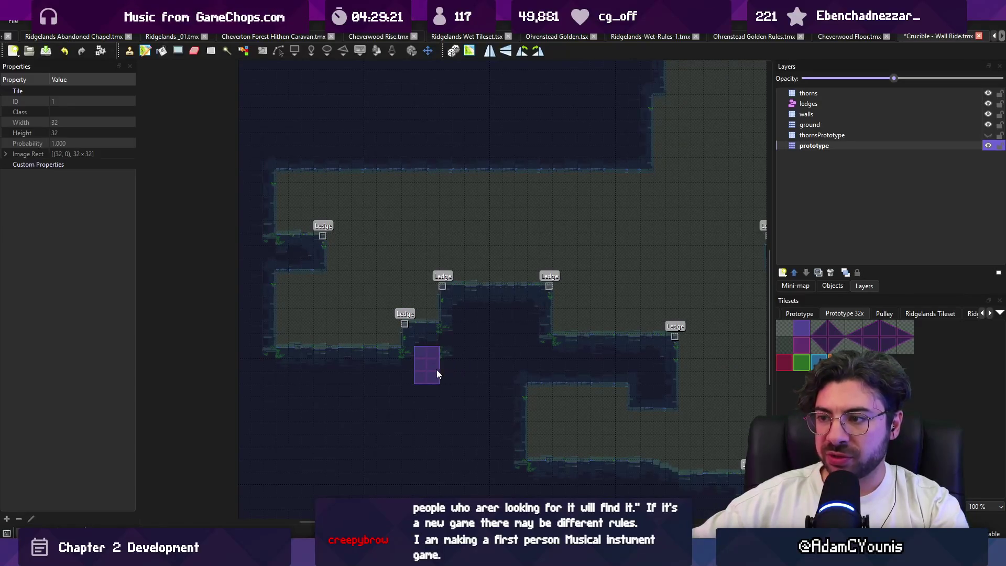
left_click(423, 332)
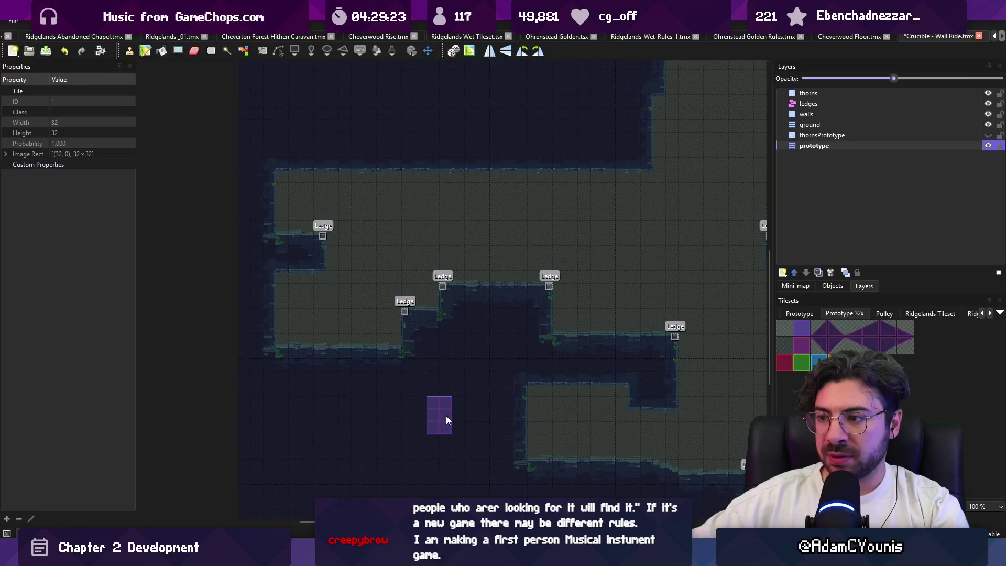
left_click_drag(480, 356, 468, 371)
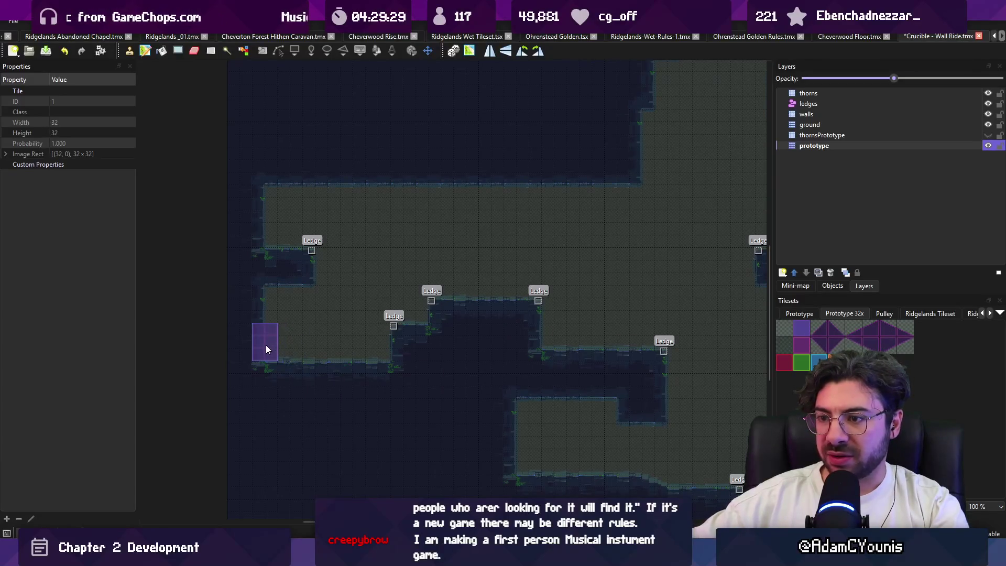
key("ctrl+s")
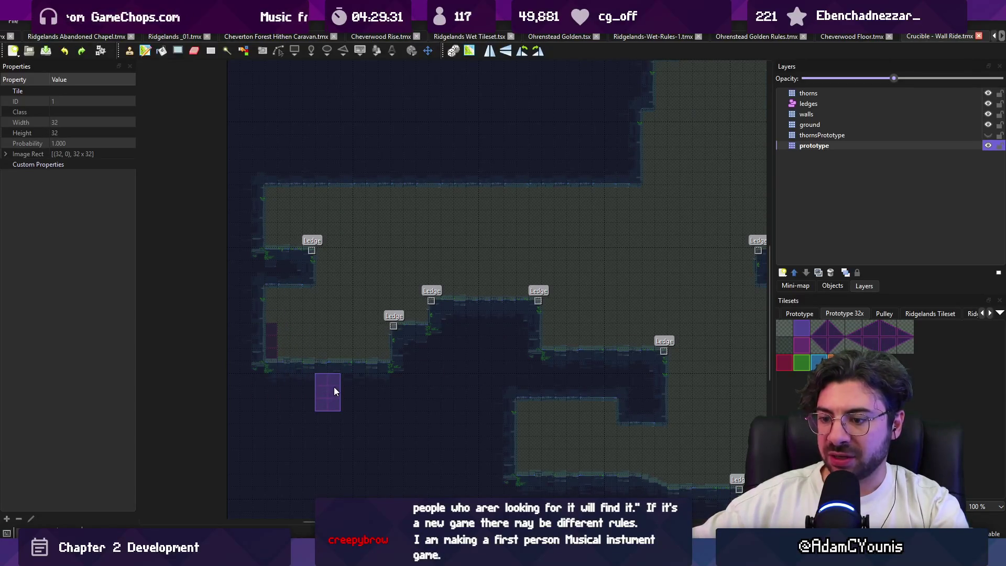
Copy a tall strip of wall tiles and stamp it into the floor.
left_click_drag(545, 306, 439, 320)
scroll(438, 369, "right", 3)
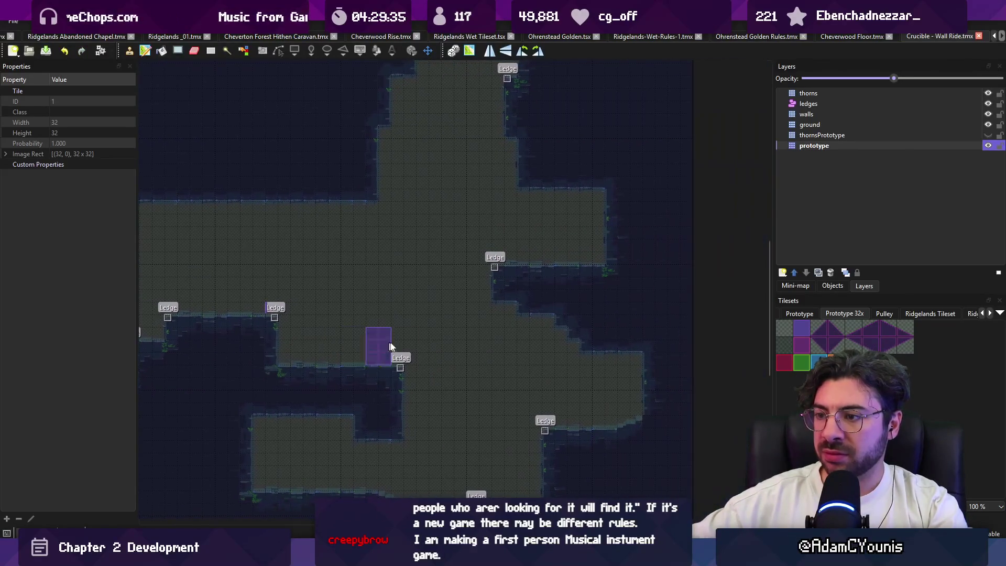
key("r")
mouse_move(361, 361)
left_mouse_down()
mouse_move(411, 346)
mouse_move(399, 422)
left_mouse_up()
key("ctrl+c")
key("ctrl+v")
left_click(407, 400)
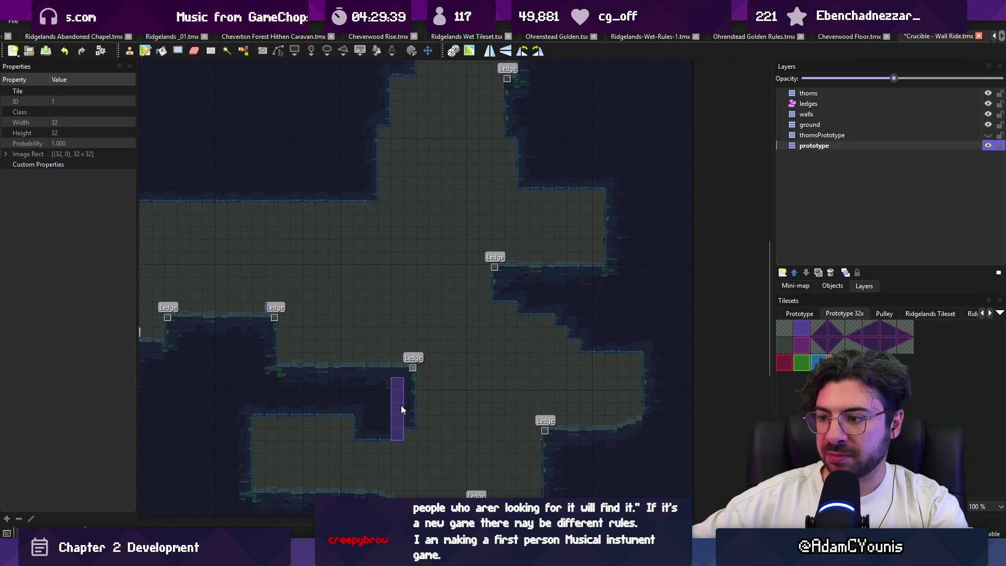
Copy a large area of the room, then revert the map to its saved state.
scroll(404, 404, "down", 3)
scroll(404, 405, "left", 3)
scroll(455, 327, "up", 1)
key("r")
mouse_move(201, 230)
left_mouse_down()
mouse_move(298, 330)
mouse_move(527, 427)
mouse_move(525, 436)
left_mouse_up()
key("ctrl+c")
key("ctrl+v")
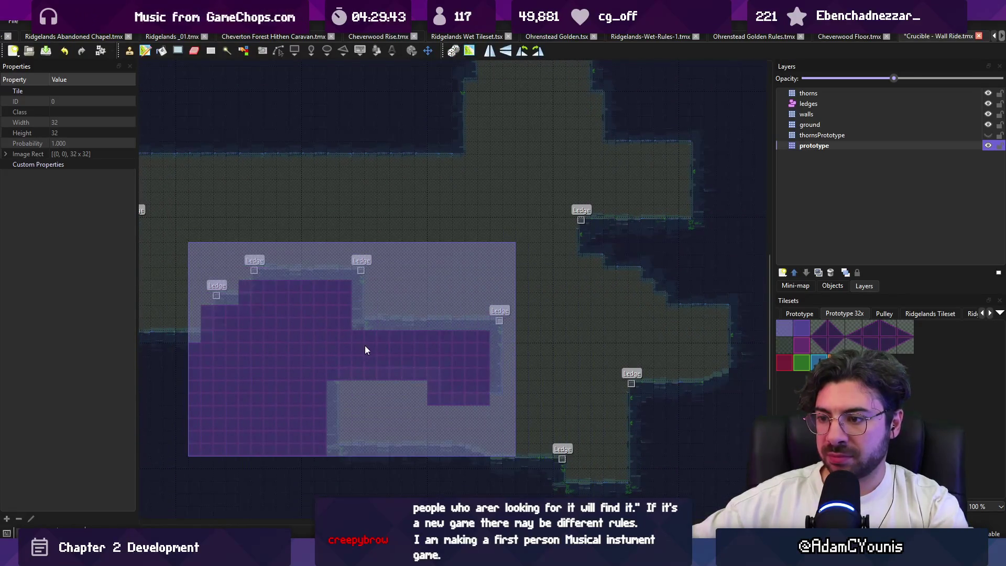
key("ctrl+r")
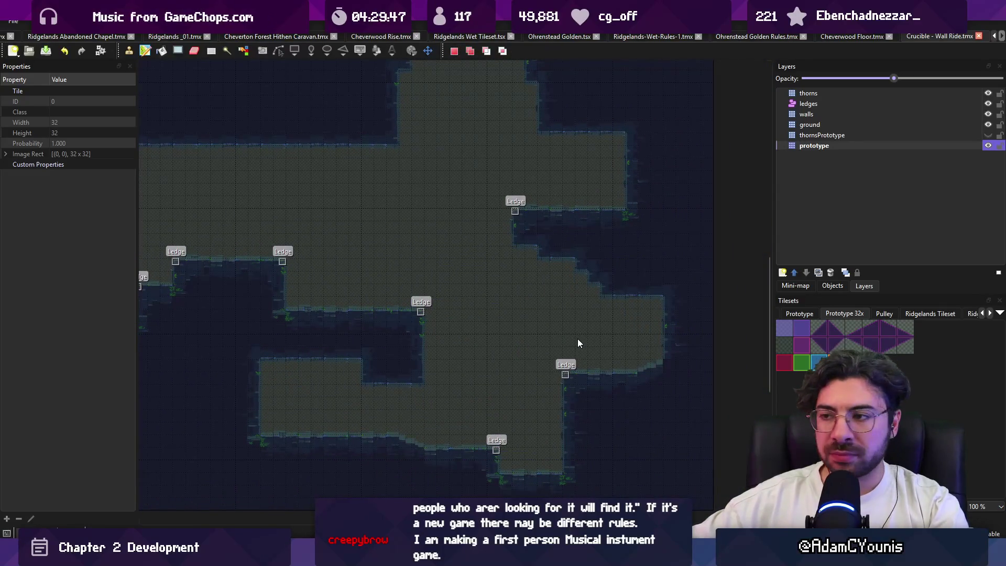
Paint a ground notch rising up from the room's main floor.
left_click_drag(579, 343, 550, 460)
mouse_move(411, 375)
left_mouse_down()
mouse_move(545, 362)
mouse_move(492, 357)
mouse_move(450, 410)
mouse_move(416, 354)
left_mouse_up()
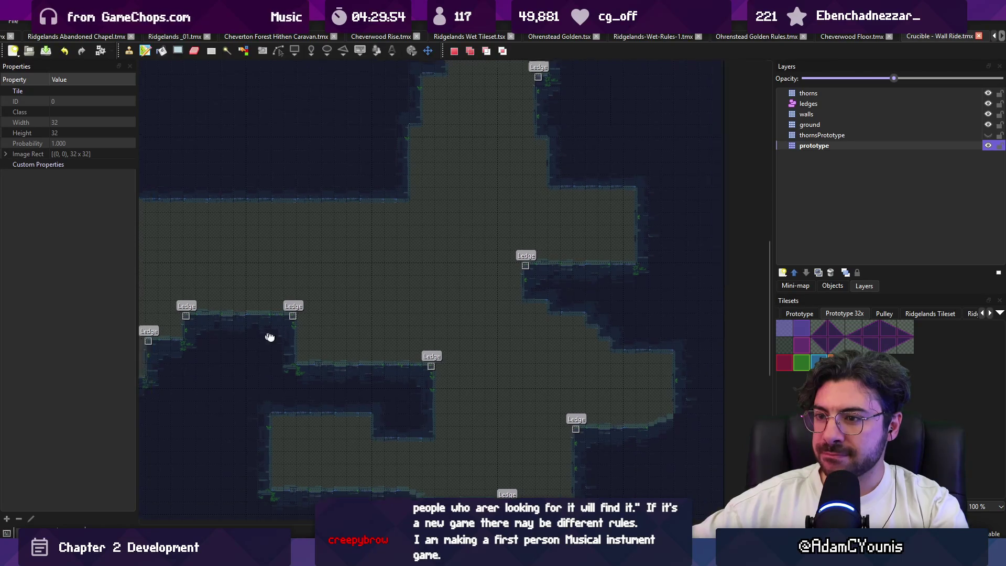
left_click_drag(252, 334, 431, 384)
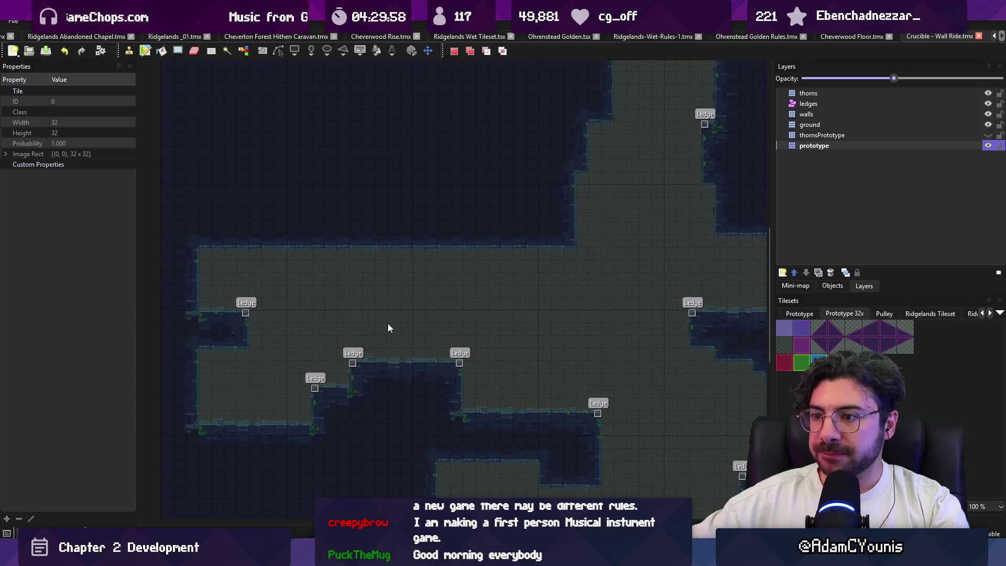
left_click_drag(386, 324, 398, 347)
mouse_move(381, 310)
left_mouse_down()
mouse_move(364, 196)
mouse_move(387, 210)
mouse_move(387, 237)
mouse_move(387, 220)
left_mouse_up()
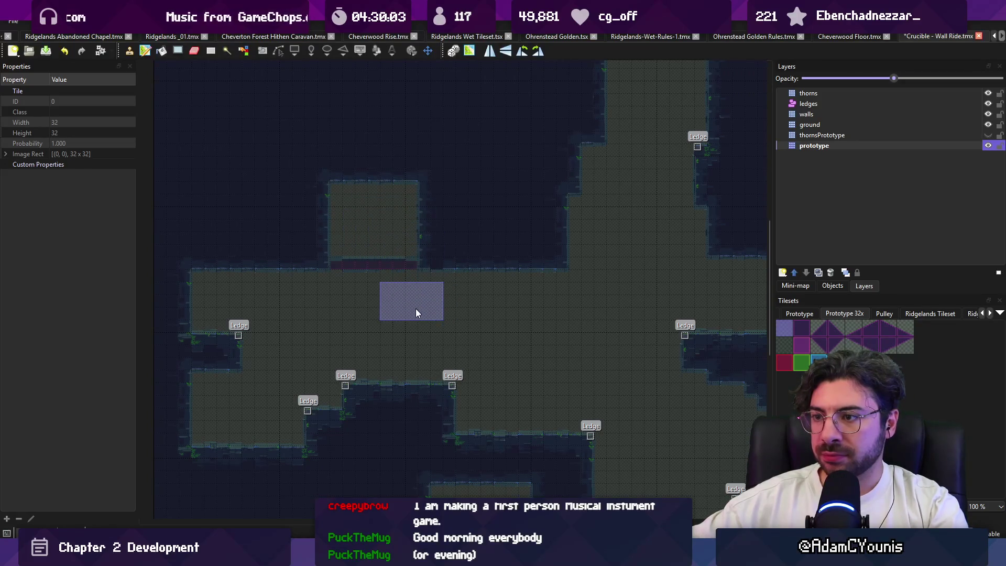
Fill the strip beside the lower ledge with wall tiles.
mouse_move(451, 341)
left_mouse_down()
mouse_move(451, 272)
mouse_move(434, 239)
mouse_move(503, 271)
mouse_move(391, 275)
mouse_move(386, 321)
mouse_move(359, 348)
left_mouse_up()
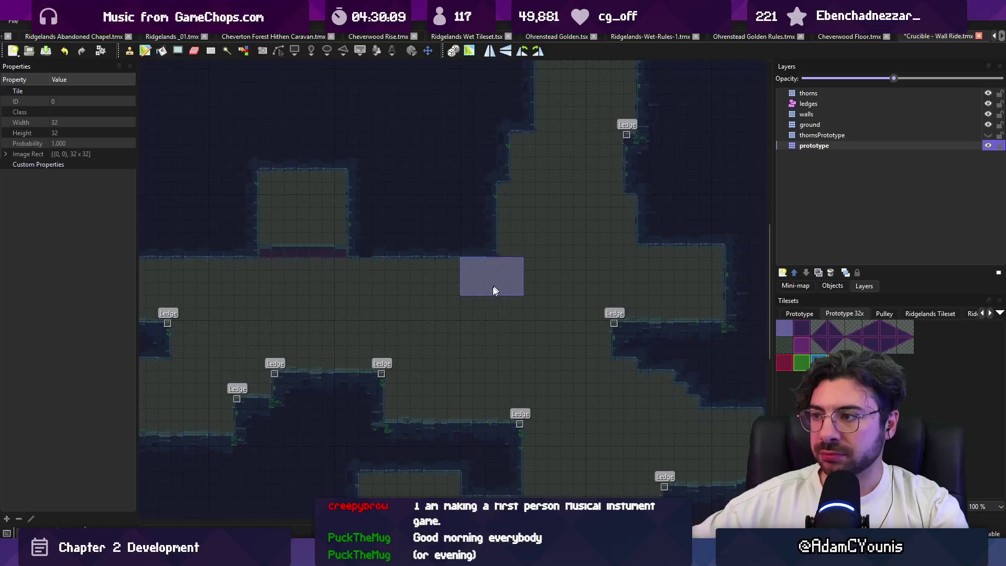
left_click_drag(495, 280, 427, 377)
left_click_drag(489, 370, 375, 321)
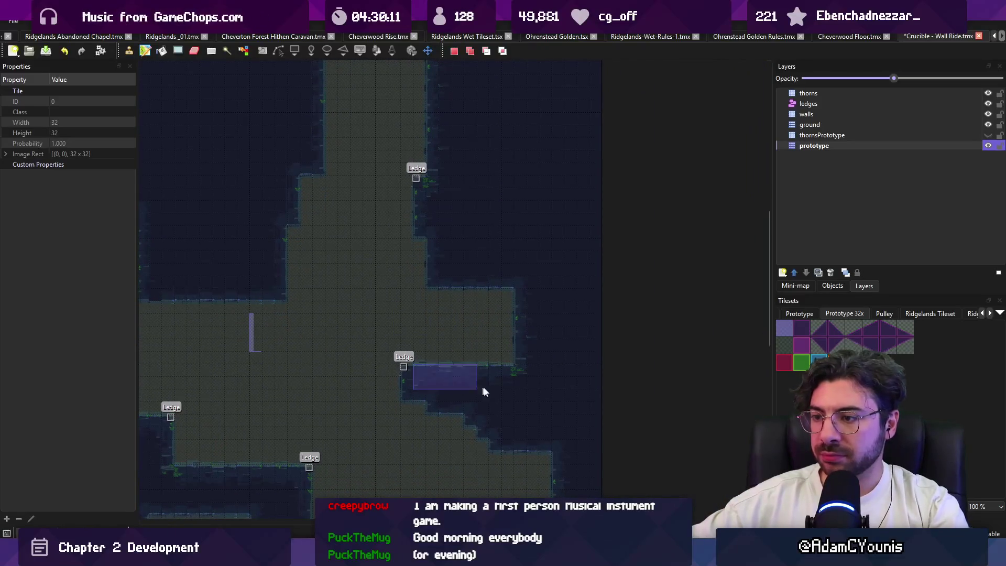
left_click_drag(445, 362, 485, 372)
left_click(445, 361)
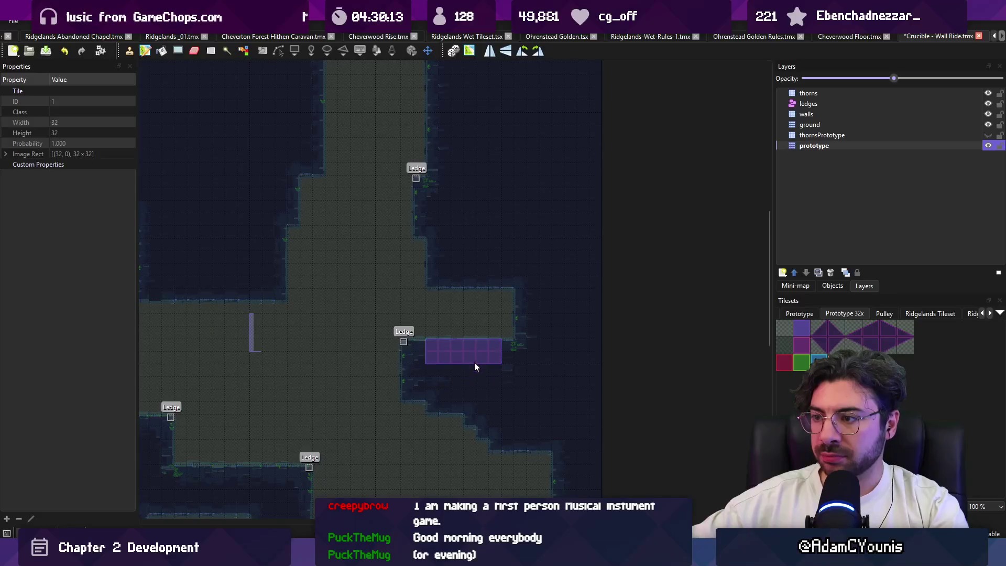
scroll(471, 362, "up", 1)
Zoom out and crop the Wall Ride map to the room's rectangular area.
scroll(462, 358, "down", 3)
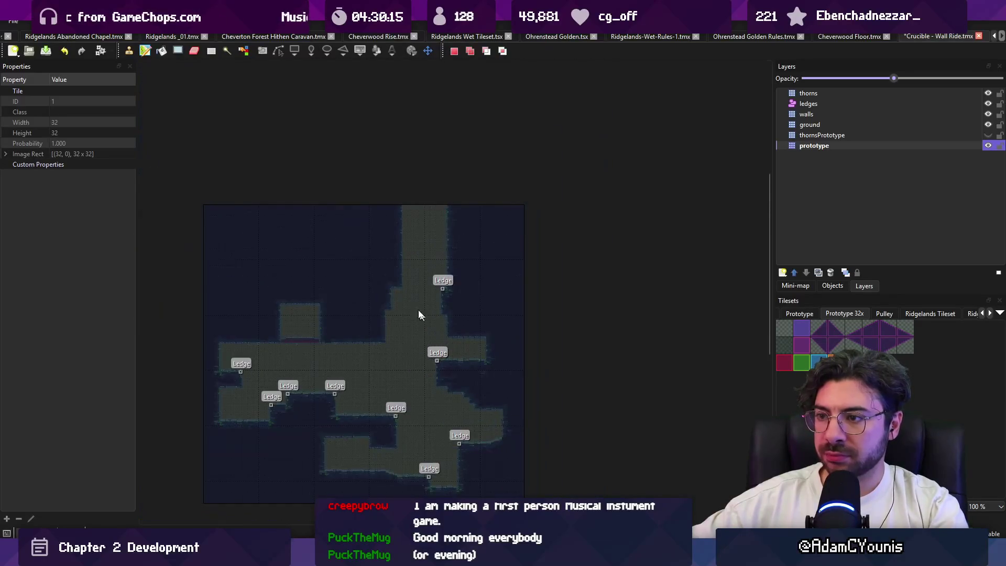
scroll(398, 309, "down", 1)
left_click_drag(202, 247, 584, 477)
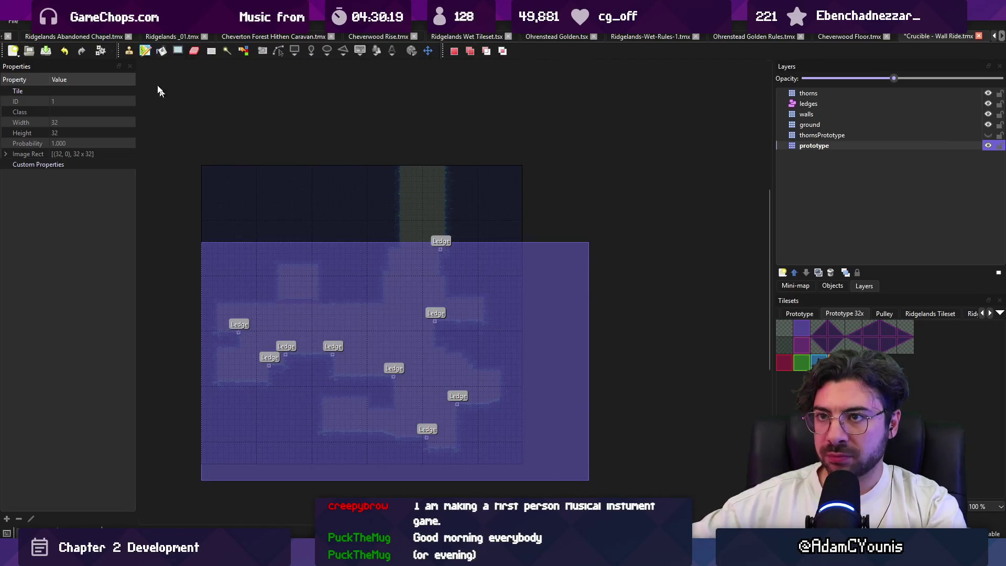
left_click(135, 21)
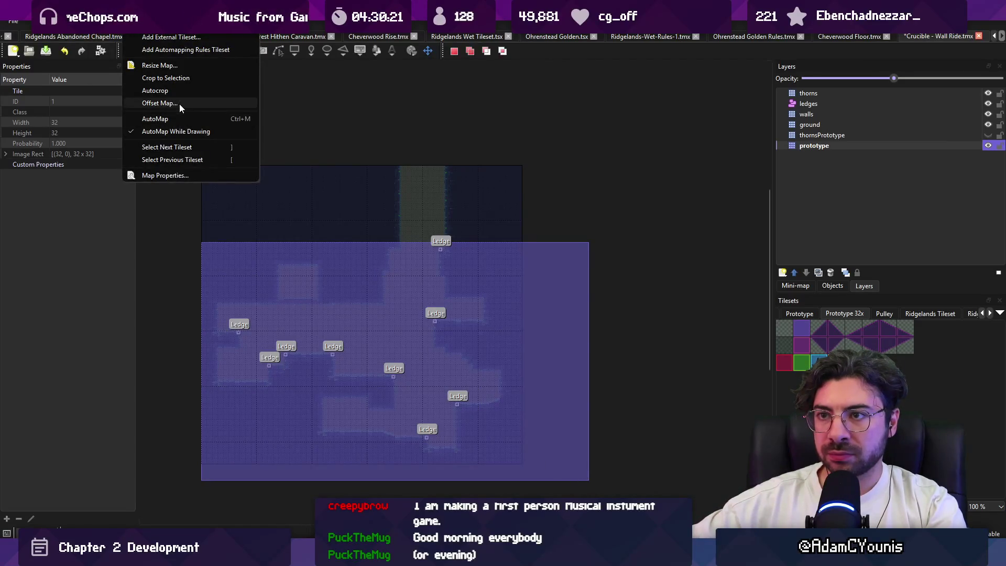
left_click(174, 79)
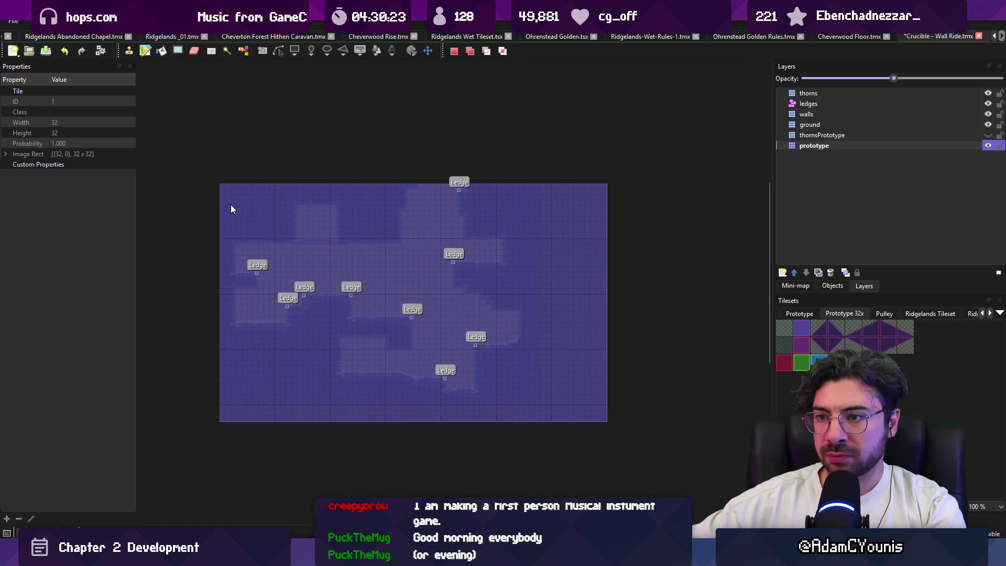
Paint ground tiles extending the room's floor to the right.
mouse_move(236, 199)
left_mouse_down()
mouse_move(539, 375)
mouse_move(532, 402)
left_mouse_up()
key("f")
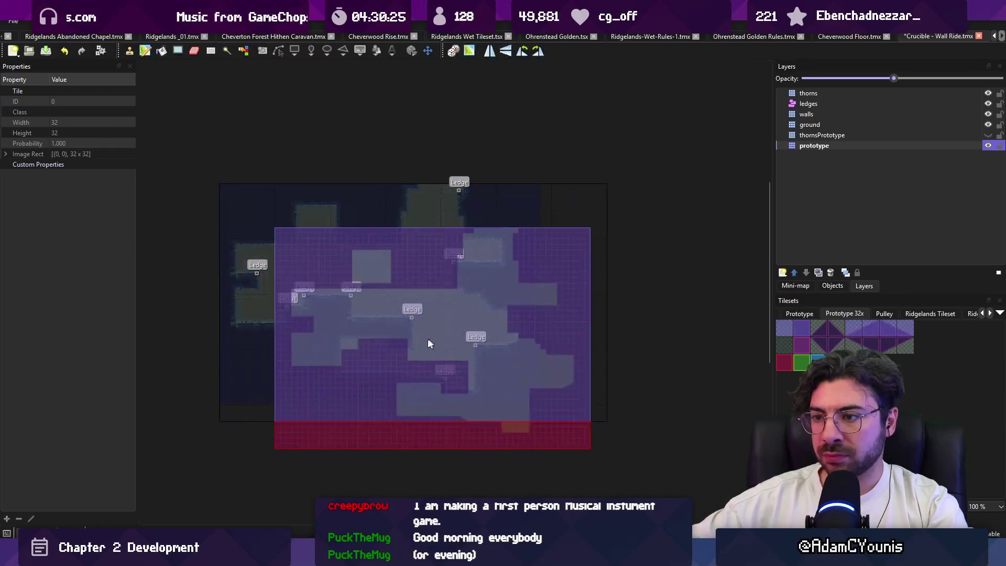
mouse_move(382, 302)
left_mouse_down()
mouse_move(407, 306)
mouse_move(382, 315)
mouse_move(461, 298)
mouse_move(395, 300)
mouse_move(419, 297)
mouse_move(416, 308)
mouse_move(401, 307)
left_mouse_up()
key("r")
scroll(449, 281, "up", 3)
key("b")
left_click_drag(369, 234, 503, 353)
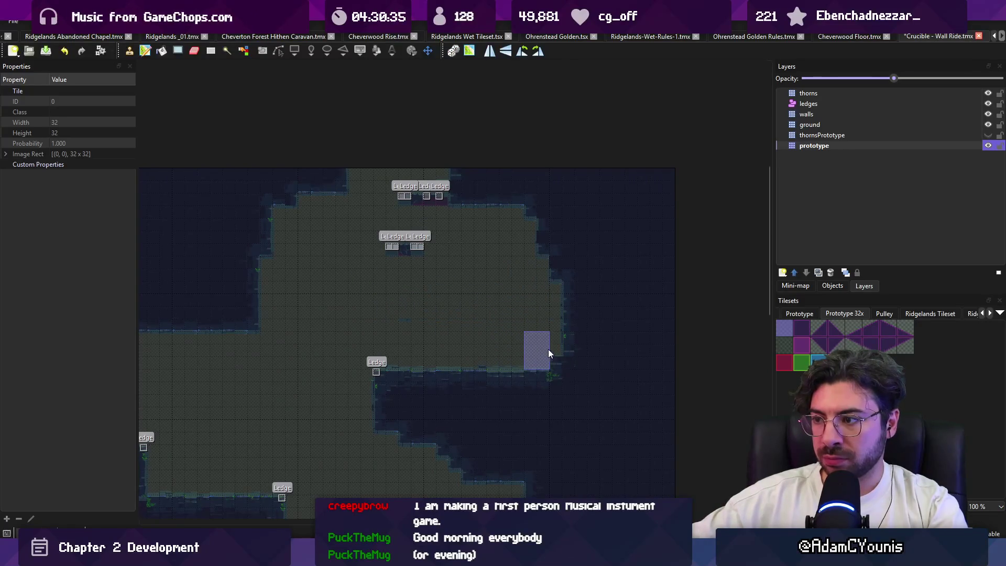
Paint wall tiles over the small top ledges, the top ground strip and its edge.
left_click_drag(419, 246, 388, 235)
key("r")
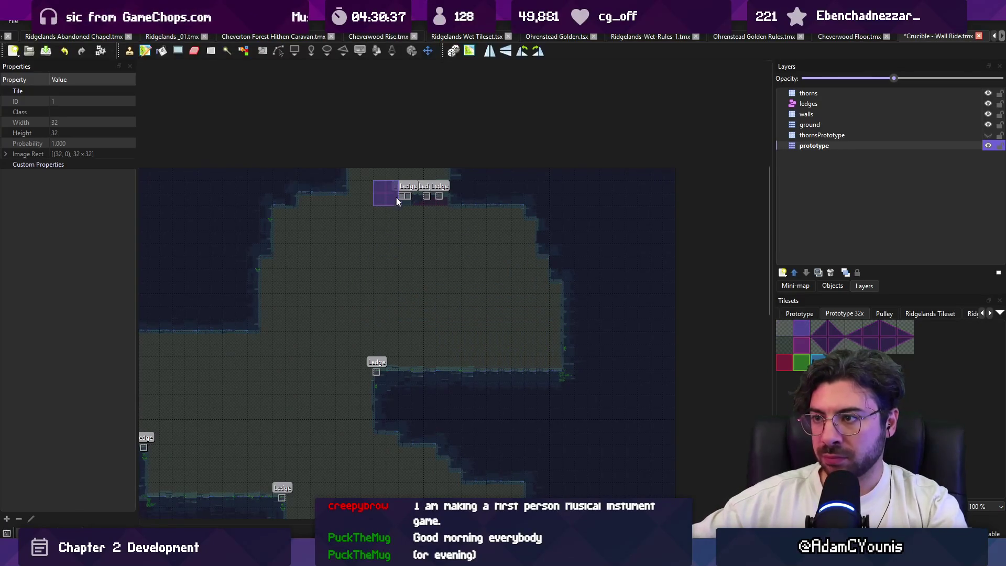
left_click(474, 187)
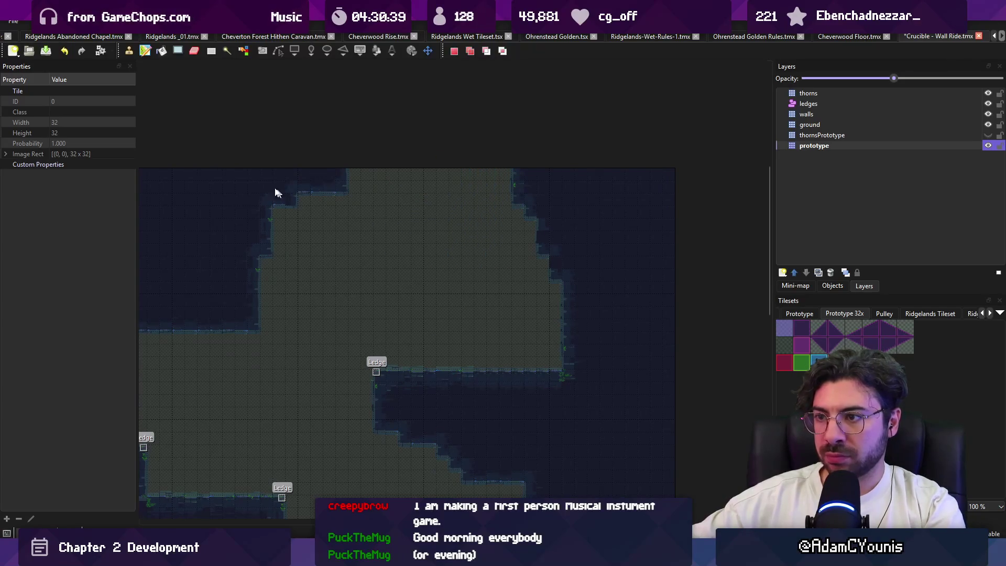
key("b")
mouse_move(293, 214)
left_mouse_down()
mouse_move(343, 241)
mouse_move(354, 213)
mouse_move(311, 250)
left_mouse_up()
key("r")
key("b")
mouse_move(373, 232)
left_mouse_down()
mouse_move(375, 250)
mouse_move(260, 269)
left_mouse_up()
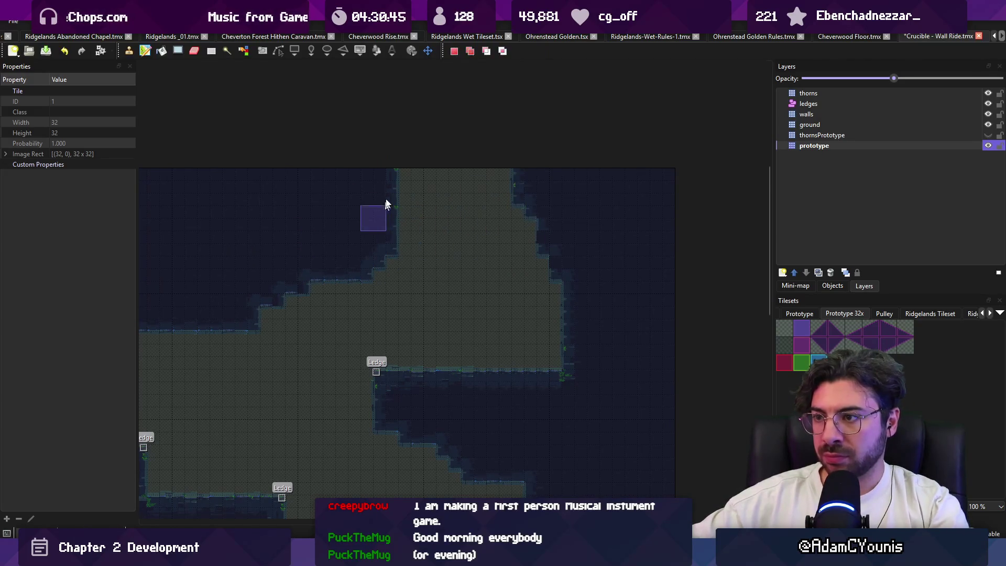
Copy a 5x4 wall block, stamp it as a stepped wall, and save the map.
key("r")
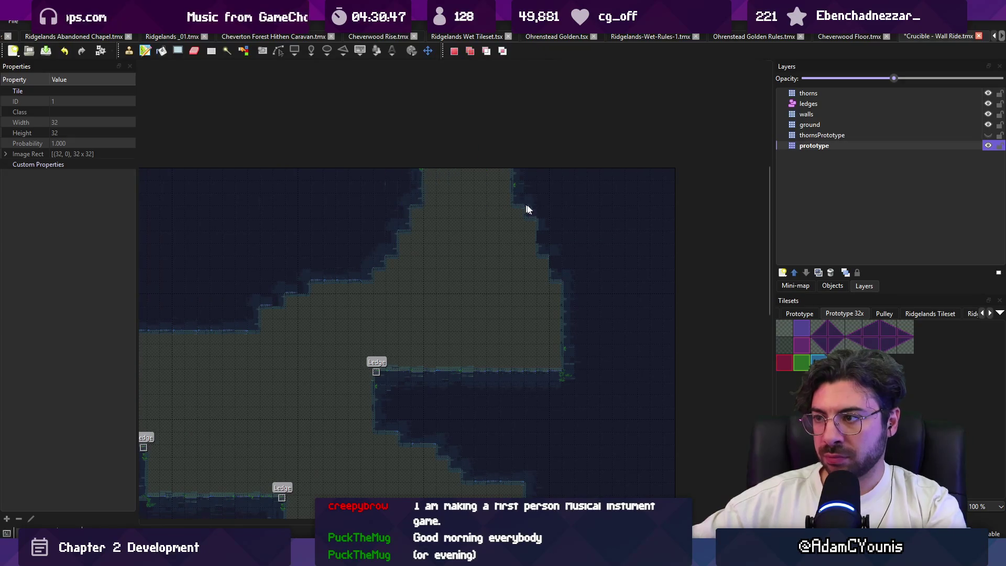
left_click_drag(504, 197, 553, 241)
key("ctrl+c")
key("ctrl+v")
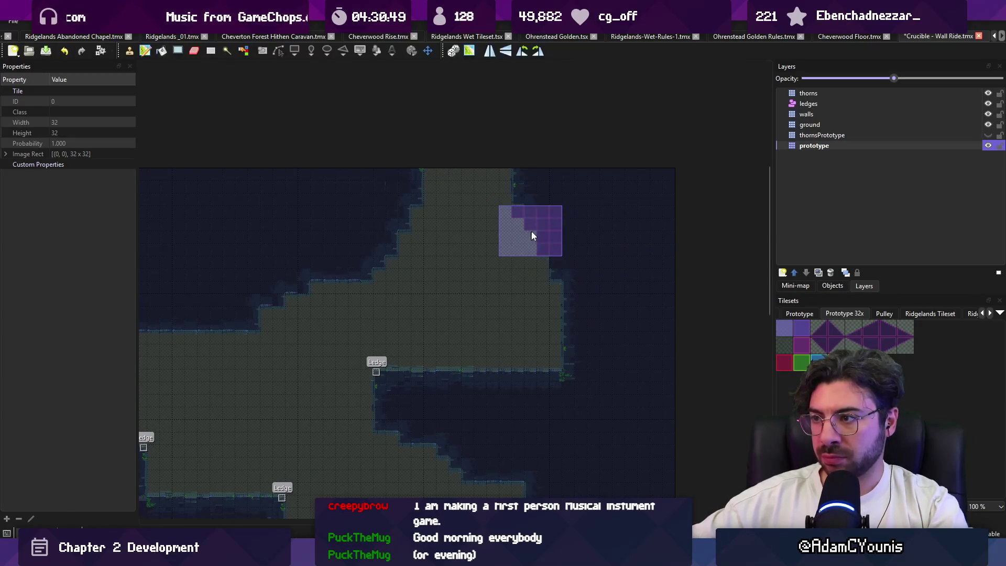
left_click(533, 267)
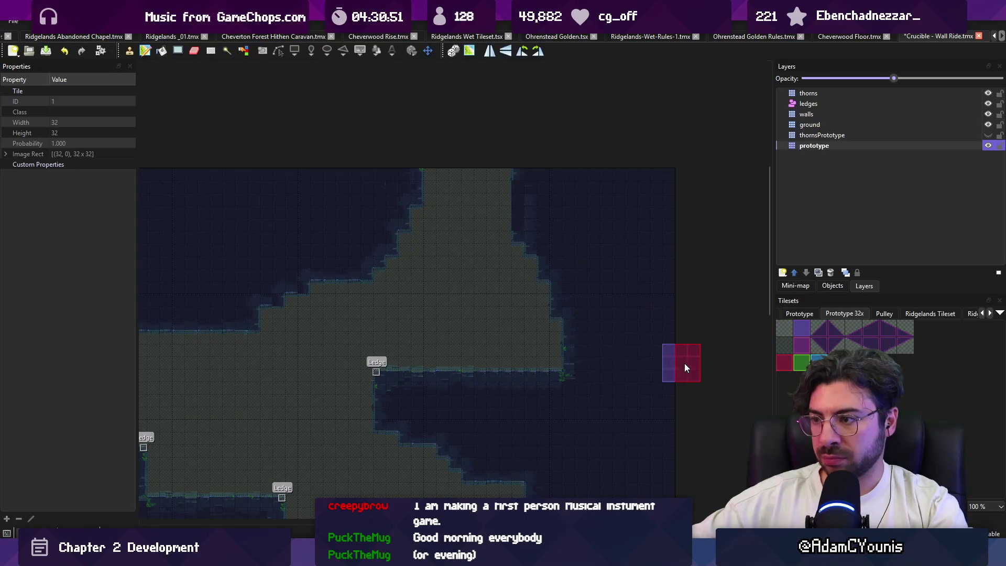
key("ctrl+s")
key("Escape")
scroll(490, 323, "down", 1)
scroll(456, 341, "up", 2, "ctrl")
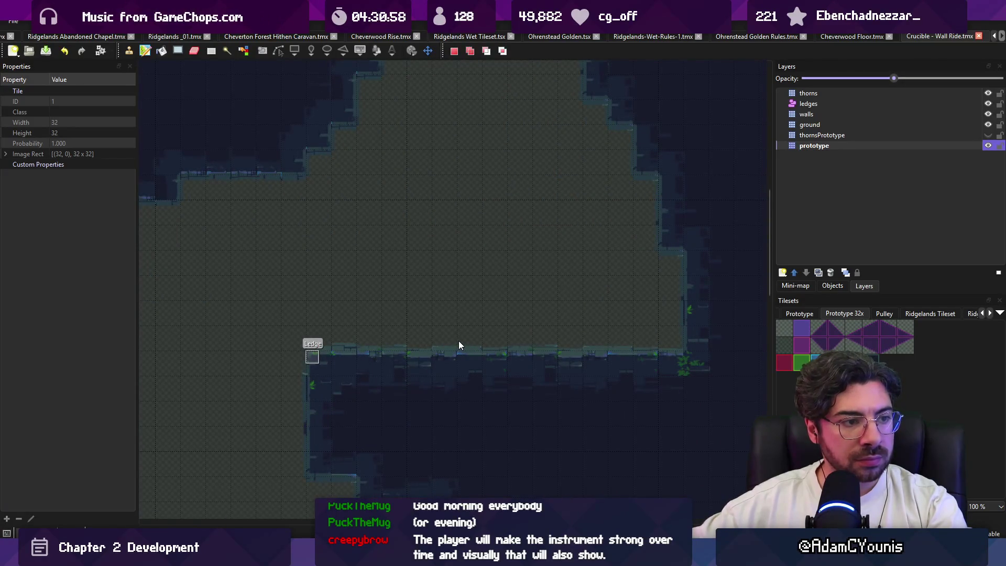
left_click_drag(451, 342, 351, 355)
scroll(347, 344, "down", 3, "ctrl")
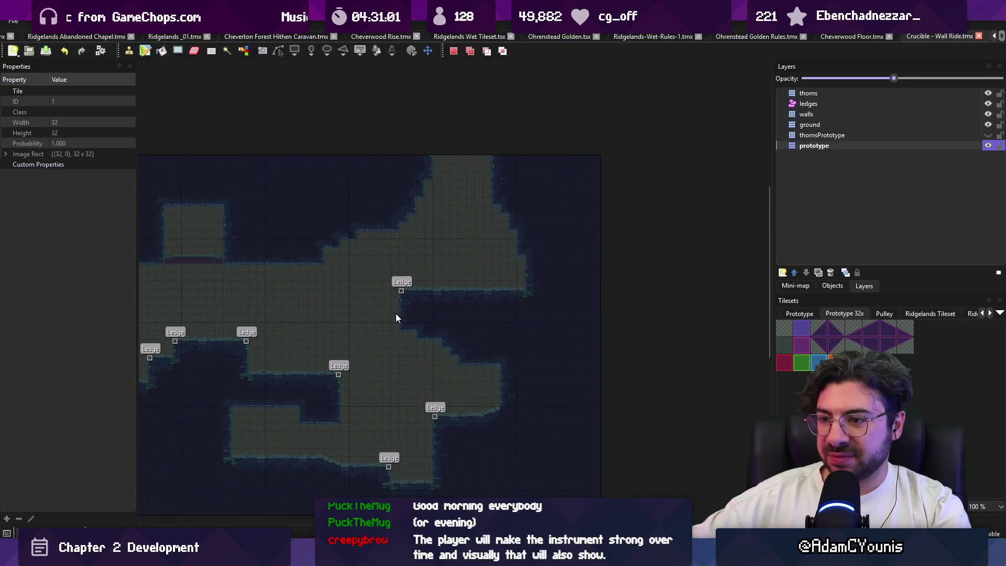
Select and copy an L-shaped area of the upper room, then discard the pasted stamp.
left_click_drag(396, 317, 341, 330)
scroll(407, 303, "up", 1, "ctrl")
mouse_move(407, 303)
left_mouse_down()
mouse_move(357, 385)
mouse_move(473, 240)
mouse_move(498, 187)
left_mouse_up()
left_click_drag(277, 192, 396, 300)
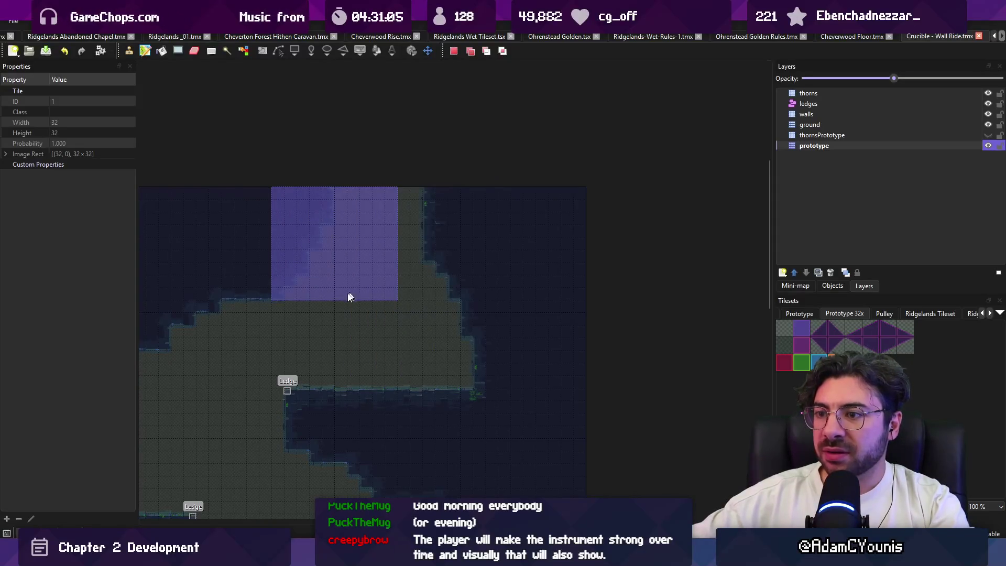
left_click_drag(266, 310, 429, 192)
mouse_move(390, 400)
left_mouse_down("shift")
mouse_move(498, 188)
mouse_move(509, 187)
left_mouse_up("shift")
key("ctrl+c")
key("ctrl+v")
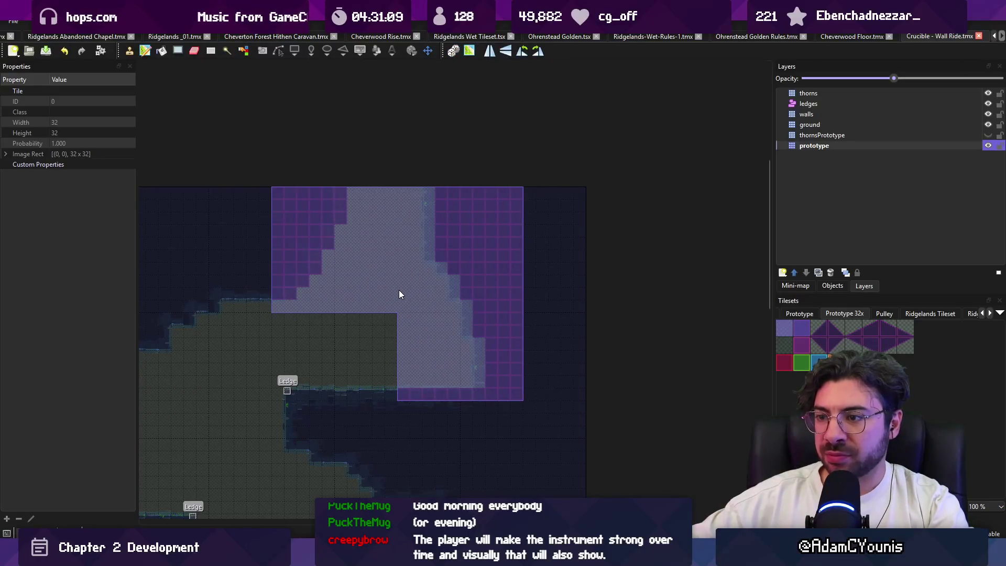
key("Escape")
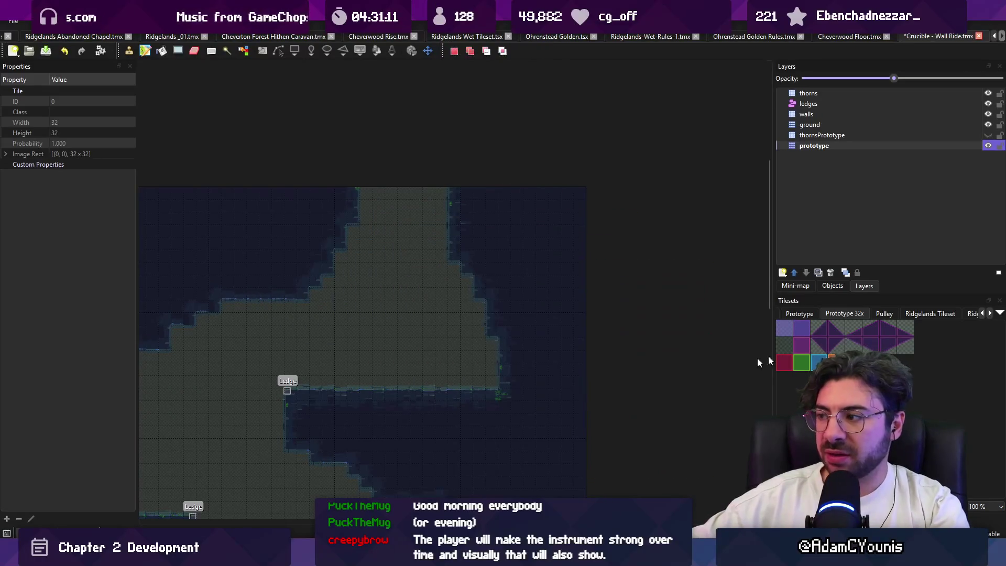
Paint a dark strip along the ledge edge, undo it, and save the map.
left_click_drag(855, 328, 868, 329)
left_click_drag(378, 386, 402, 386)
left_click(801, 329)
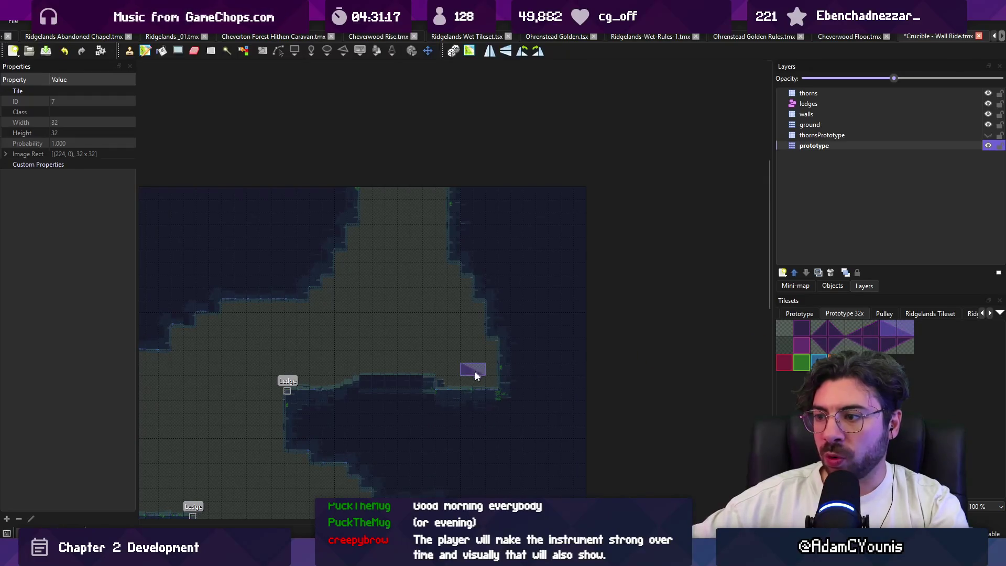
key("ctrl+z")
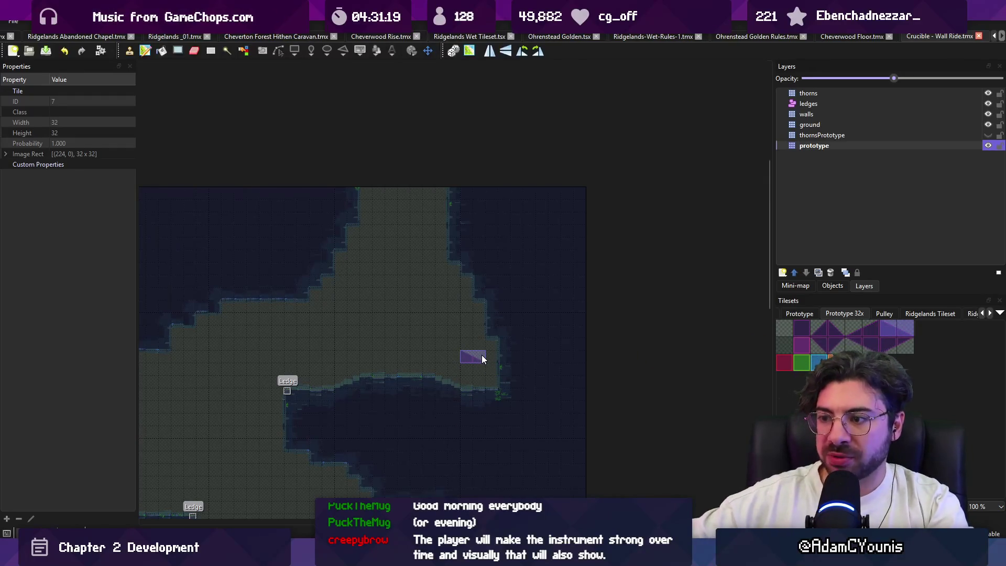
key("Escape")
key("ctrl+s")
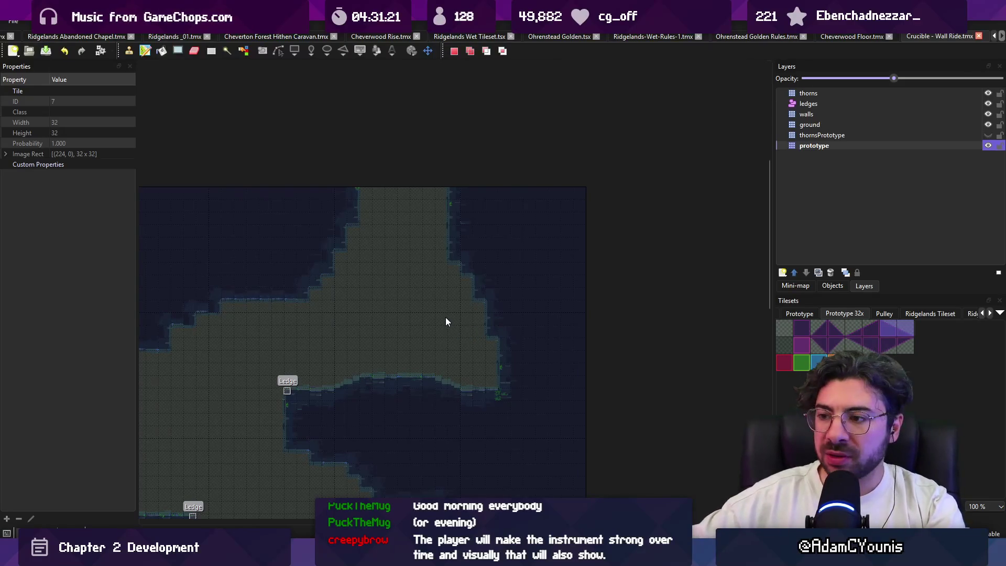
key("ctrl+z")
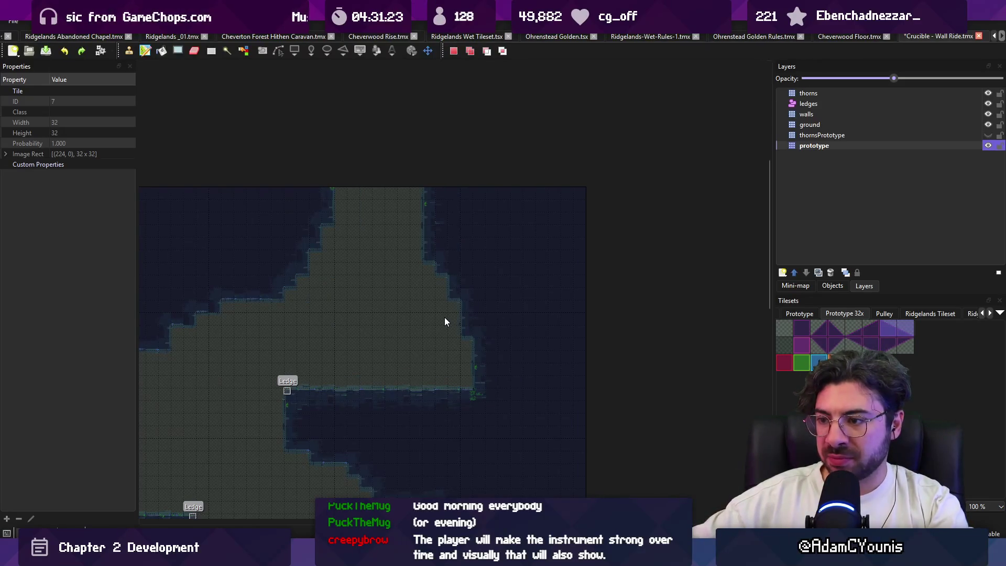
key("ctrl+y")
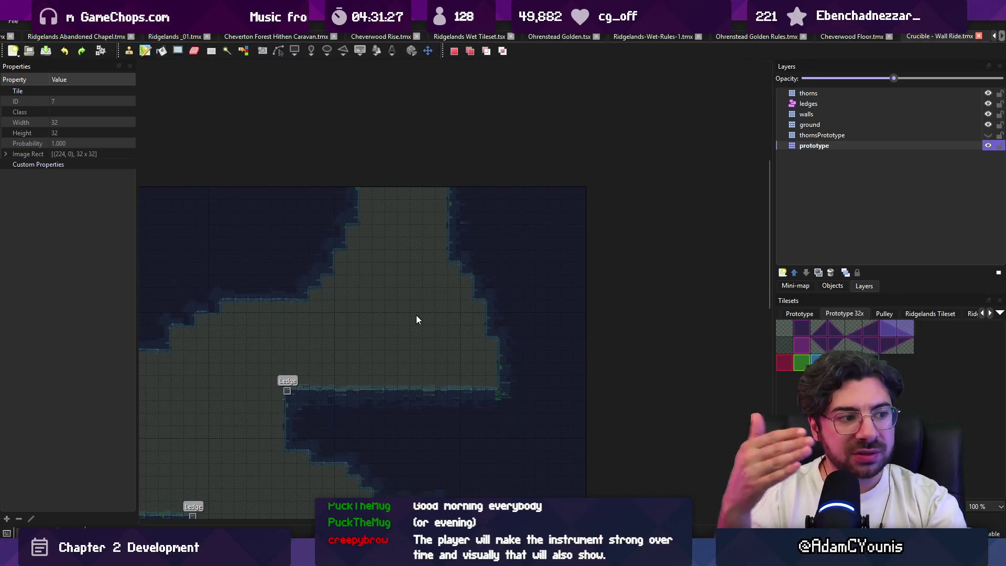
Paint a ground tile above the ledge and save the map.
key("b")
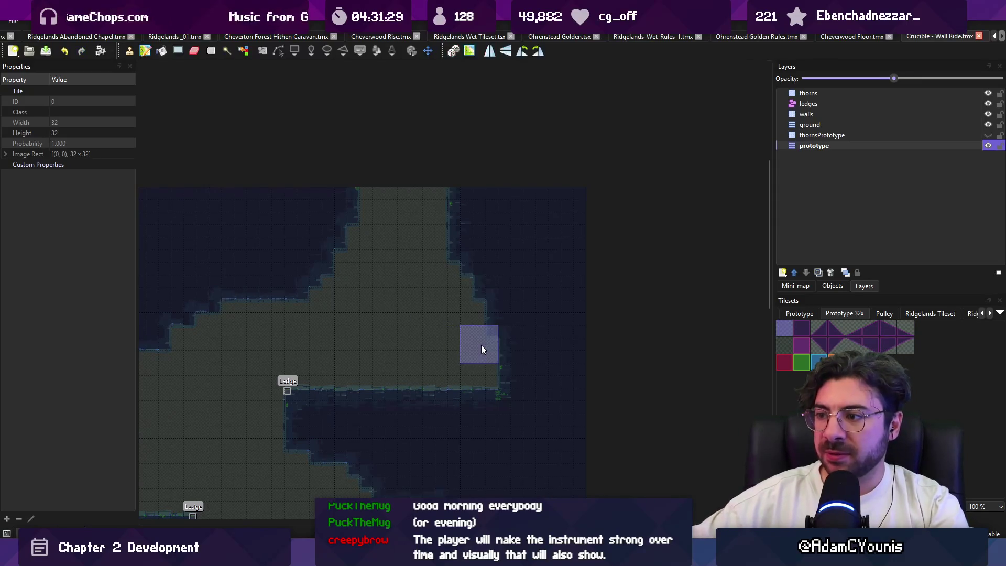
left_click(482, 349)
key("ctrl+s")
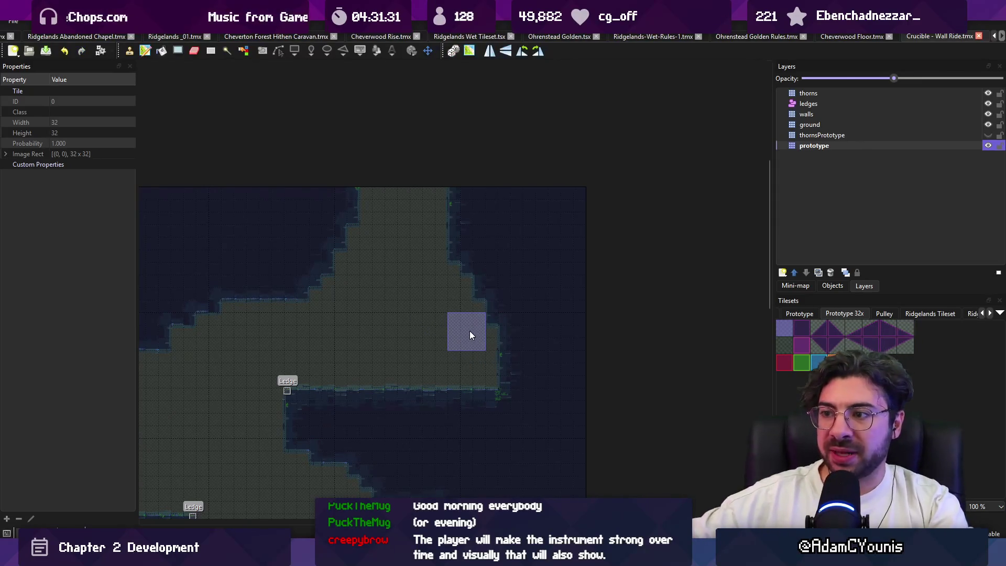
key("r")
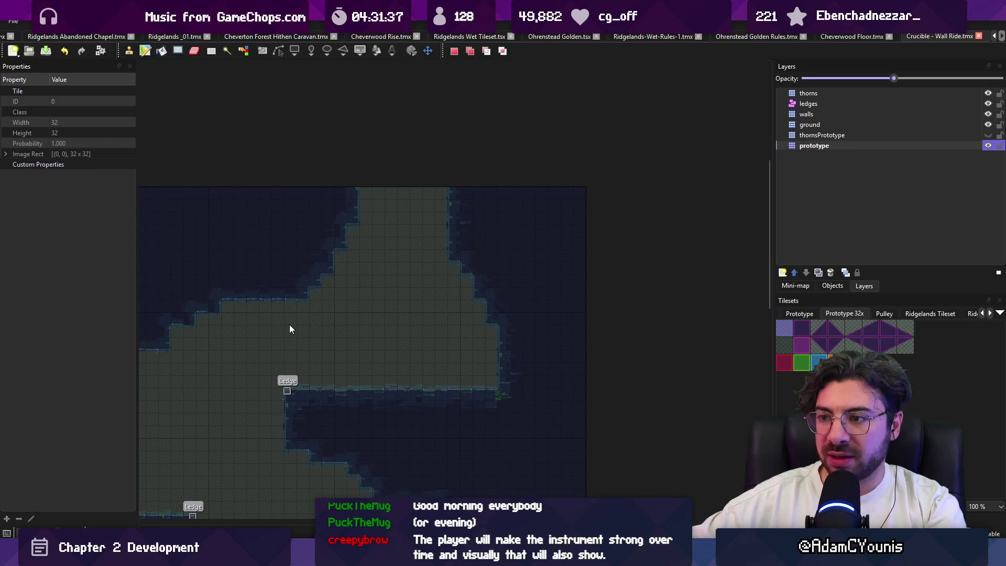
Cut the purple prototype tiles, stamp them higher, save, and return to Unity.
mouse_move(379, 311)
left_mouse_down()
mouse_move(442, 262)
mouse_move(380, 237)
left_mouse_up()
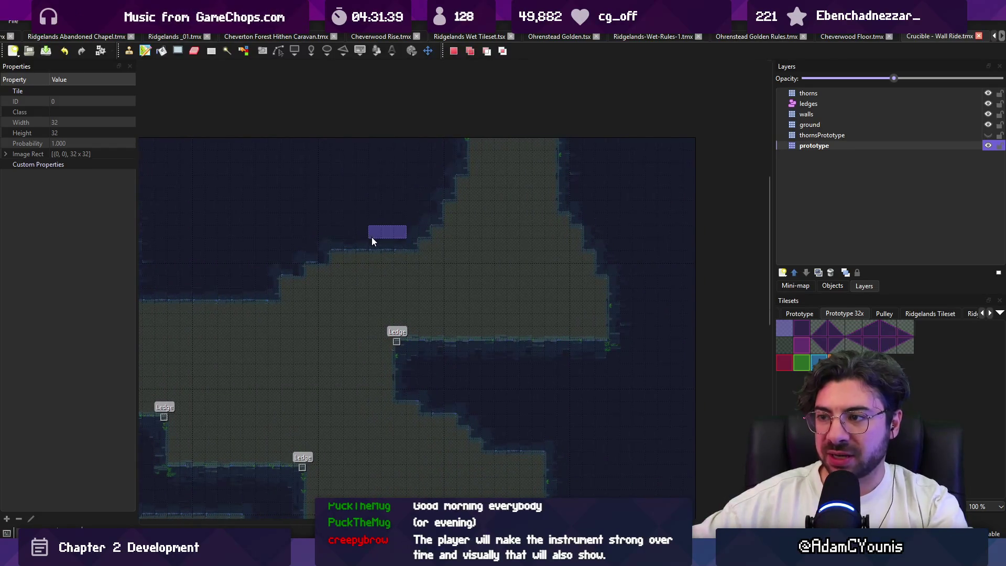
key("ctrl+x")
key("ctrl+v")
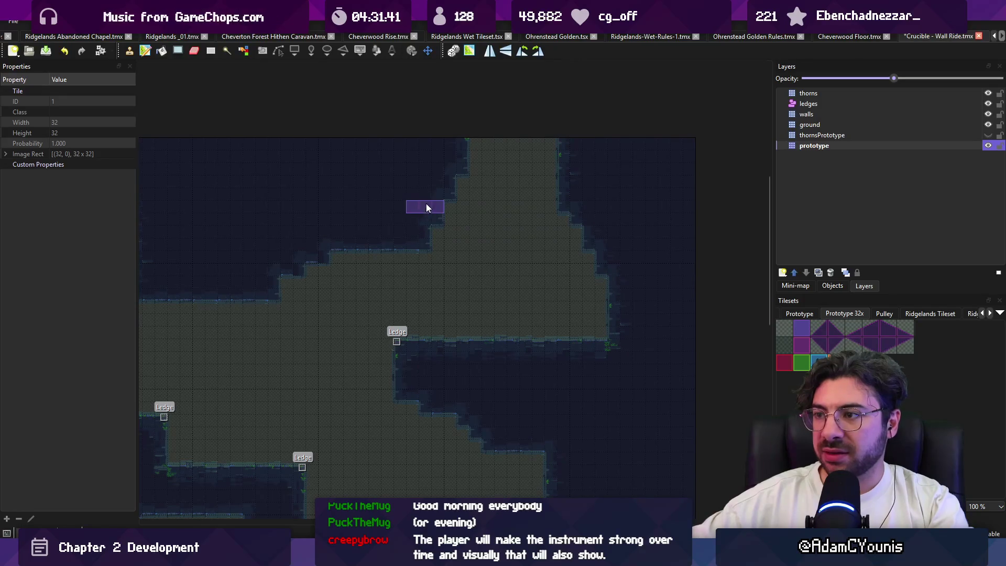
scroll(479, 195, "down", 1)
key("ctrl+s")
scroll(557, 195, "down", 1)
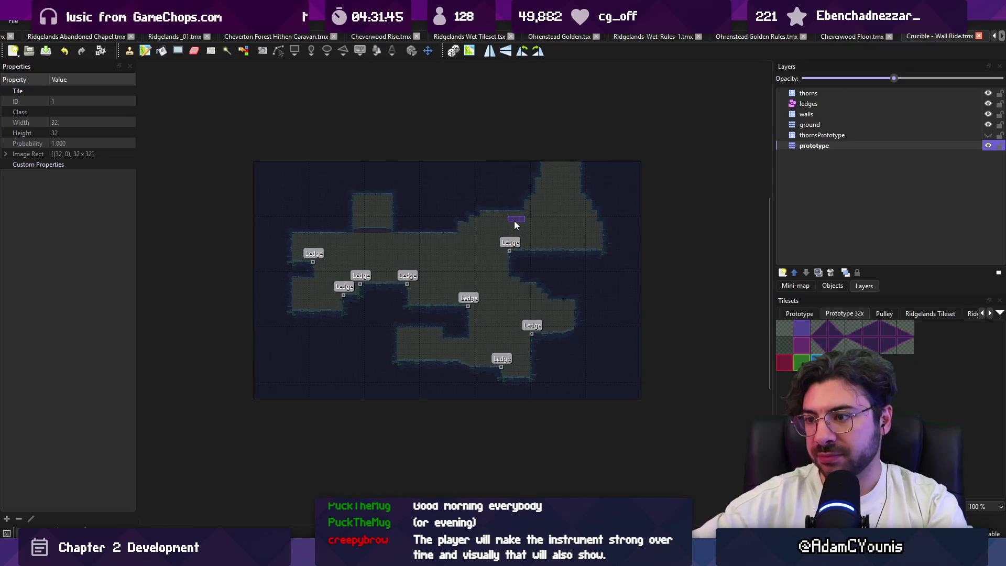
key("alt+Tab")
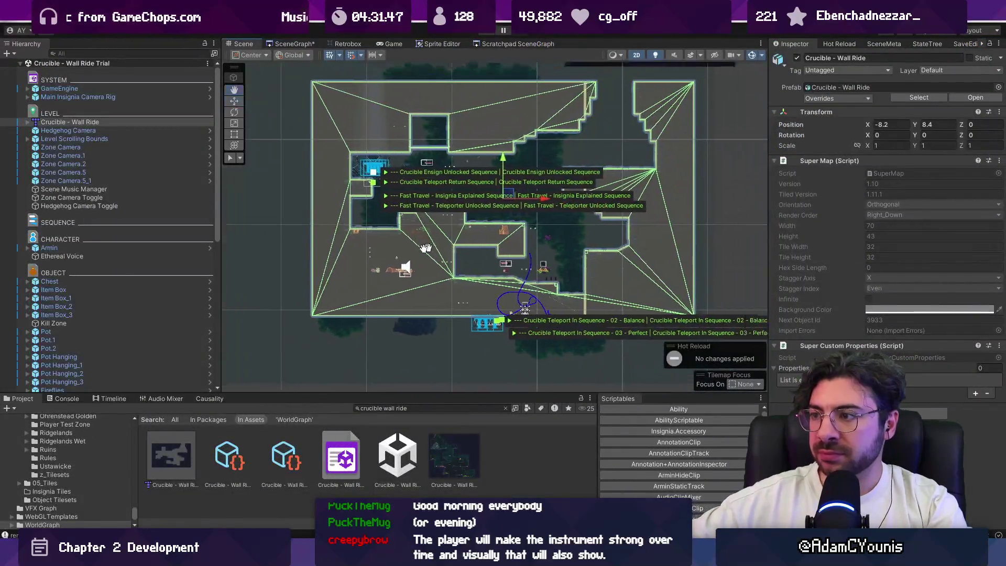
Drag the Wall Ride tilemap right and up into alignment.
scroll(440, 257, "up", 2)
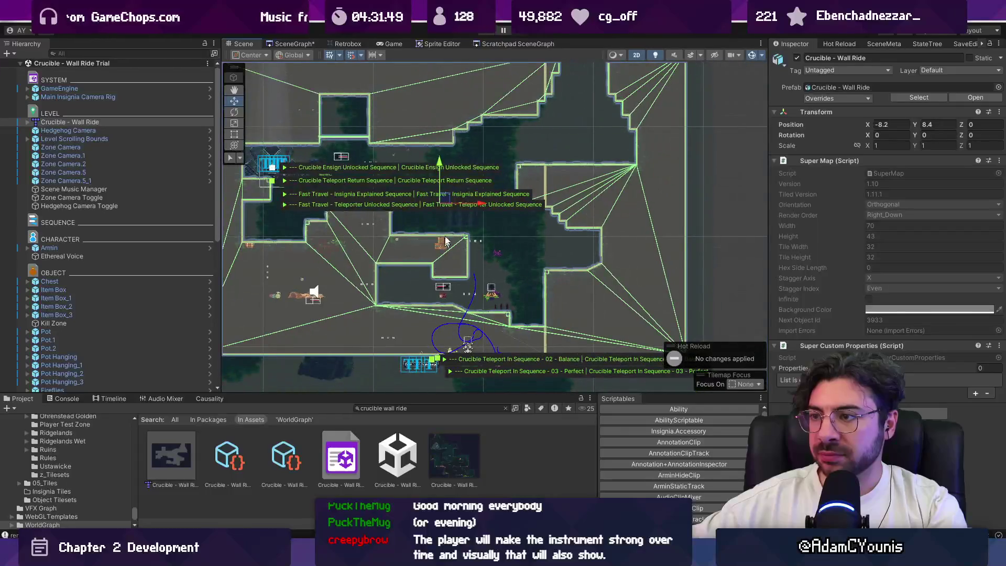
mouse_move(446, 205)
left_mouse_down()
mouse_move(511, 242)
mouse_move(511, 253)
mouse_move(461, 254)
mouse_move(427, 201)
left_mouse_up()
scroll(427, 200, "up", 4)
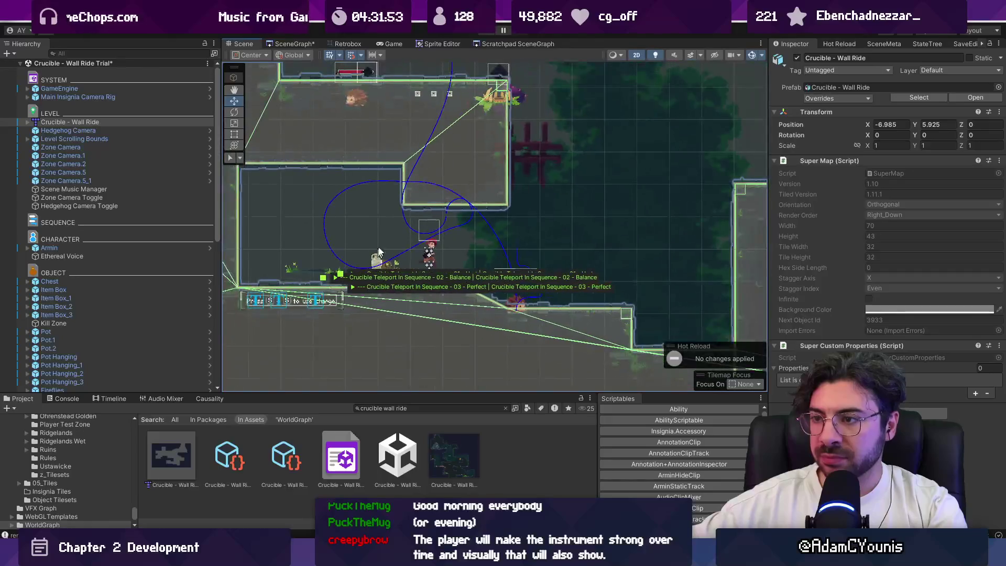
scroll(443, 187, "down", 2)
left_click_drag(403, 80, 425, 67)
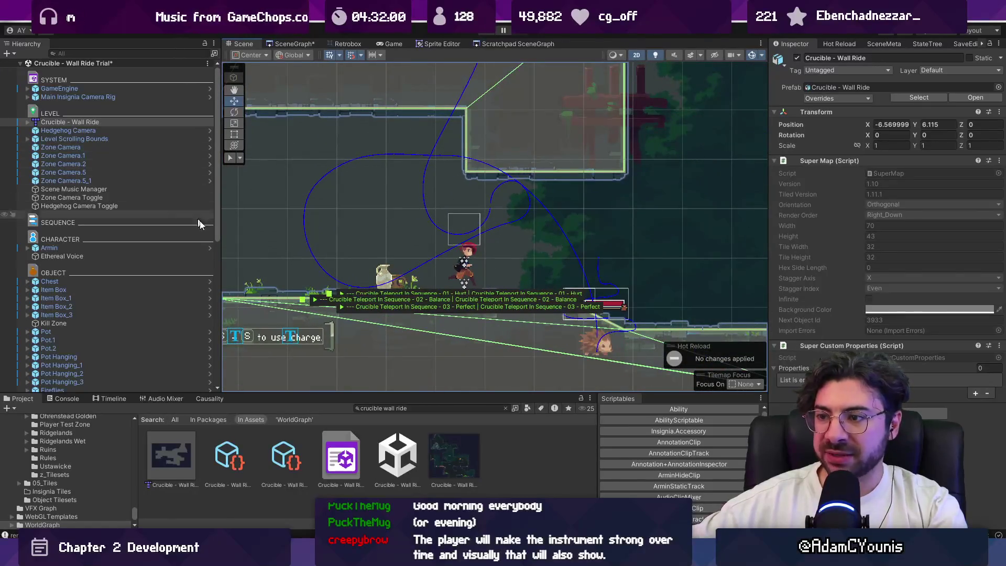
scroll(353, 267, "down", 3)
scroll(99, 148, "down", 5)
scroll(108, 200, "up", 2)
scroll(103, 196, "down", 2)
Select Item Box through Item Box_3 and move all four right and down.
double_click(92, 133)
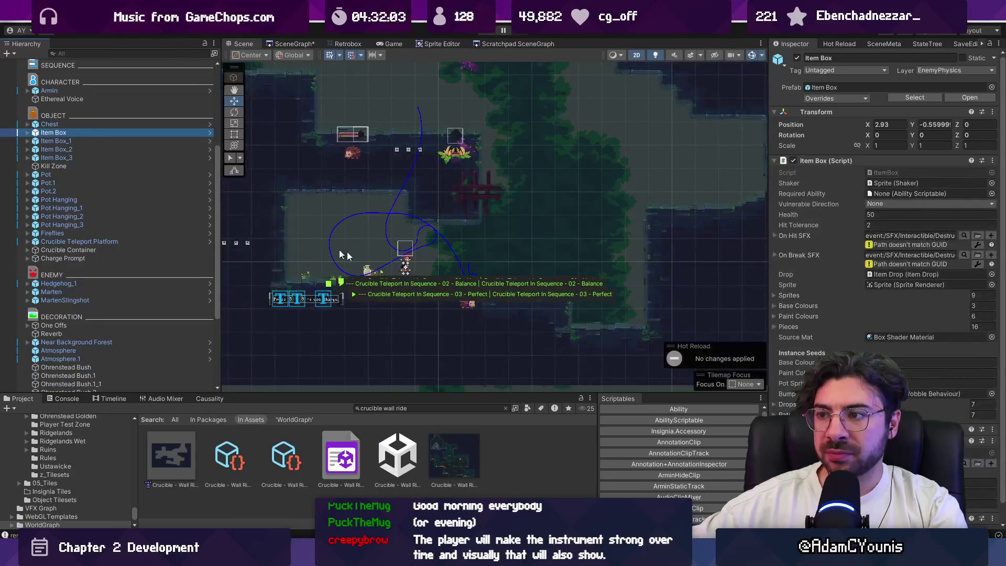
left_click_drag(437, 254, 399, 228)
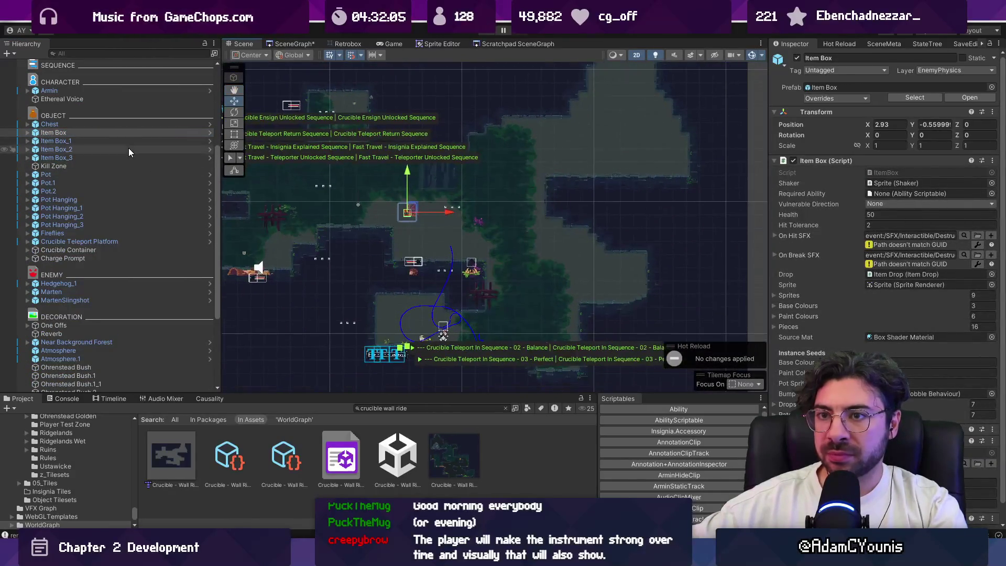
scroll(402, 231, "up", 2)
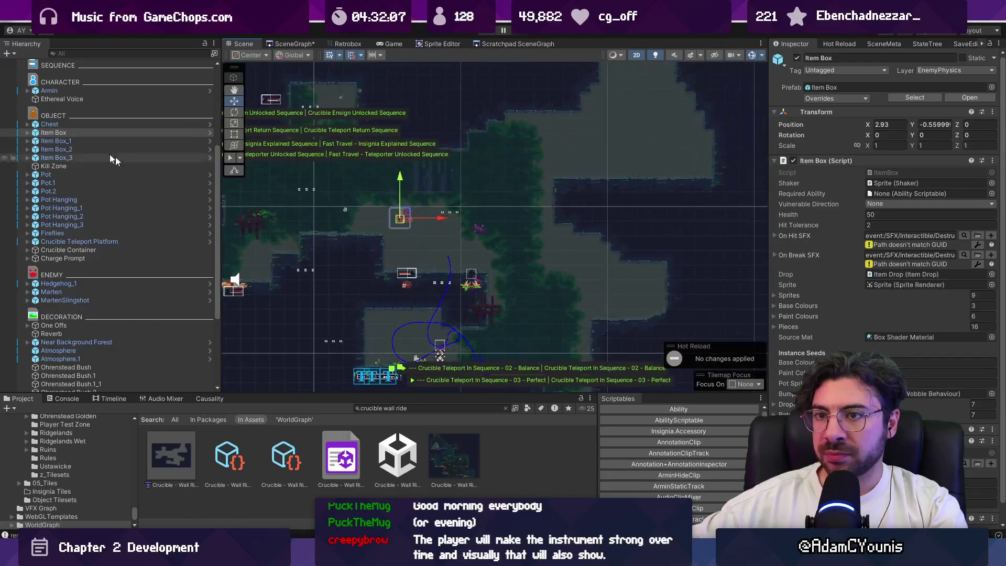
left_click(84, 140, "shift")
left_click(85, 150, "shift")
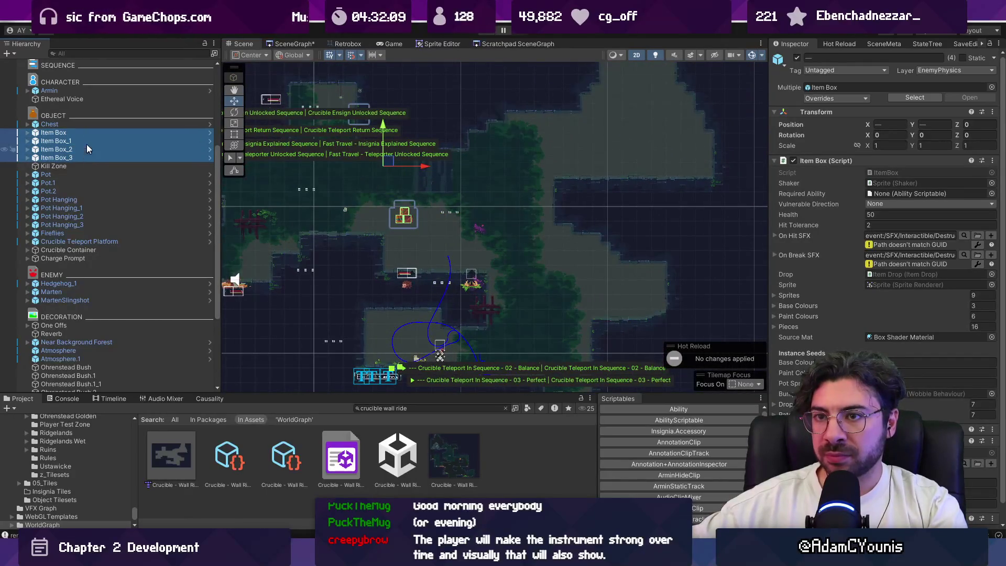
left_click(86, 149, "ctrl")
left_click(84, 157, "shift")
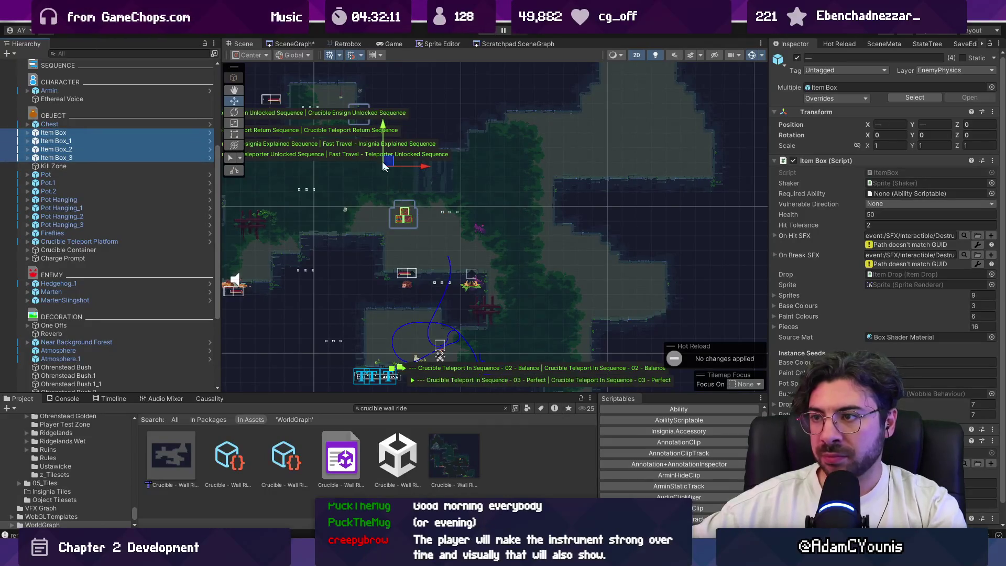
left_click(399, 171)
left_click(86, 133)
left_click(86, 158, "shift")
mouse_move(399, 164)
left_mouse_down()
mouse_move(632, 257)
mouse_move(622, 261)
left_mouse_up()
Move Item Box_3 left and down onto a ledge and delete the Kill Zone.
left_click(62, 158)
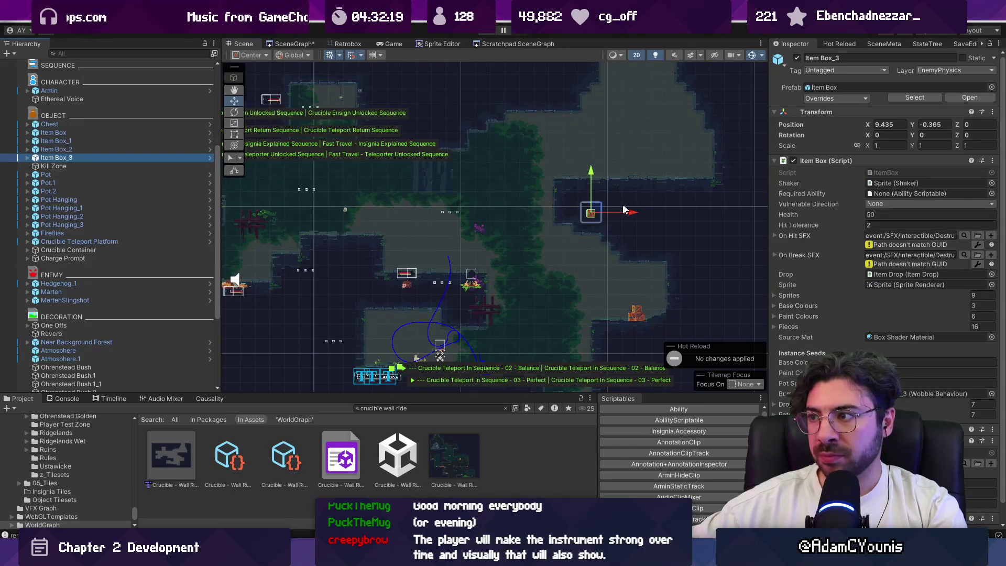
mouse_move(599, 213)
left_mouse_down()
mouse_move(320, 230)
mouse_move(394, 249)
mouse_move(409, 268)
left_mouse_up()
double_click(74, 165)
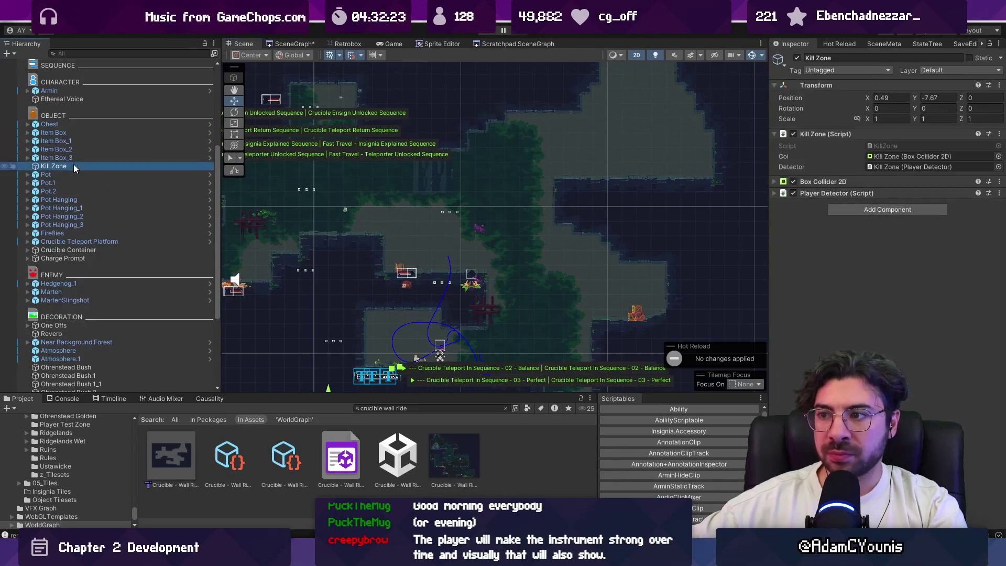
key("Delete")
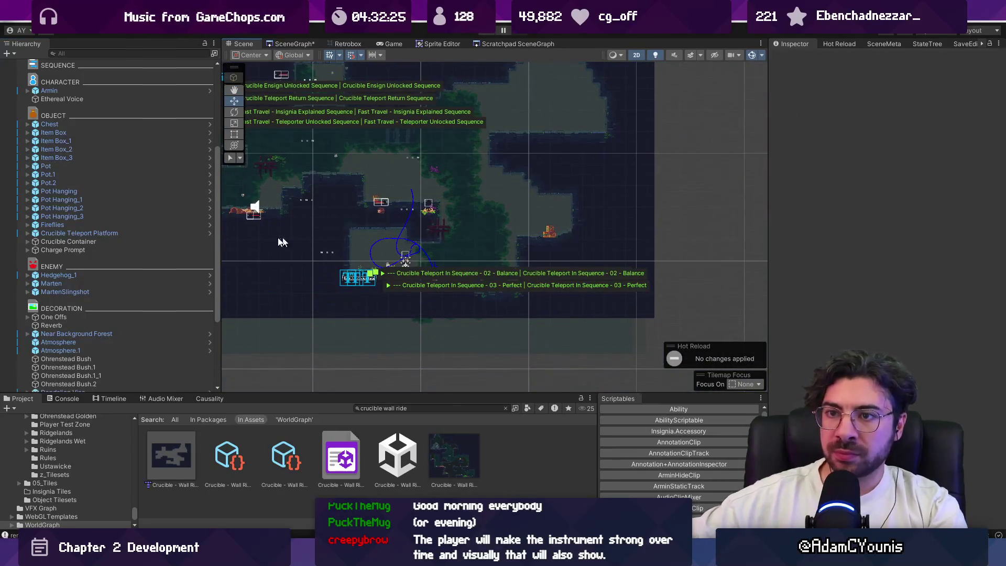
Select Pot, Pot.1 and Pot.2 and move them up and to the right.
key("f")
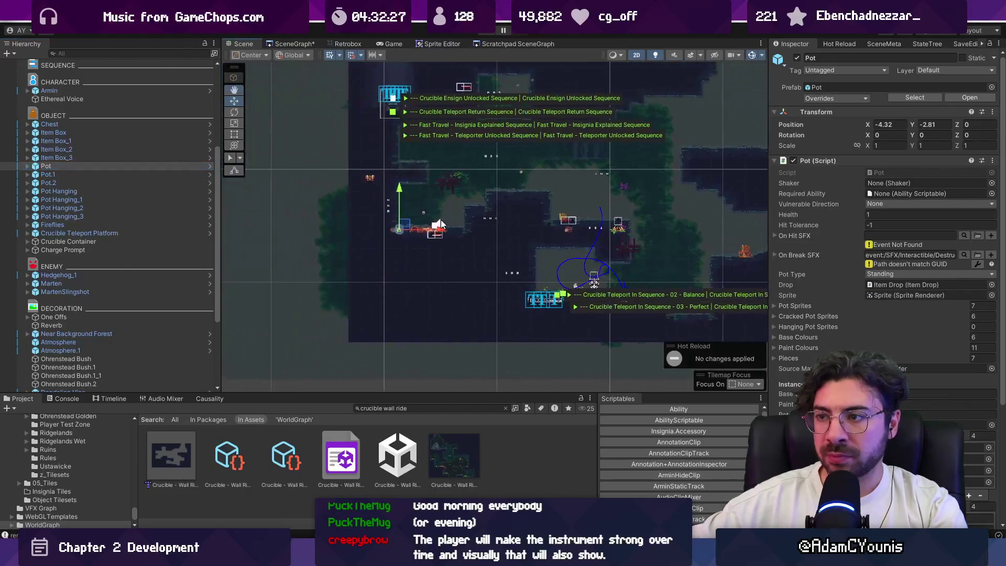
left_click(81, 174, "ctrl")
left_click(81, 183, "ctrl")
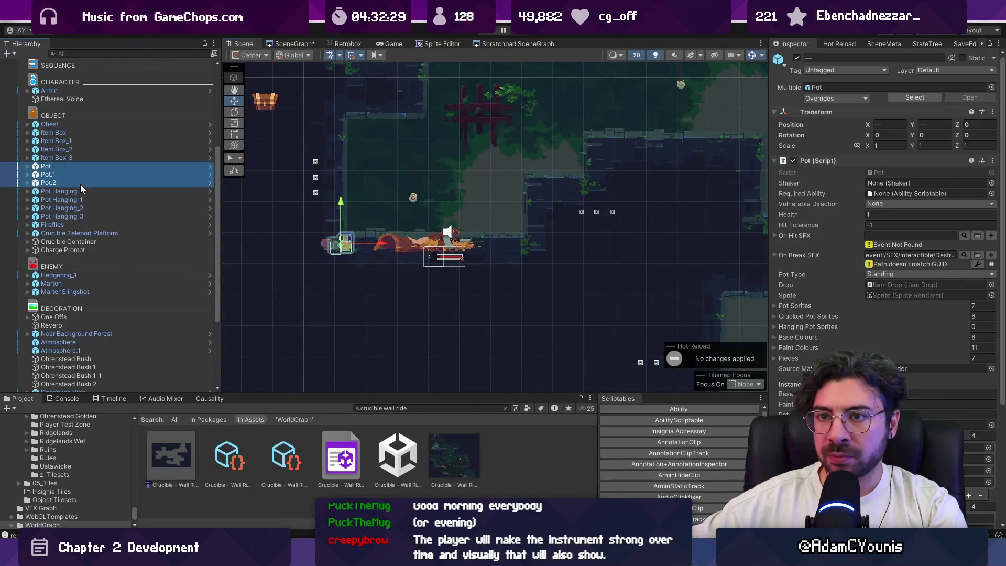
left_click(81, 200, "ctrl")
left_click(81, 199, "ctrl")
left_click(75, 175, "ctrl")
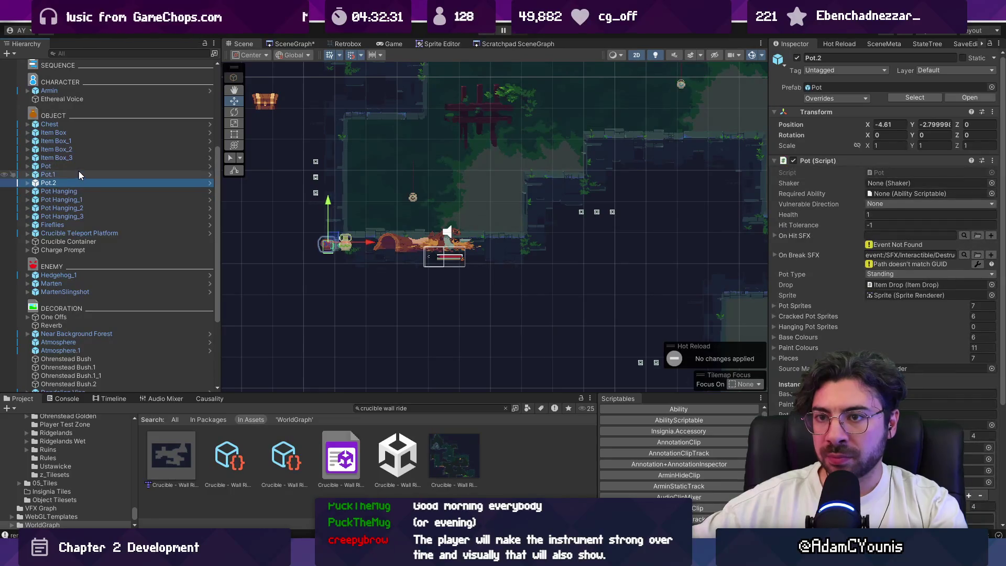
left_click(75, 175, "ctrl")
left_click_drag(344, 239, 382, 224)
Move Pot Hanging up and left, and Pot Hanging_1 right toward the far wall.
left_click(104, 191)
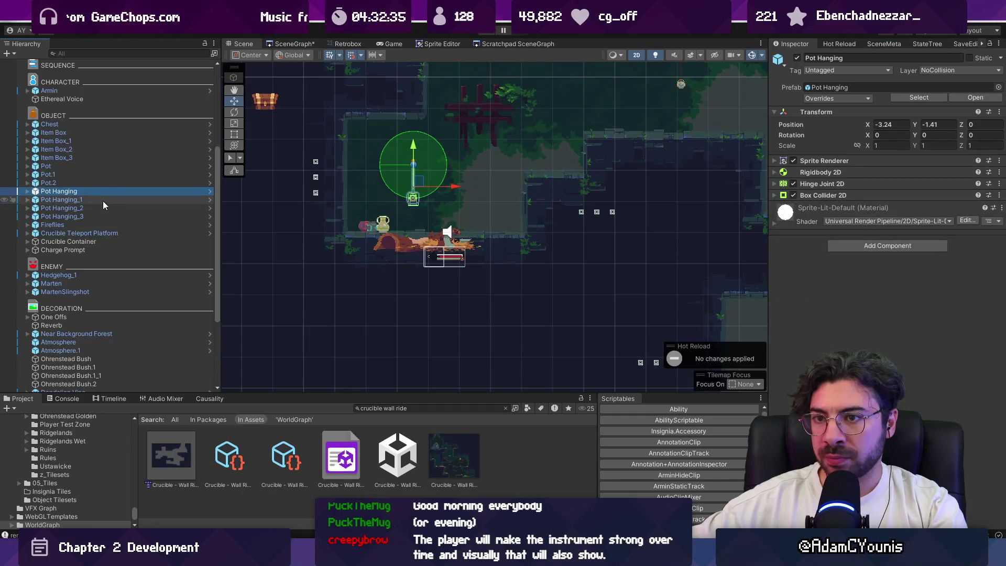
left_click(103, 200)
left_click(104, 191)
mouse_move(420, 184)
left_mouse_down()
mouse_move(375, 167)
mouse_move(375, 158)
left_mouse_up()
double_click(124, 199)
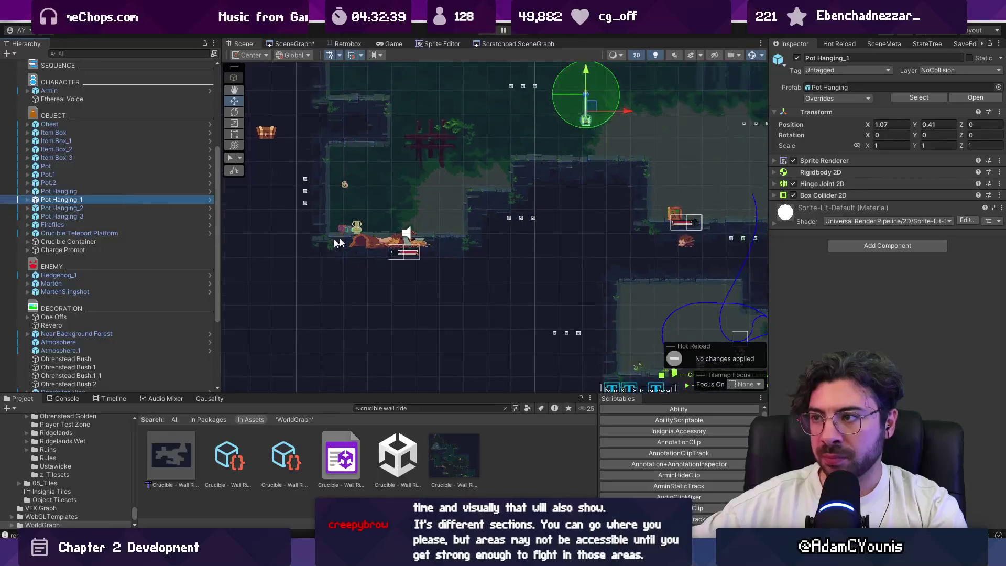
mouse_move(423, 209)
left_mouse_down()
mouse_move(706, 286)
mouse_move(756, 281)
mouse_move(737, 273)
left_mouse_up()
scroll(756, 279, "up", 5)
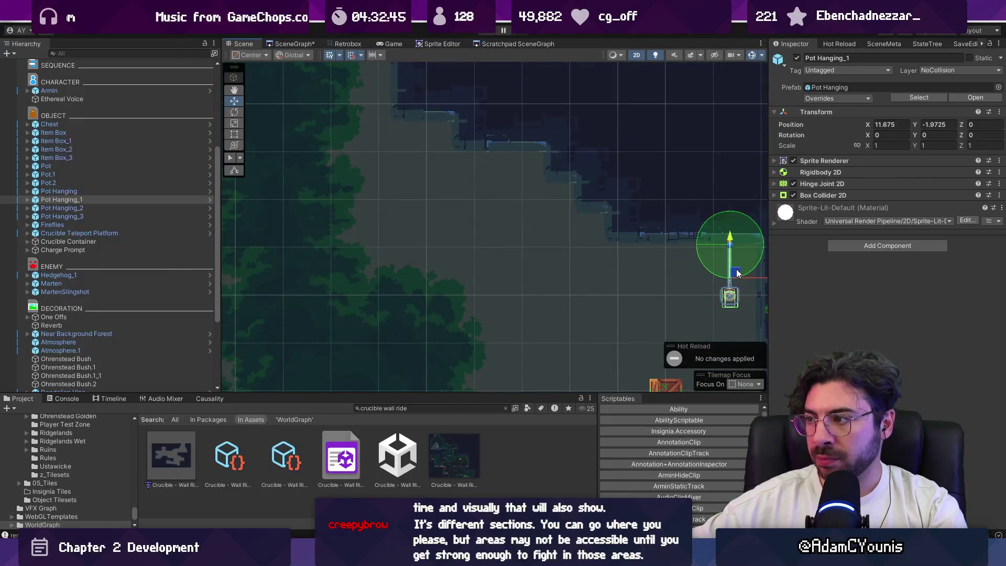
scroll(548, 241, "down", 1)
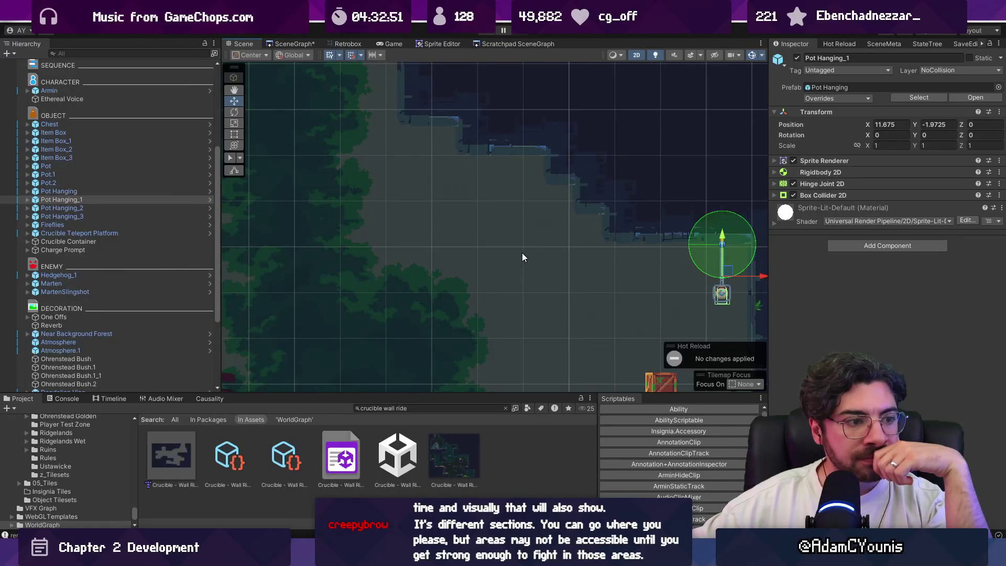
scroll(597, 249, "down", 3)
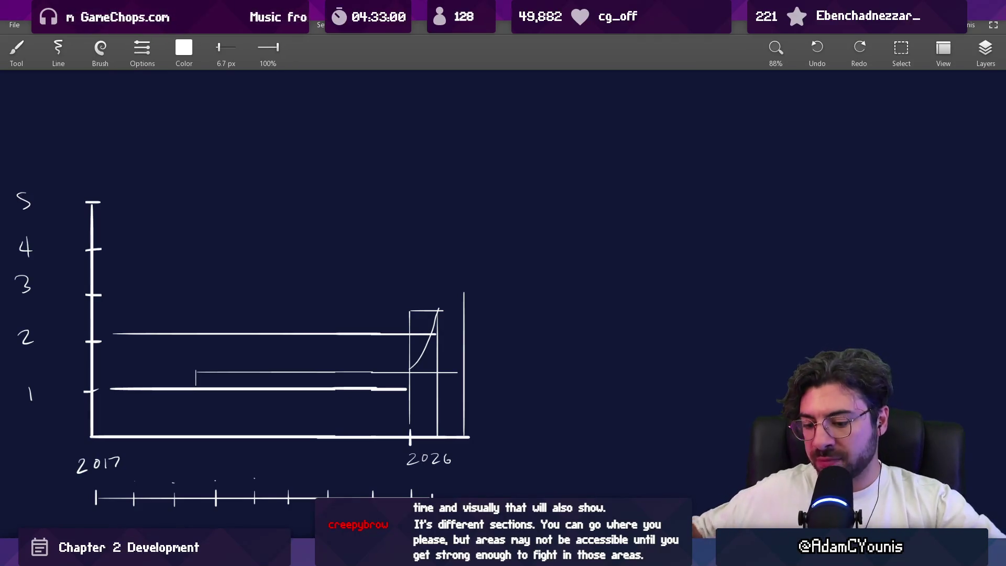
On empty canvas, draw the large central ellipse plus connected right and top bubbles.
mouse_move(588, 330)
left_mouse_down()
mouse_move(225, 295)
mouse_move(404, 299)
mouse_move(348, 304)
mouse_move(335, 349)
left_mouse_up()
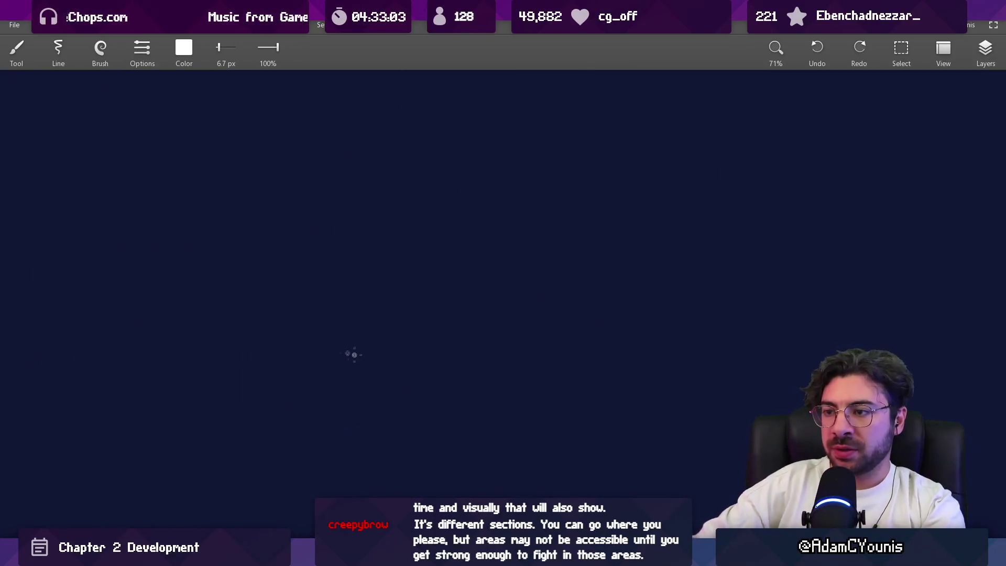
left_click_drag(451, 344, 489, 357)
mouse_move(566, 264)
left_mouse_down()
mouse_move(607, 251)
mouse_move(612, 260)
left_mouse_up()
key("e")
mouse_move(411, 349)
left_mouse_down()
mouse_move(388, 358)
mouse_move(414, 360)
left_mouse_up()
mouse_move(605, 242)
left_mouse_down()
mouse_move(647, 168)
mouse_move(617, 273)
left_mouse_up()
mouse_move(326, 255)
left_mouse_down()
mouse_move(297, 241)
mouse_move(323, 228)
left_mouse_up()
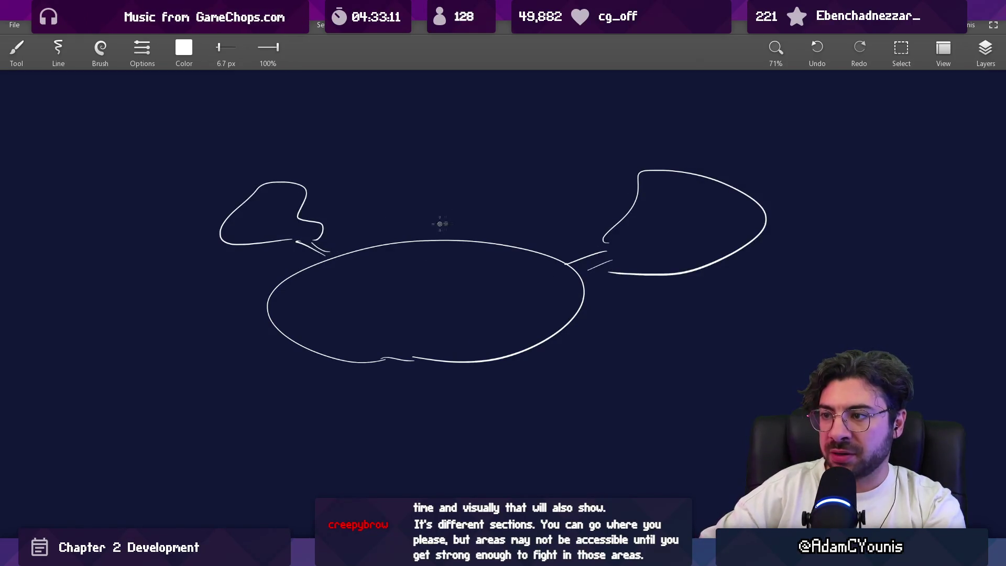
left_click_drag(305, 187, 365, 155)
mouse_move(313, 186)
left_mouse_down()
mouse_move(356, 168)
mouse_move(429, 102)
mouse_move(383, 185)
mouse_move(367, 170)
left_mouse_up()
Draw the connectors and bubbles to the left of and below the central ellipse.
mouse_move(267, 315)
left_mouse_down()
mouse_move(181, 325)
mouse_move(276, 311)
left_mouse_up()
key("ctrl+z")
key("ctrl+z")
mouse_move(226, 331)
left_mouse_down()
mouse_move(240, 328)
mouse_move(109, 364)
mouse_move(229, 335)
left_mouse_up()
left_click_drag(447, 256, 468, 232)
mouse_move(193, 359)
left_mouse_down()
mouse_move(258, 390)
mouse_move(222, 408)
mouse_move(337, 395)
mouse_move(230, 404)
mouse_move(275, 419)
left_mouse_up()
left_click_drag(177, 308, 208, 319)
Write 3 in the central hub and 4, 5, 6 in the surrounding bubbles.
left_click_drag(430, 261, 442, 290)
mouse_move(687, 180)
left_mouse_down()
mouse_move(681, 201)
mouse_move(712, 199)
left_mouse_up()
left_click_drag(699, 195, 703, 219)
left_click_drag(295, 177, 297, 184)
left_click_drag(447, 111, 440, 141)
scroll(373, 288, "up", 2)
Erase and redraw bubble 2's left outline and upper-right hump so it closes cleanly.
key("e")
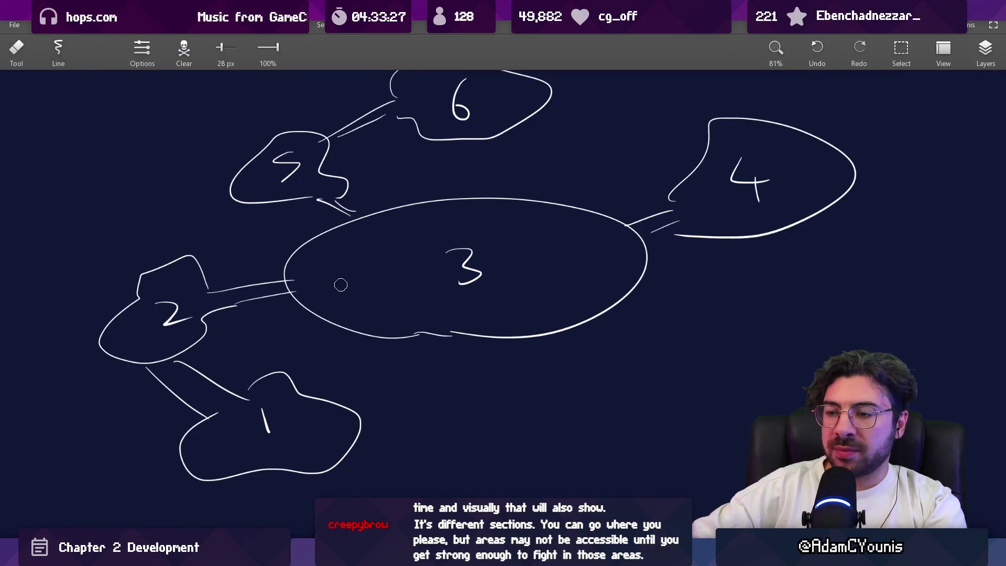
left_click_drag(348, 294, 346, 317)
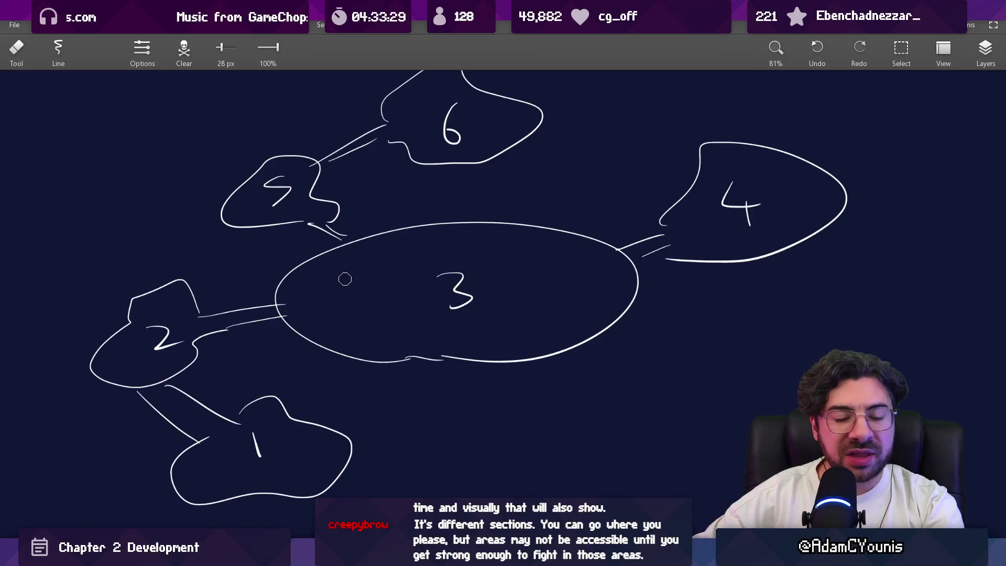
mouse_move(132, 313)
left_mouse_down()
mouse_move(119, 328)
mouse_move(131, 300)
left_mouse_up()
key("b")
key("e")
mouse_move(197, 312)
left_mouse_down()
mouse_move(166, 278)
mouse_move(216, 316)
mouse_move(218, 341)
mouse_move(215, 330)
left_mouse_up()
key("b")
key("e")
key("b")
key("e")
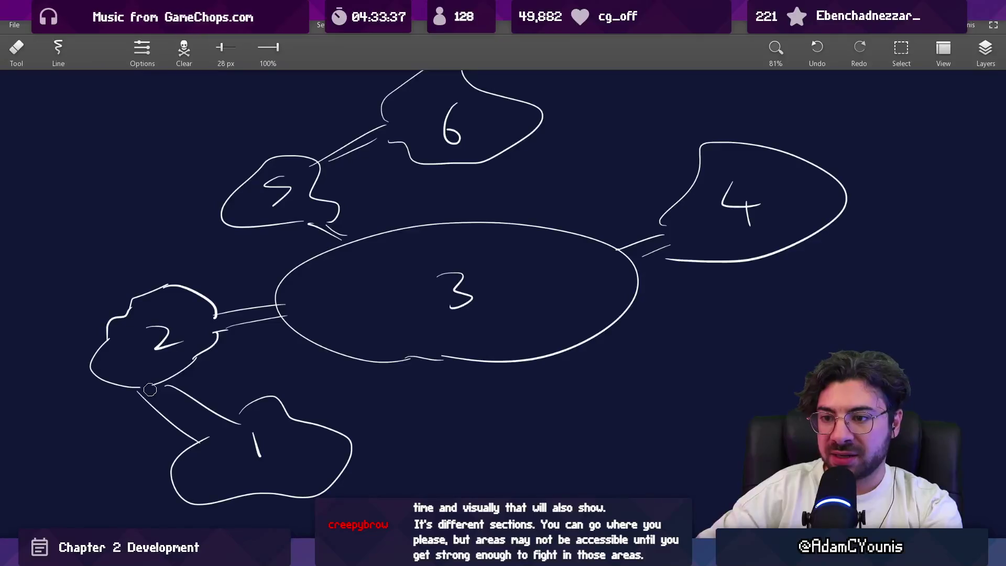
Erase part of the connector between areas 2 and 1 to rework it.
scroll(155, 315, "down", 3)
left_click_drag(147, 372, 188, 398)
key("b")
key("e")
key("b")
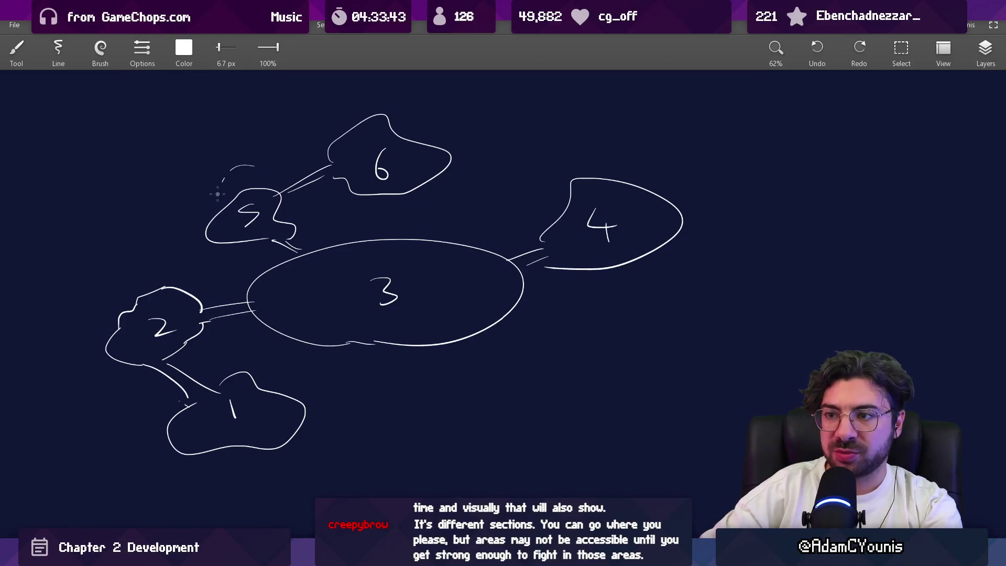
Erase the stray stroke under area 3 and close area 3's bottom outline.
key("e")
mouse_move(350, 344)
left_mouse_down()
mouse_move(410, 348)
mouse_move(411, 322)
left_mouse_up()
key("b")
key("e")
key("b")
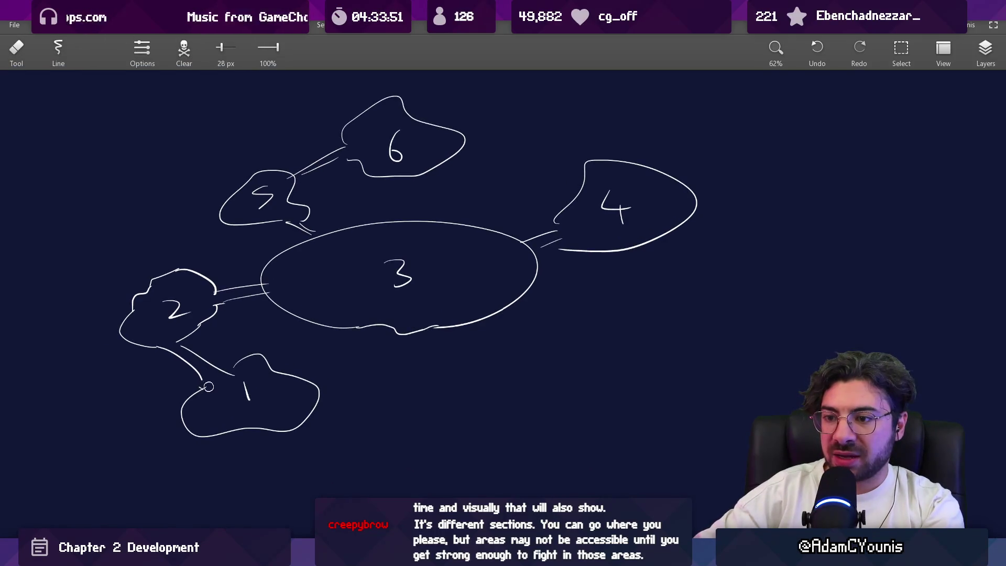
Rejoin the line from area 2 to area 1 and redraw area 1's bumpy top edge.
left_click_drag(200, 389, 208, 383)
key("e")
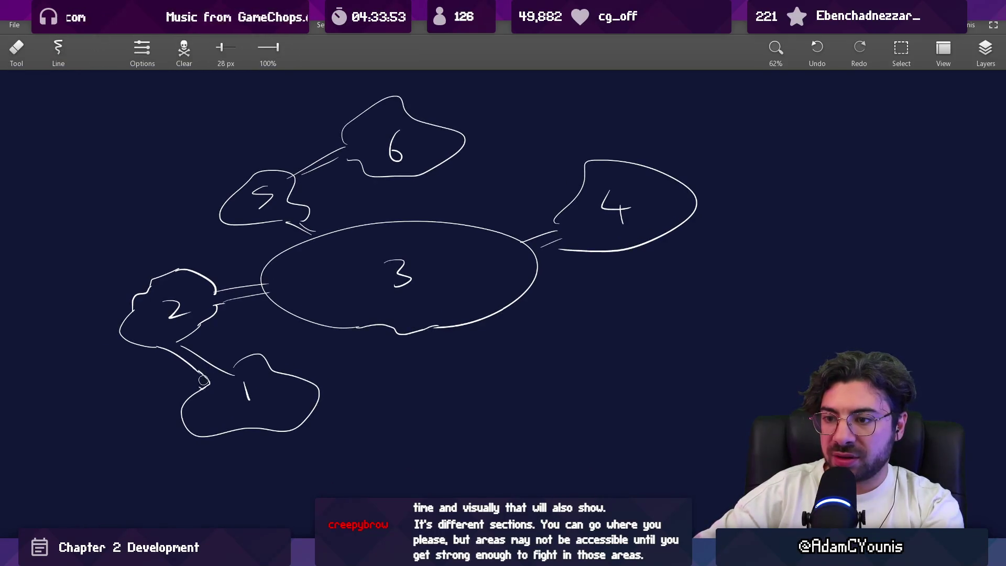
mouse_move(235, 364)
left_mouse_down()
mouse_move(304, 375)
mouse_move(318, 390)
mouse_move(309, 388)
left_mouse_up()
key("b")
key("e")
scroll(310, 394, "down", 2)
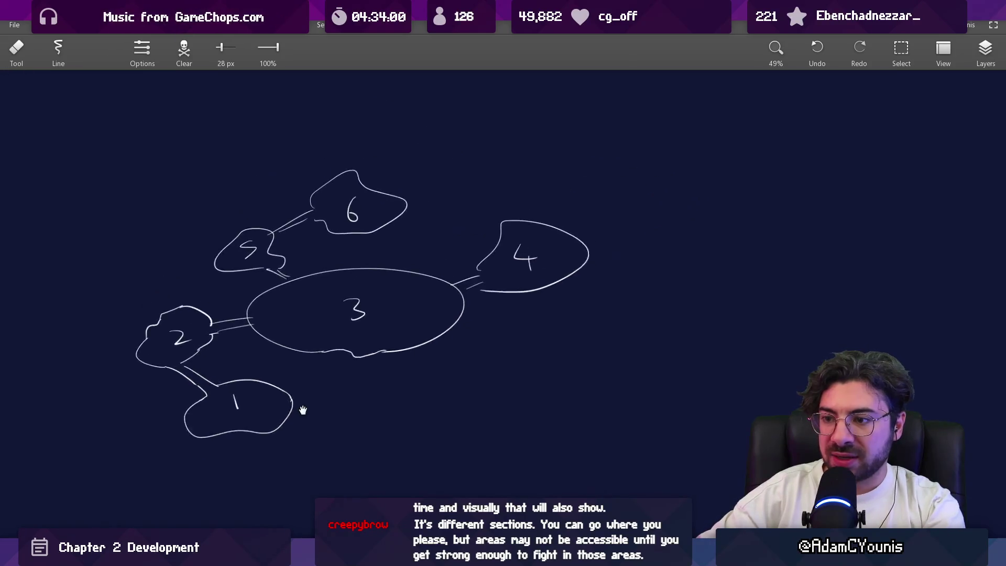
scroll(435, 291, "up", 3)
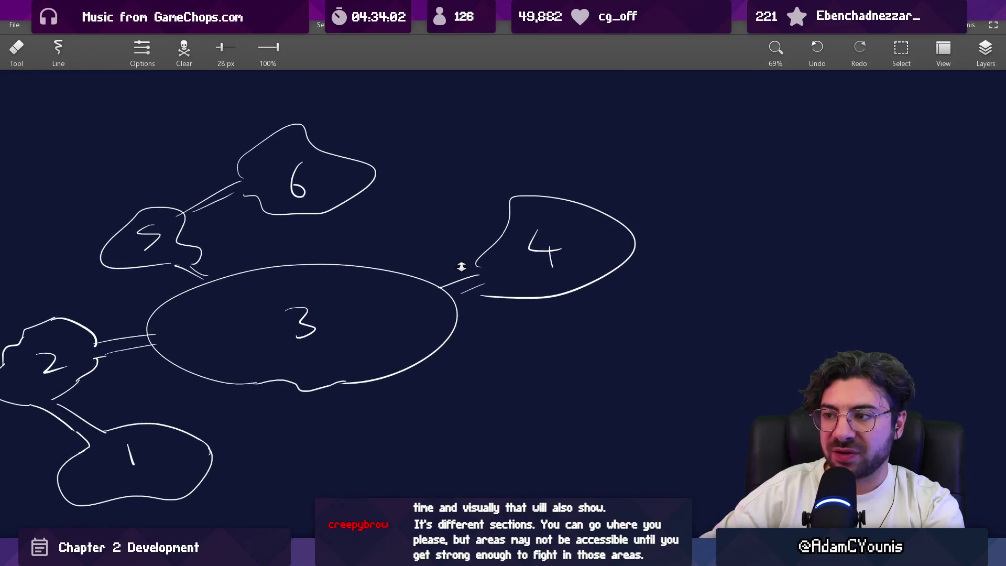
Draw a double link down from area 4 to a new small circle area below it.
left_click_drag(295, 349, 381, 316)
key("b")
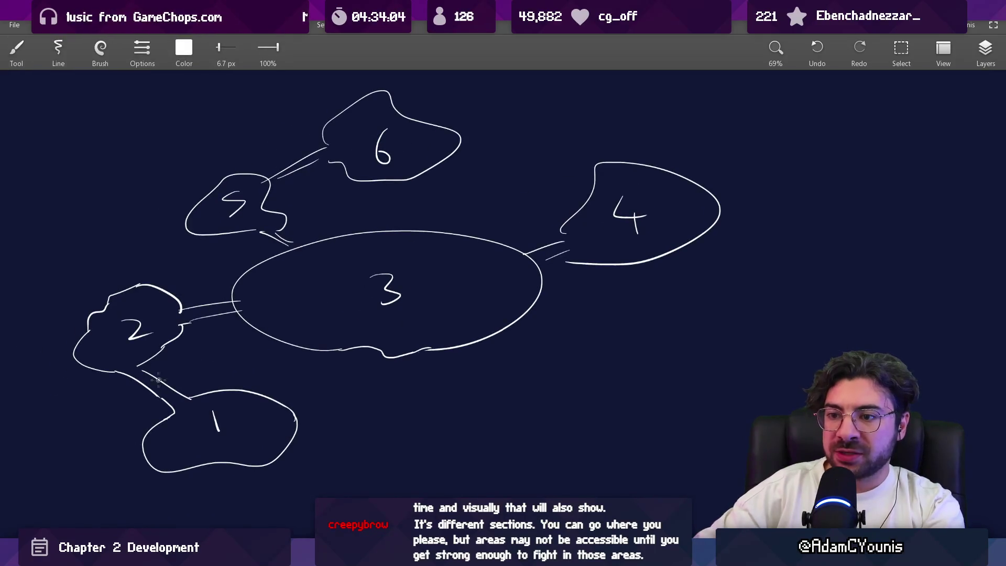
mouse_move(152, 380)
left_mouse_down()
mouse_move(158, 390)
mouse_move(171, 373)
left_mouse_up()
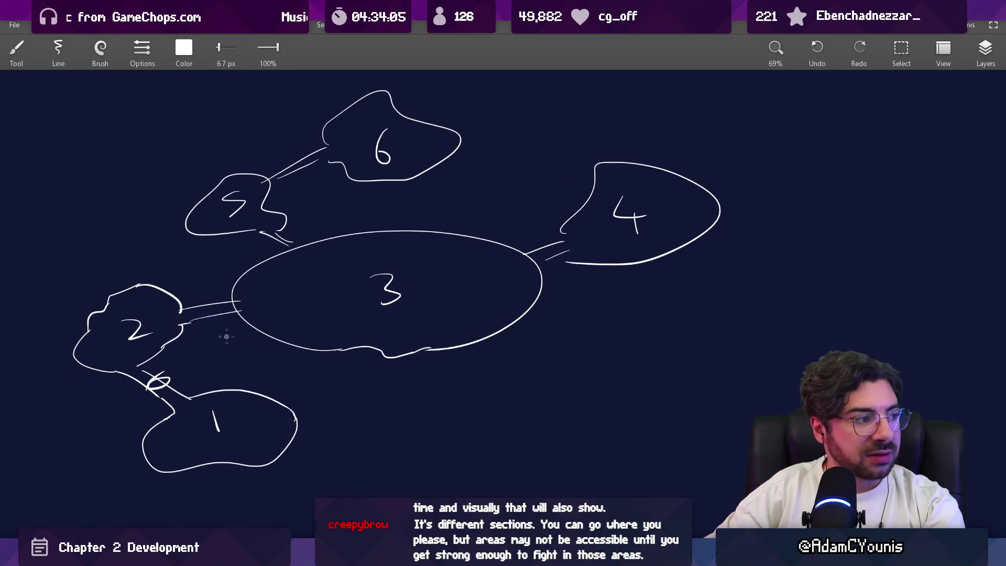
key("ctrl+z")
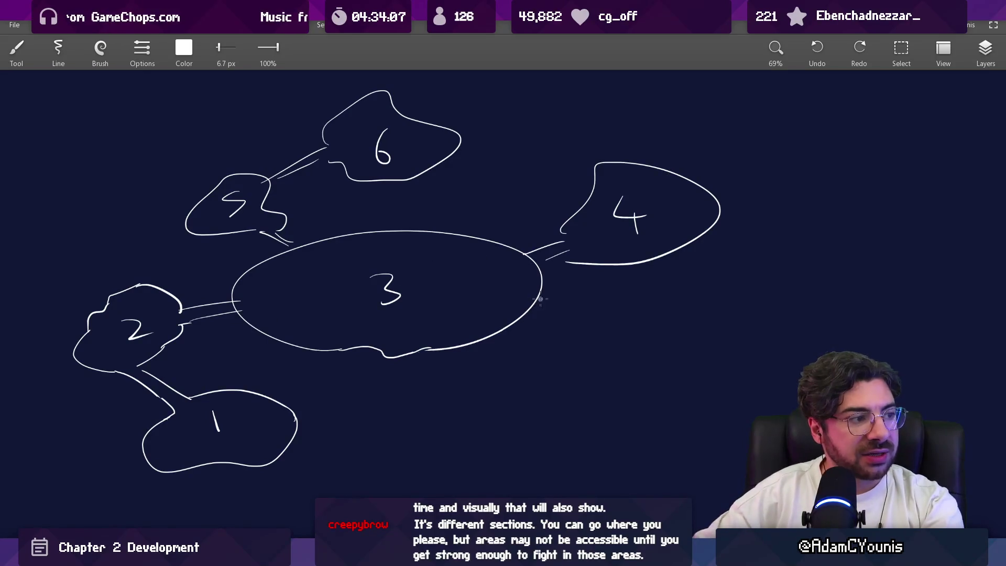
left_click_drag(618, 268, 620, 300)
left_click_drag(630, 267, 632, 291)
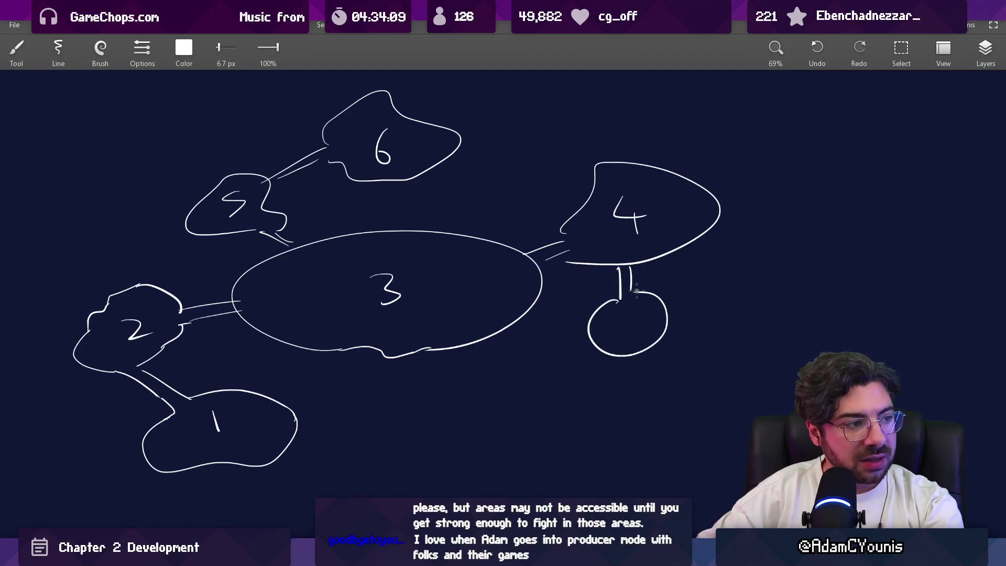
Add a small circle area left of area 5 and mark it with a plus.
scroll(468, 372, "up", 2)
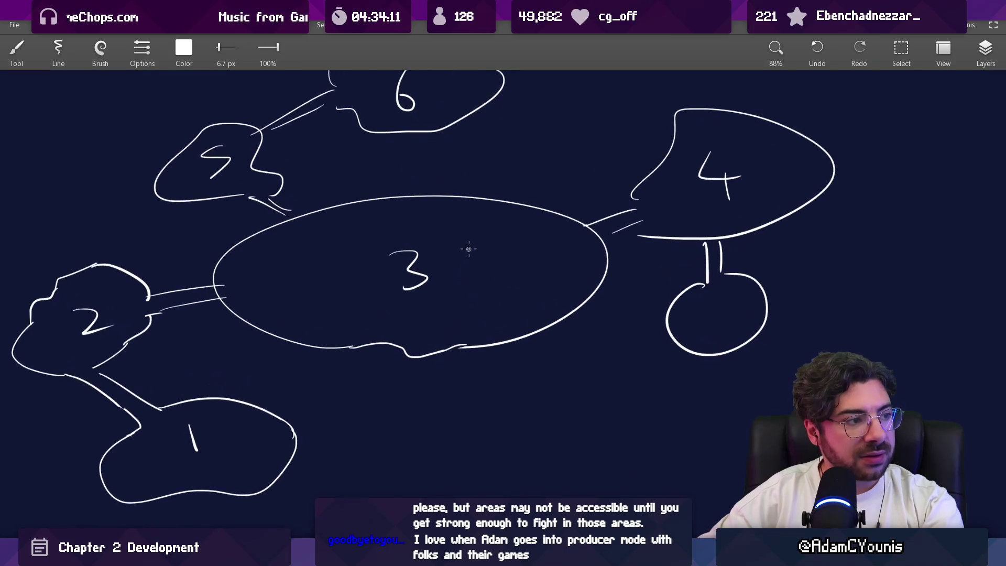
mouse_move(218, 202)
left_mouse_down()
mouse_move(173, 195)
mouse_move(187, 205)
mouse_move(165, 181)
mouse_move(219, 203)
left_mouse_up()
key("e")
key("b")
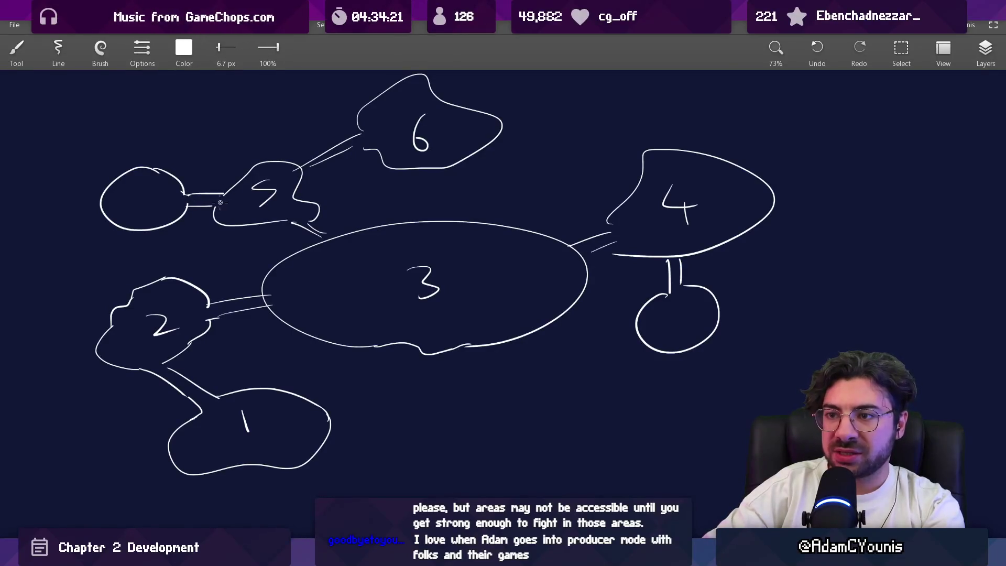
mouse_move(320, 246)
left_mouse_down()
mouse_move(215, 193)
mouse_move(378, 136)
left_mouse_up()
key("ctrl+z")
left_click_drag(107, 175, 109, 186)
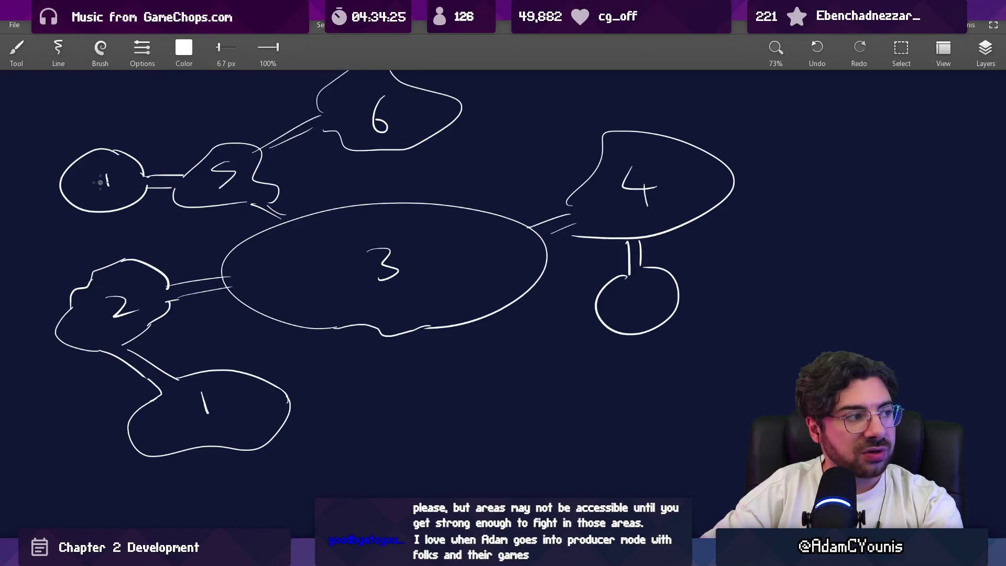
Draw a plus inside the small circle below area 4.
mouse_move(626, 290)
left_mouse_down()
mouse_move(628, 314)
mouse_move(650, 301)
left_mouse_up()
scroll(576, 225, "down", 3)
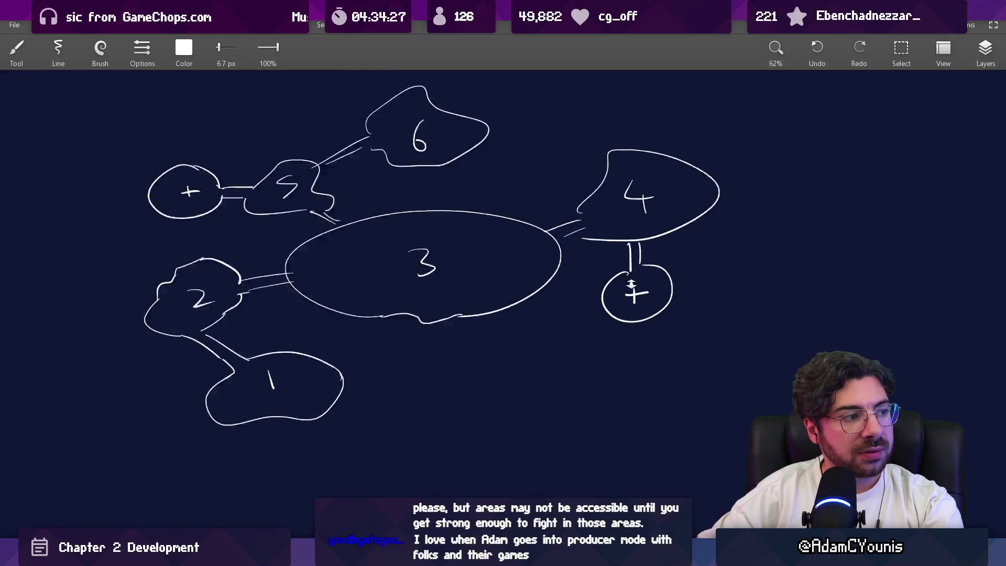
scroll(510, 261, "up", 2)
scroll(509, 260, "up", 1)
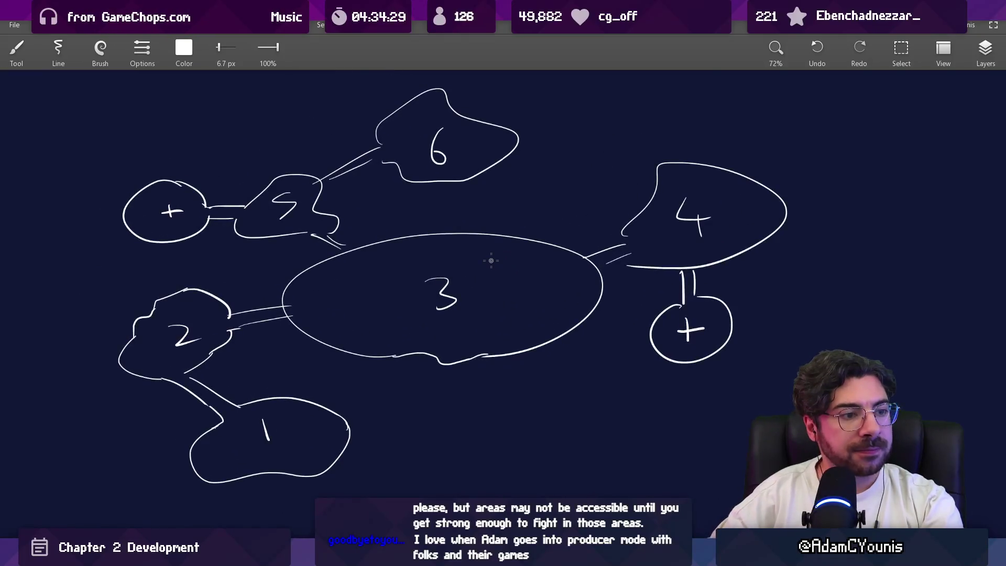
key("e")
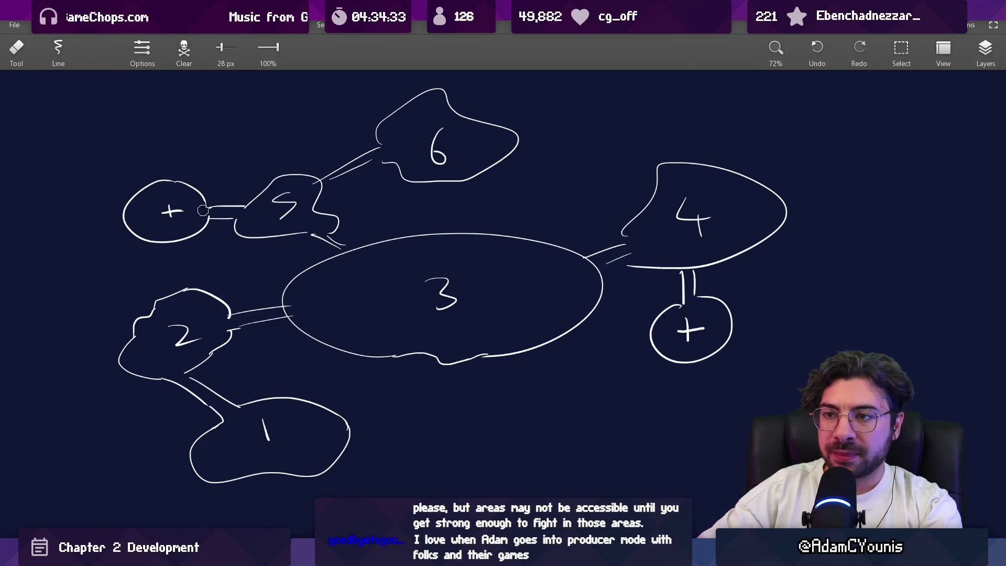
key("b")
scroll(281, 196, "down", 3)
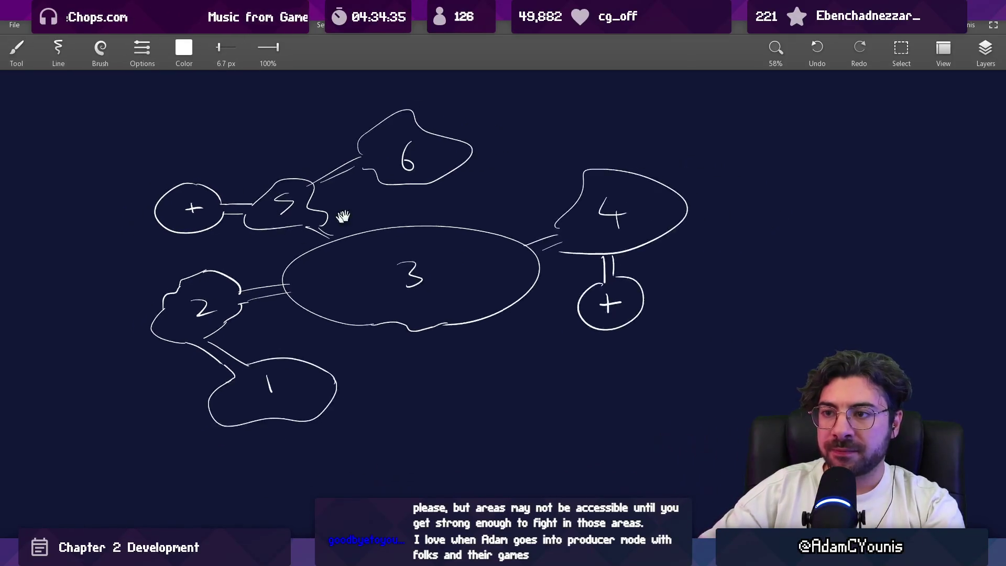
Draw a box above area 6 linked by a dashed line, holding three plus marks.
left_click_drag(455, 104, 463, 157)
mouse_move(480, 73)
left_mouse_down()
mouse_move(592, 137)
mouse_move(455, 159)
left_mouse_up()
mouse_move(446, 153)
left_mouse_down()
mouse_move(464, 146)
mouse_move(437, 168)
mouse_move(480, 150)
left_mouse_up()
key("ctrl+z")
key("ctrl+z")
key("ctrl+z")
left_click_drag(499, 139, 503, 153)
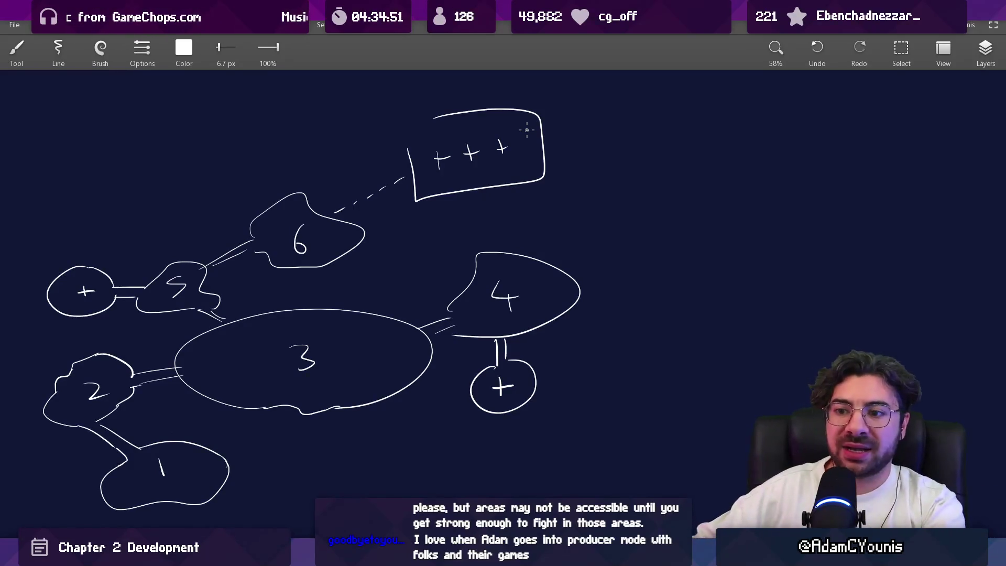
Erase the join between area 5's link and area 3.
key("e")
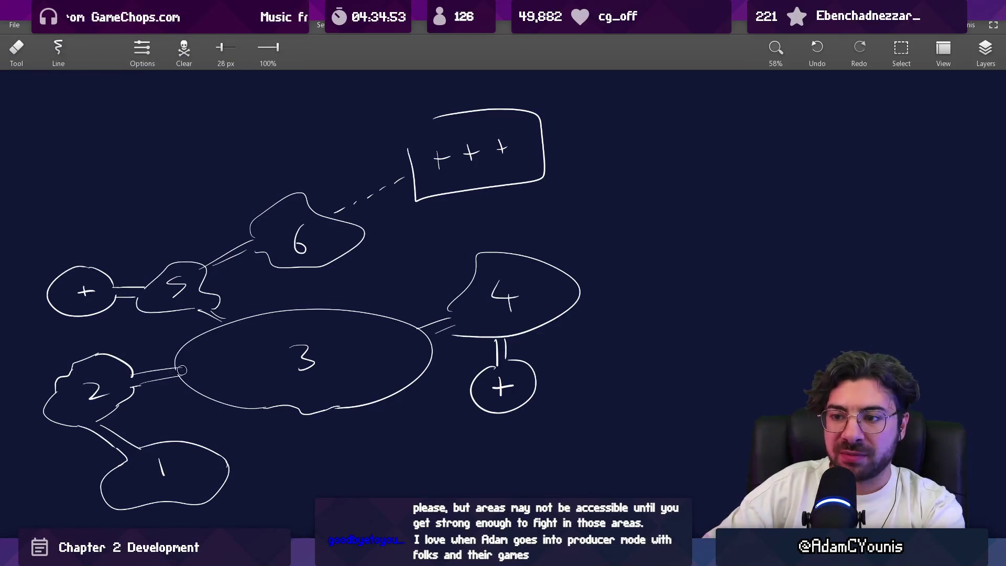
left_click_drag(222, 325, 213, 311)
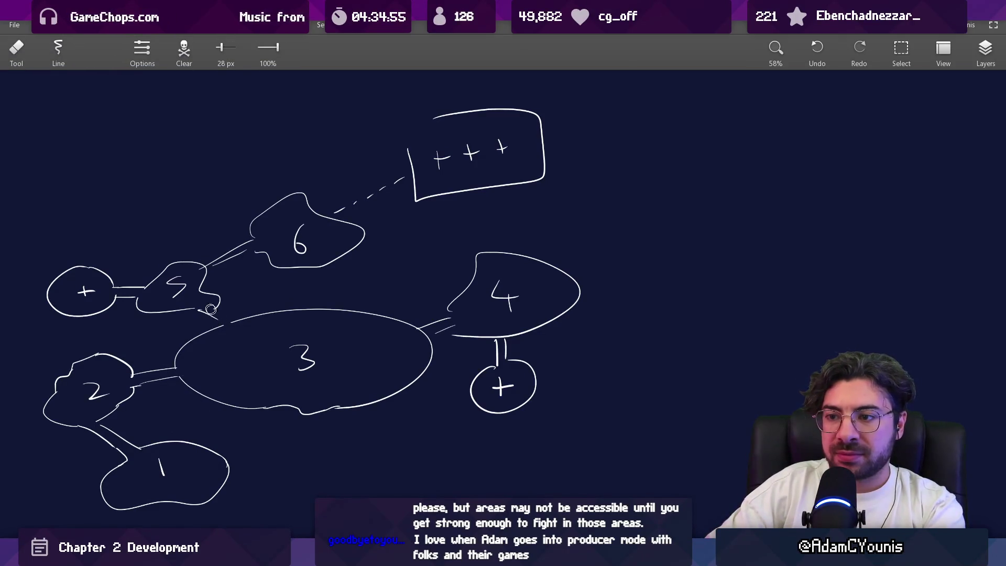
key("b")
key("e")
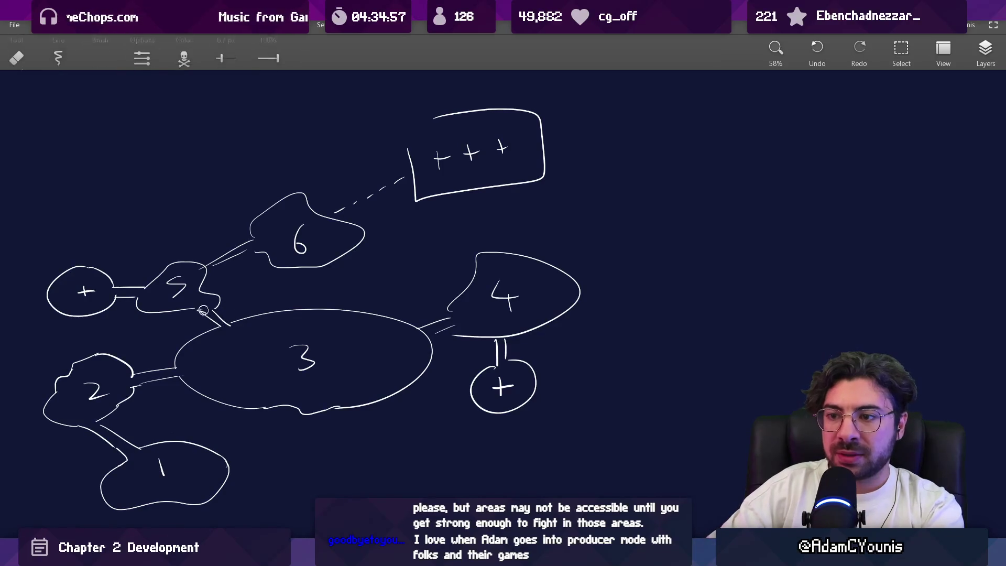
scroll(262, 294, "down", 2)
key("b")
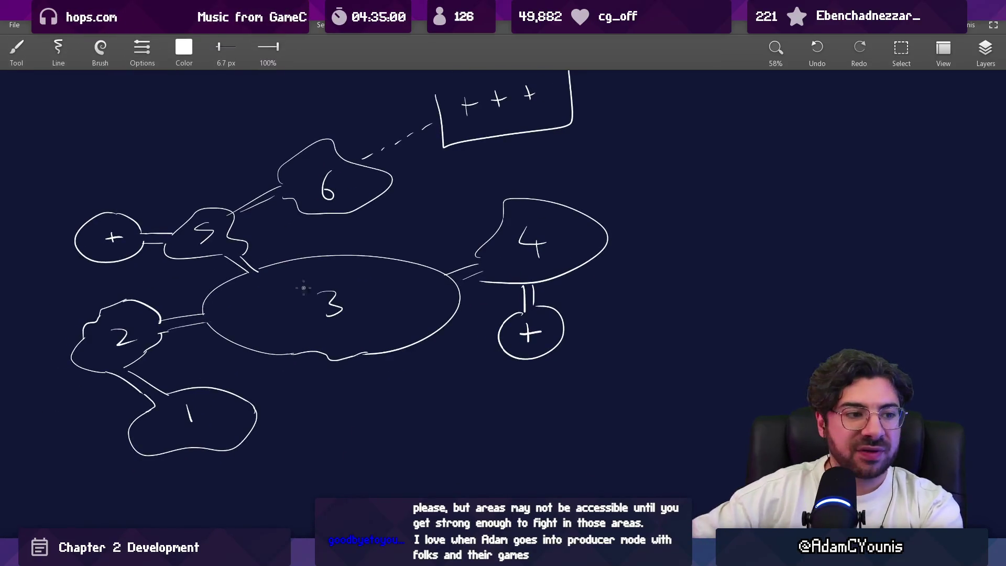
mouse_move(574, 319)
left_mouse_down()
mouse_move(498, 293)
mouse_move(582, 336)
left_mouse_up()
key("ctrl+z")
Rough out a new left edge for area 4, erasing its rough bits.
mouse_move(540, 199)
left_mouse_down()
mouse_move(492, 220)
mouse_move(545, 215)
left_mouse_up()
key("ctrl+z")
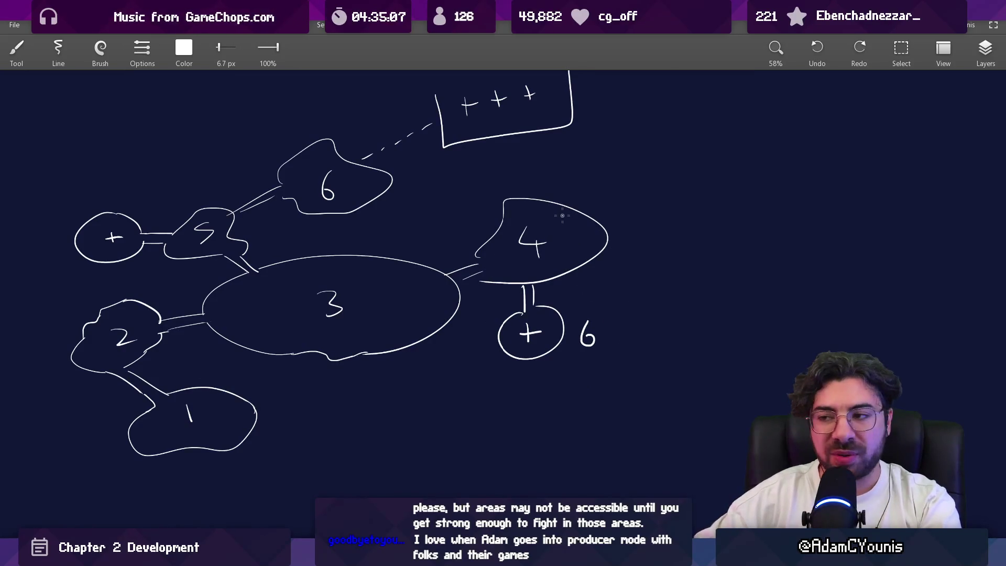
mouse_move(490, 239)
left_mouse_down()
mouse_move(503, 210)
mouse_move(531, 197)
mouse_move(495, 215)
mouse_move(545, 201)
left_mouse_up()
key("e")
key("b")
key("e")
mouse_move(500, 232)
left_mouse_down()
mouse_move(493, 237)
mouse_move(504, 208)
left_mouse_up()
key("b")
key("e")
key("b")
key("b")
Try circling the plus area with its 6 label and an arrow into area 3, undoing each.
mouse_move(584, 291)
left_mouse_down()
mouse_move(488, 366)
mouse_move(602, 288)
left_mouse_up()
key("ctrl+z")
mouse_move(403, 293)
left_mouse_down()
mouse_move(508, 267)
mouse_move(377, 287)
left_mouse_up()
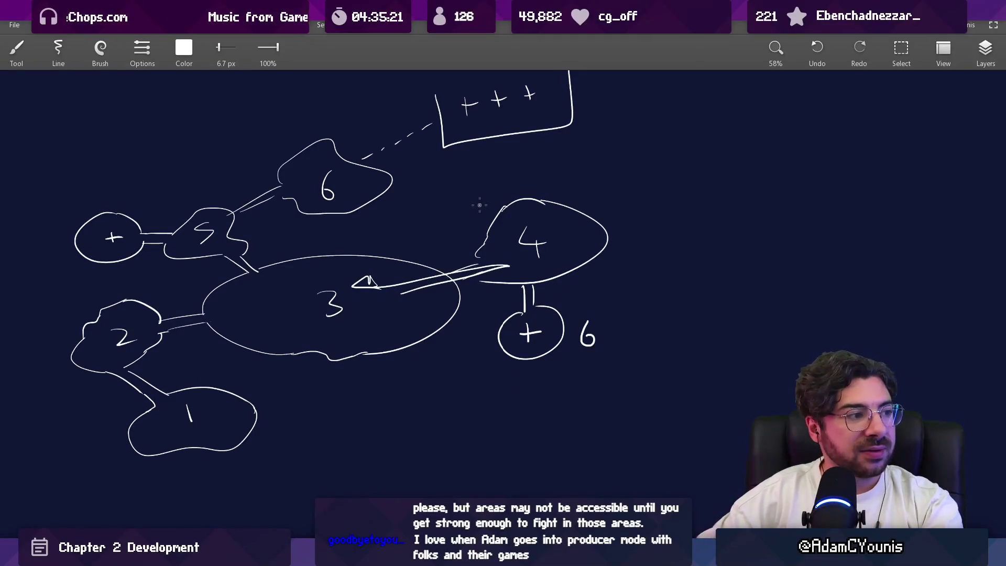
key("ctrl+z")
left_click_drag(561, 310, 524, 308)
key("ctrl+z")
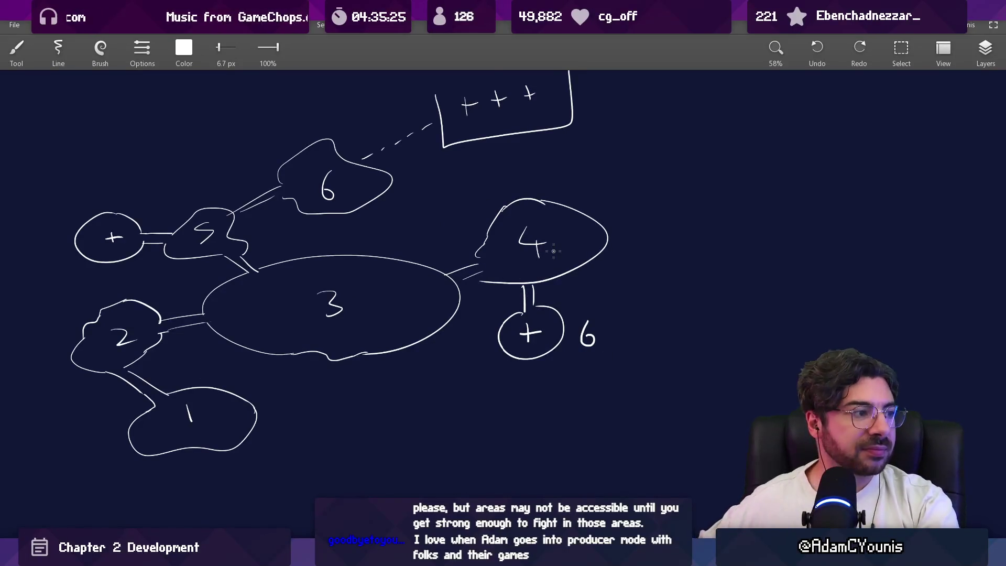
Redraw area 4's left edge as a smooth arc and trim its bottom-left corner.
key("ctrl+z")
mouse_move(477, 258)
left_mouse_down()
mouse_move(544, 195)
mouse_move(518, 203)
mouse_move(565, 204)
left_mouse_up()
key("e")
key("b")
key("e")
mouse_move(485, 262)
left_mouse_down()
mouse_move(478, 278)
mouse_move(507, 282)
left_mouse_up()
key("b")
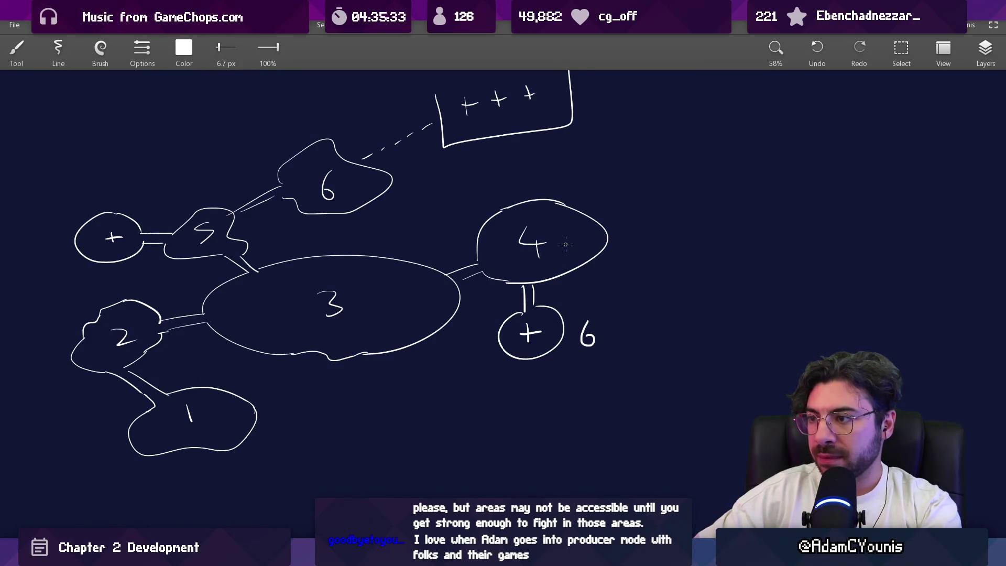
Add a plus-marked area blob below area 3, connect it, and center the whole map.
scroll(522, 288, "down", 3)
scroll(442, 292, "up", 3)
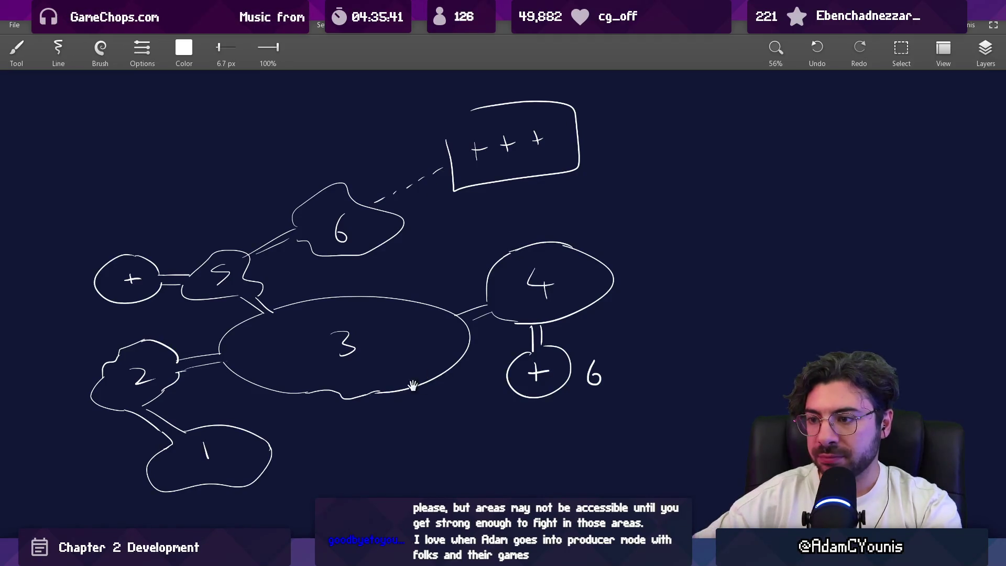
scroll(349, 333, "down", 3)
mouse_move(351, 340)
left_mouse_down()
mouse_move(400, 350)
mouse_move(368, 326)
left_mouse_up()
left_click_drag(354, 347, 357, 357)
left_click_drag(360, 316, 367, 326)
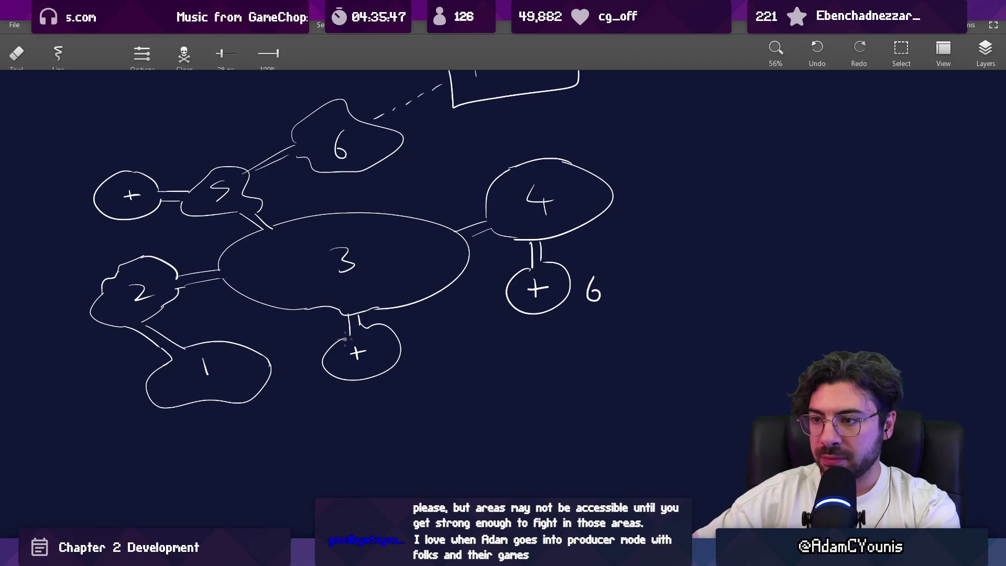
scroll(378, 344, "down", 2)
left_click_drag(379, 343, 367, 361)
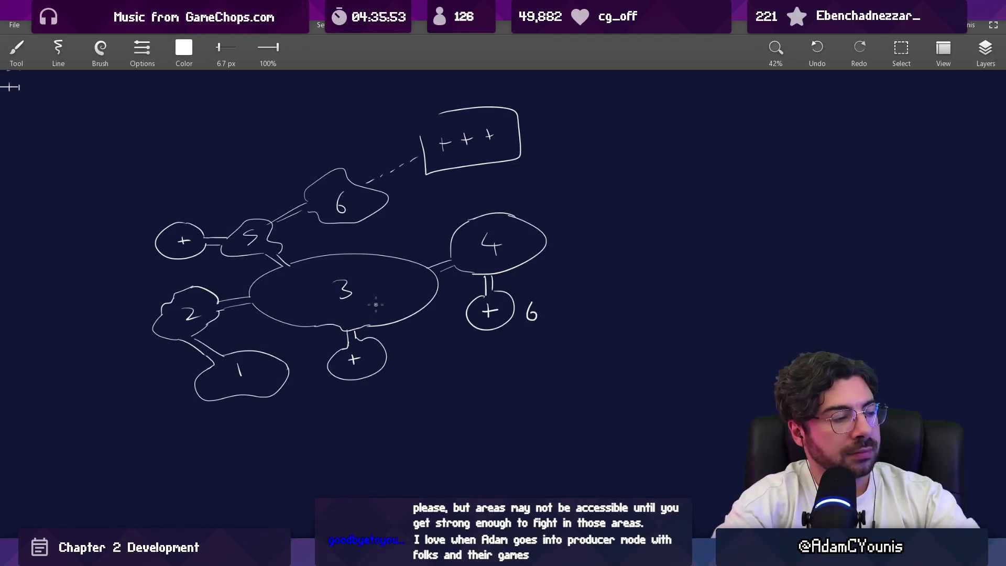
key("alt+Tab")
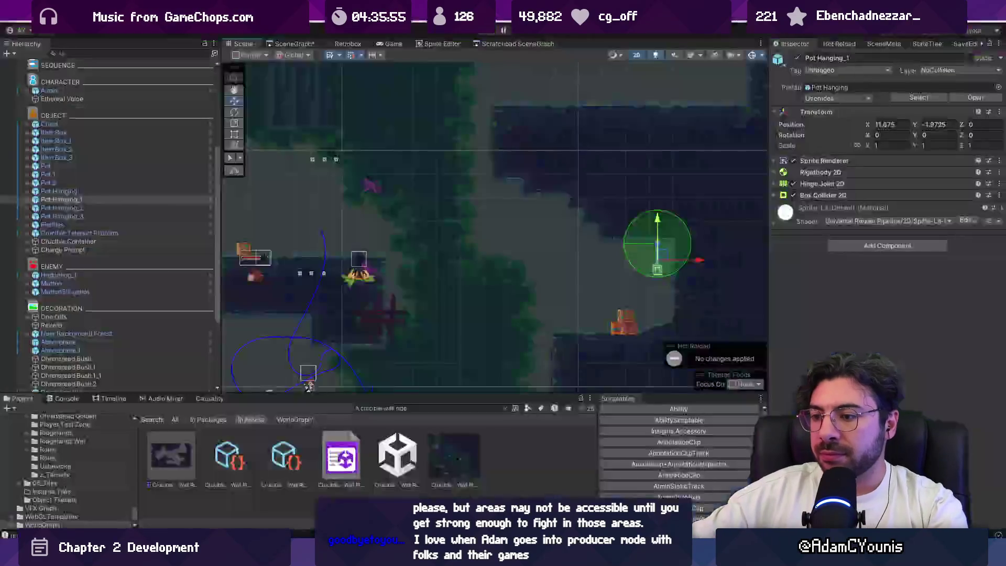
Delete the Hedgehog_1, Marten and MartenSlingshot enemies from the Hierarchy.
left_click(442, 280)
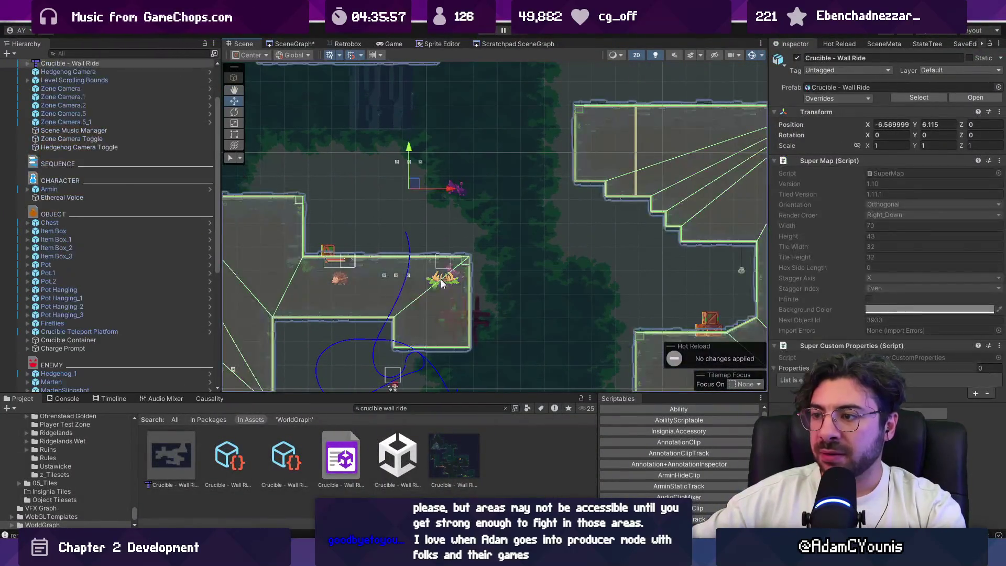
scroll(105, 139, "up", 1)
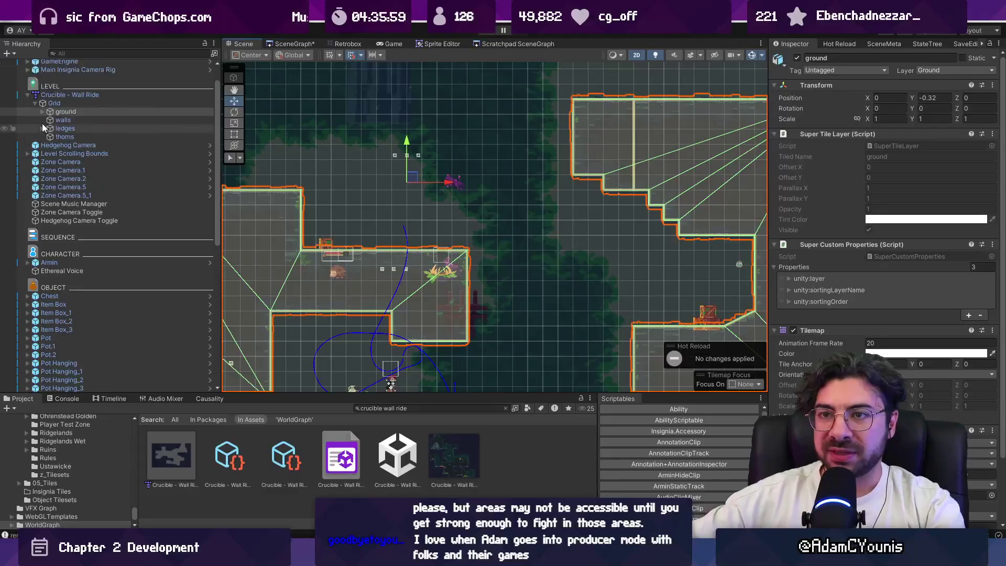
left_click(27, 95)
left_click(41, 112)
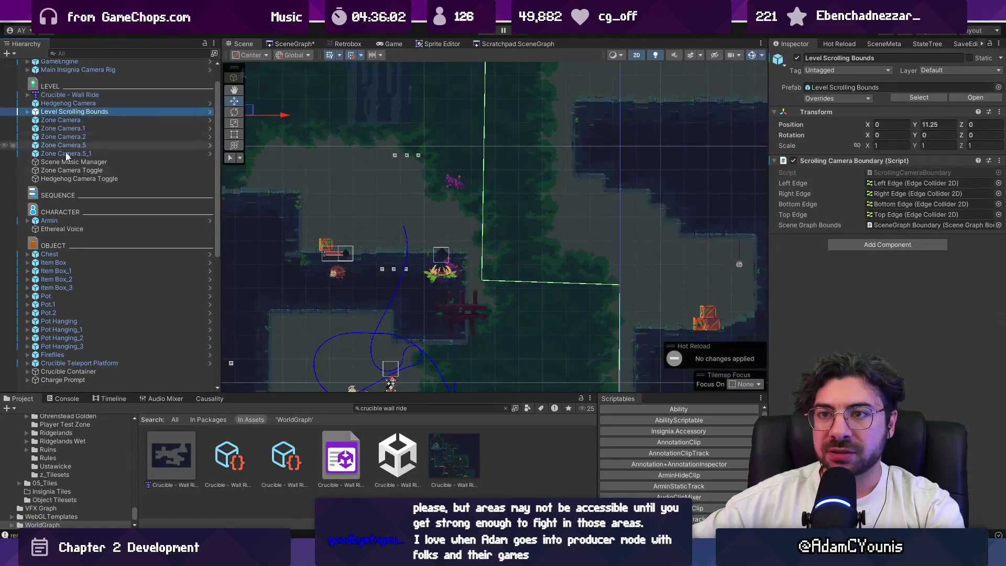
scroll(80, 222, "down", 6)
left_click(76, 216)
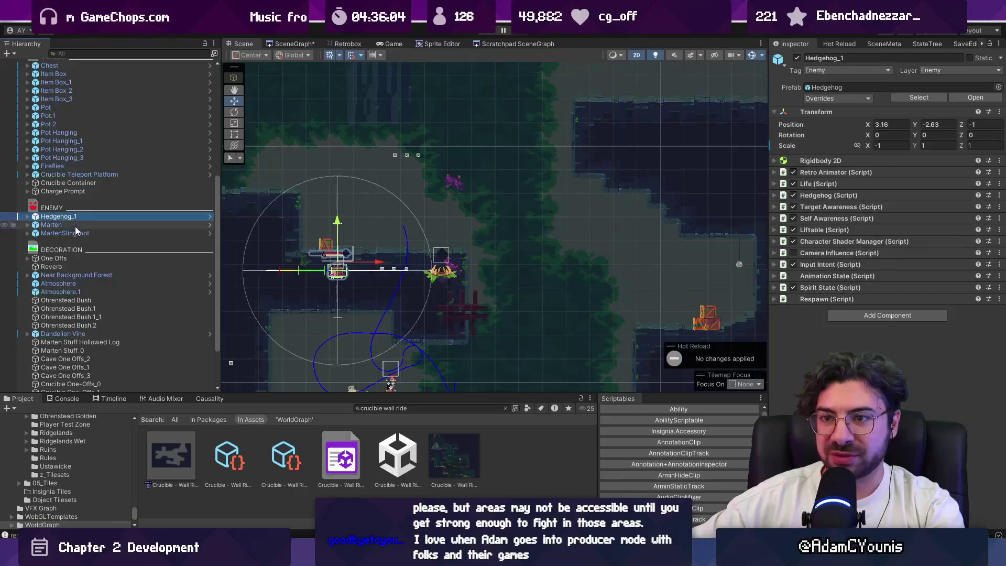
left_click(80, 233, "shift")
key("Delete")
Frame Silver Lolley x3, then move Silver Lolley x3_1 right to about X 8.05.
scroll(80, 230, "down", 1)
scroll(367, 292, "down", 2)
scroll(366, 292, "up", 2)
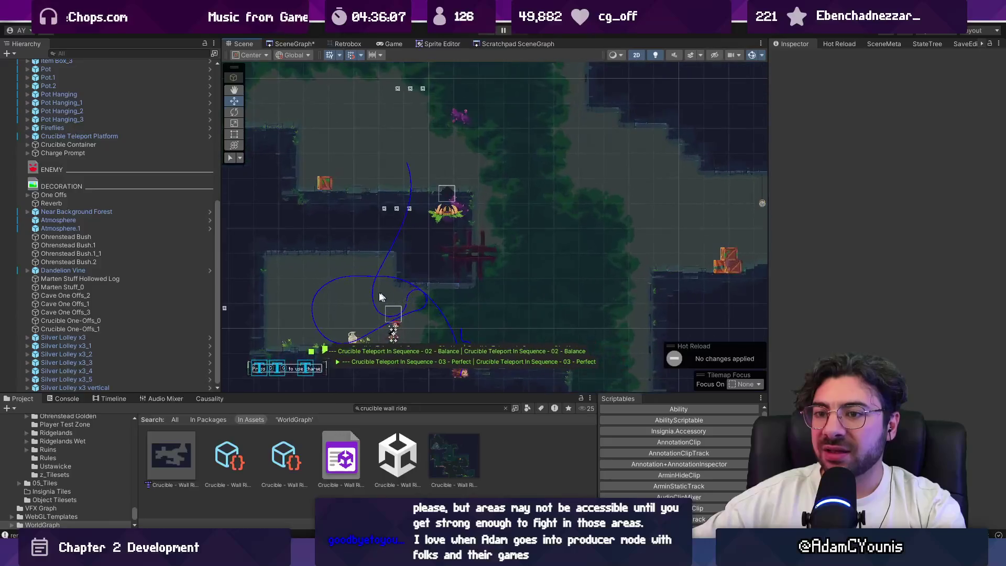
scroll(394, 334, "up", 2)
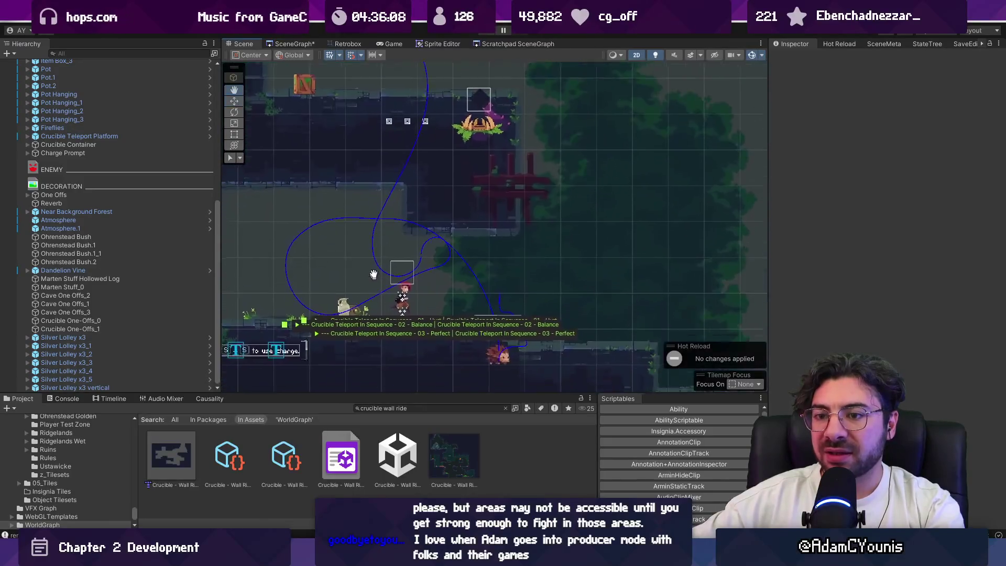
left_click(92, 336)
double_click(105, 341)
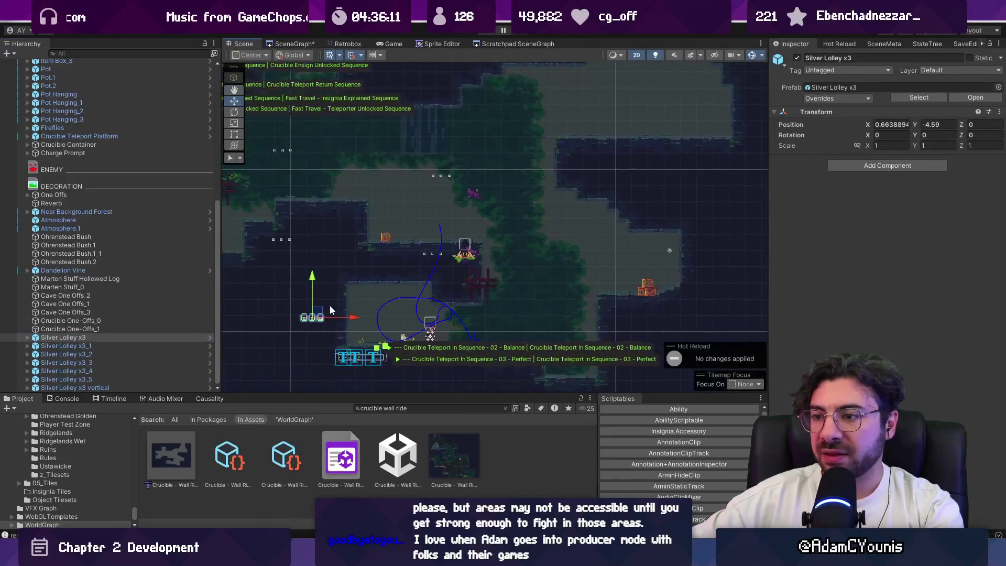
left_click(133, 346)
mouse_move(286, 235)
left_mouse_down()
mouse_move(554, 286)
mouse_move(559, 303)
mouse_move(516, 269)
left_mouse_up()
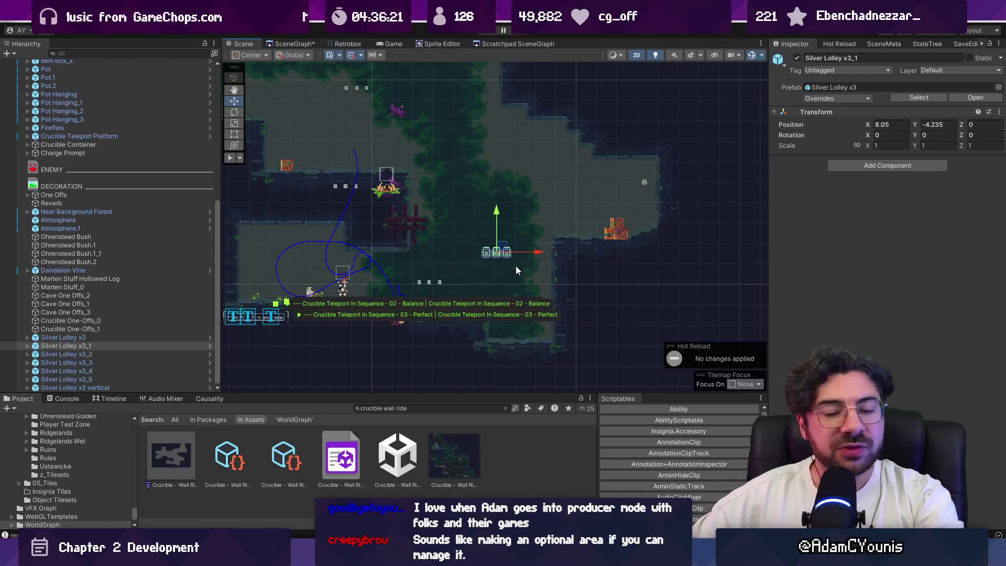
scroll(398, 317, "up", 5)
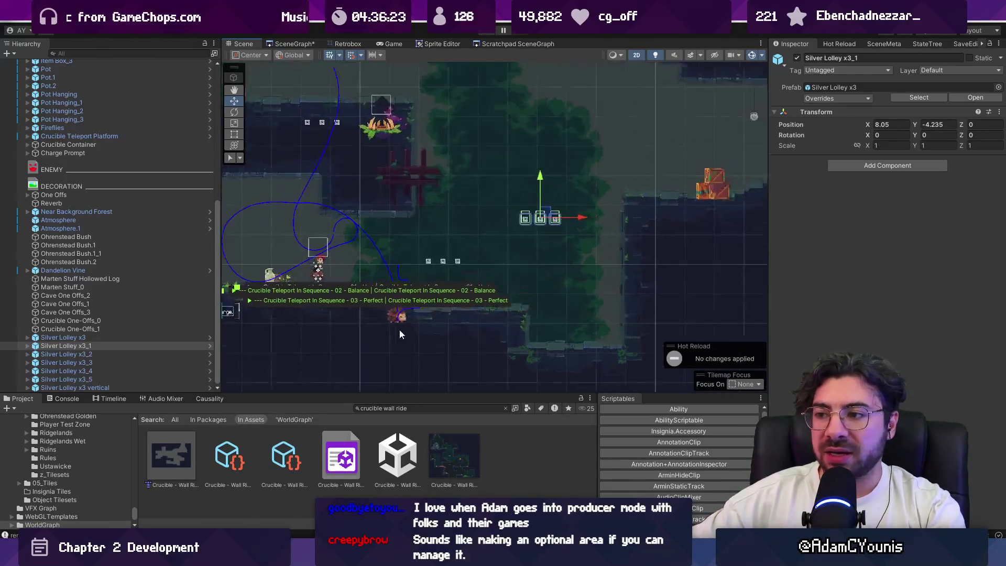
Find the Dandelion Vine among the overlapping objects in the Scene view and delete it.
left_click(397, 312)
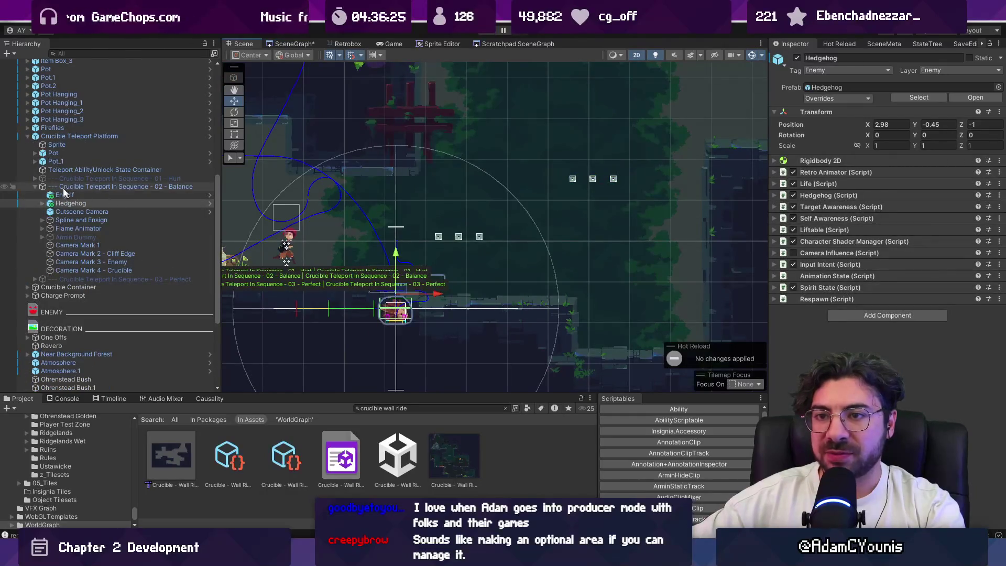
left_click(35, 186)
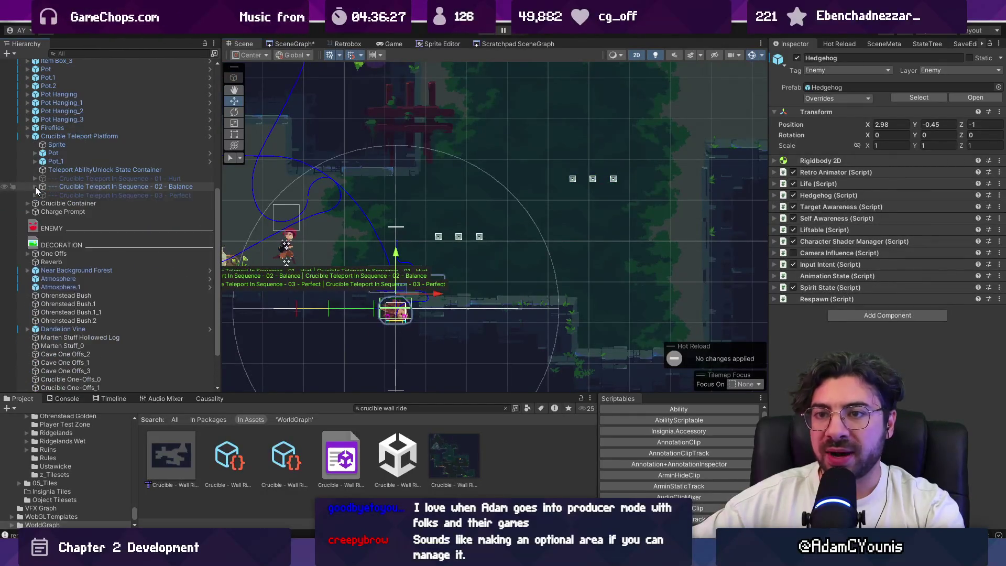
scroll(388, 294, "down", 3)
scroll(367, 269, "down", 2)
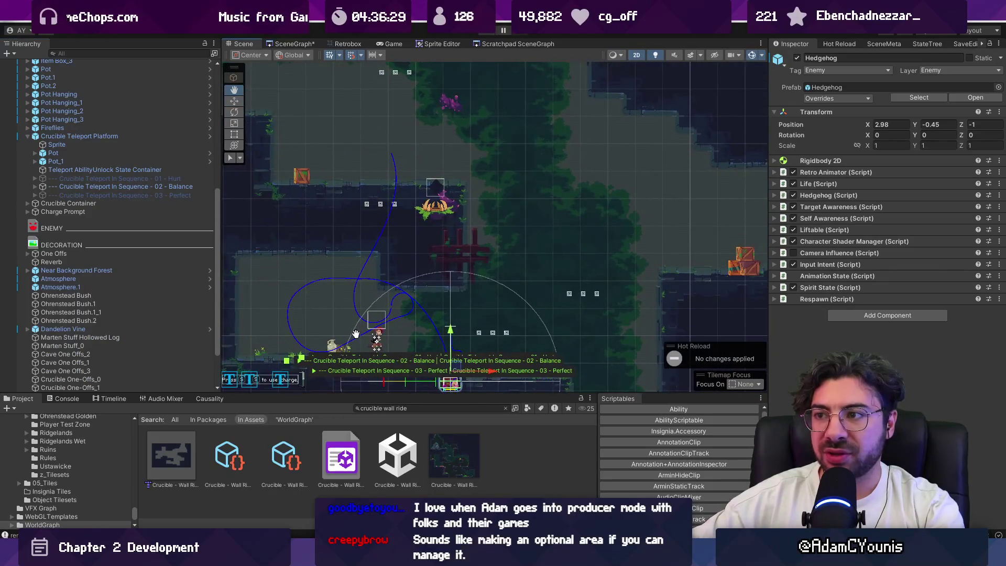
scroll(337, 276, "down", 2)
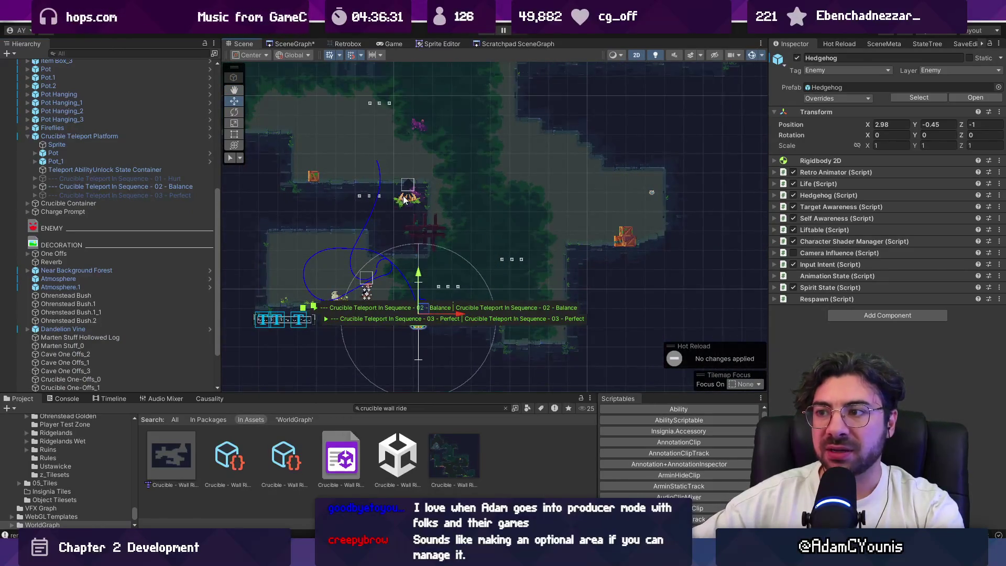
left_click(403, 199)
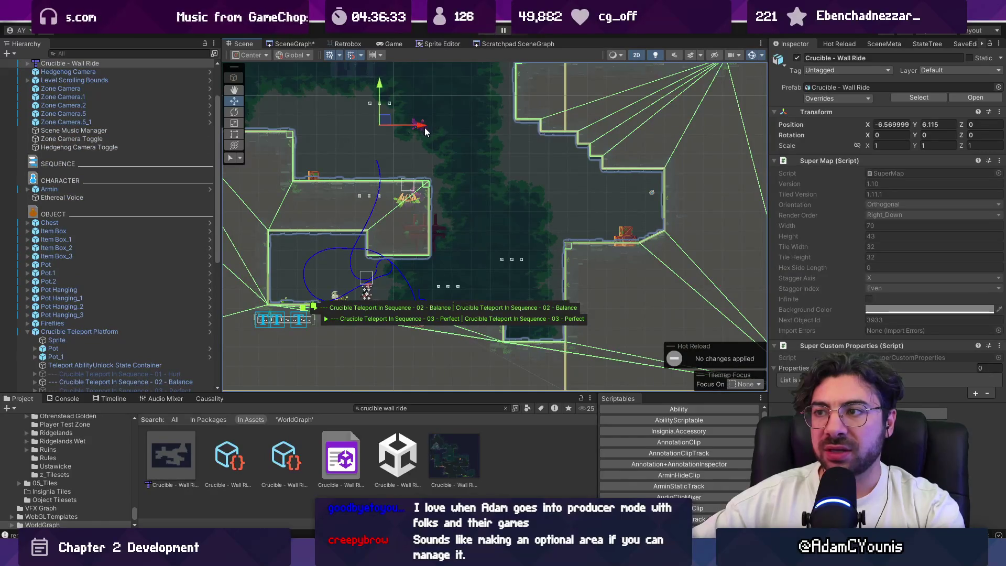
left_click(408, 197)
left_click(408, 197)
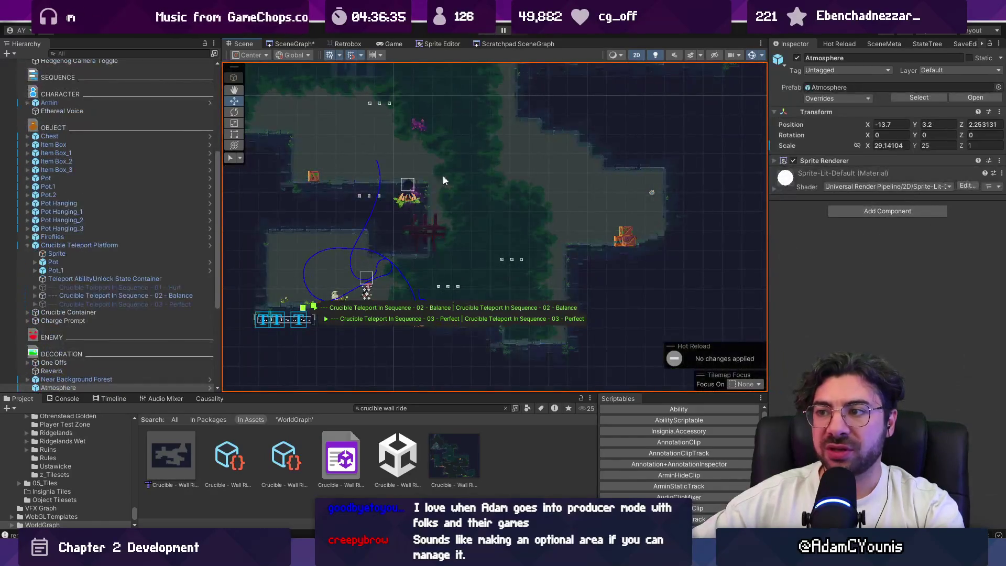
left_click(409, 198)
left_click(382, 212)
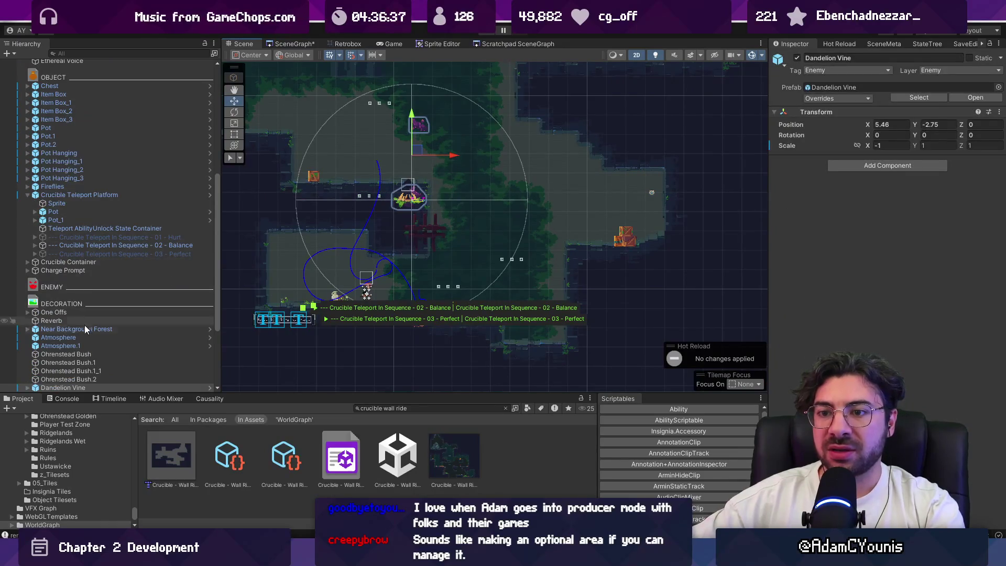
scroll(84, 324, "down", 3)
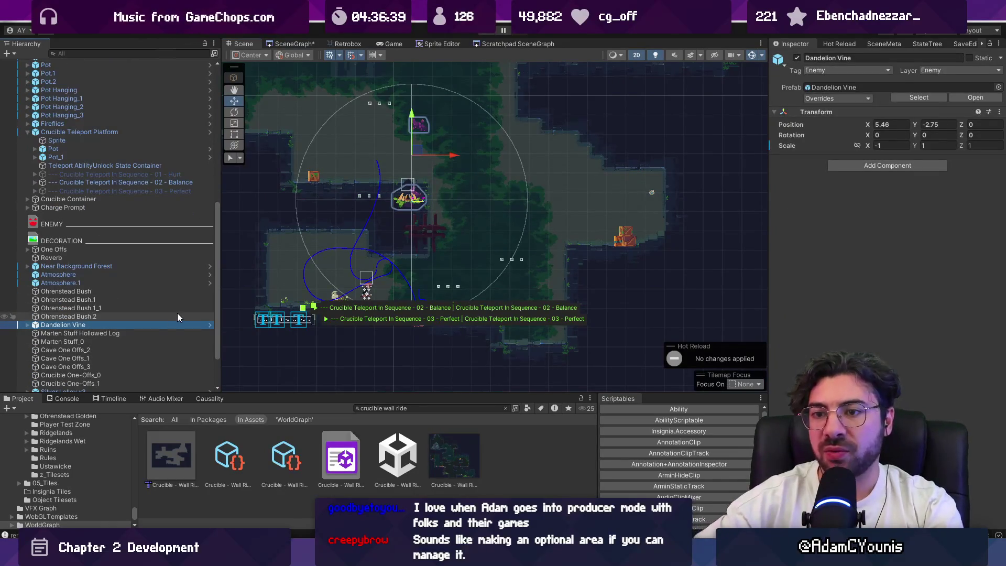
key("Delete")
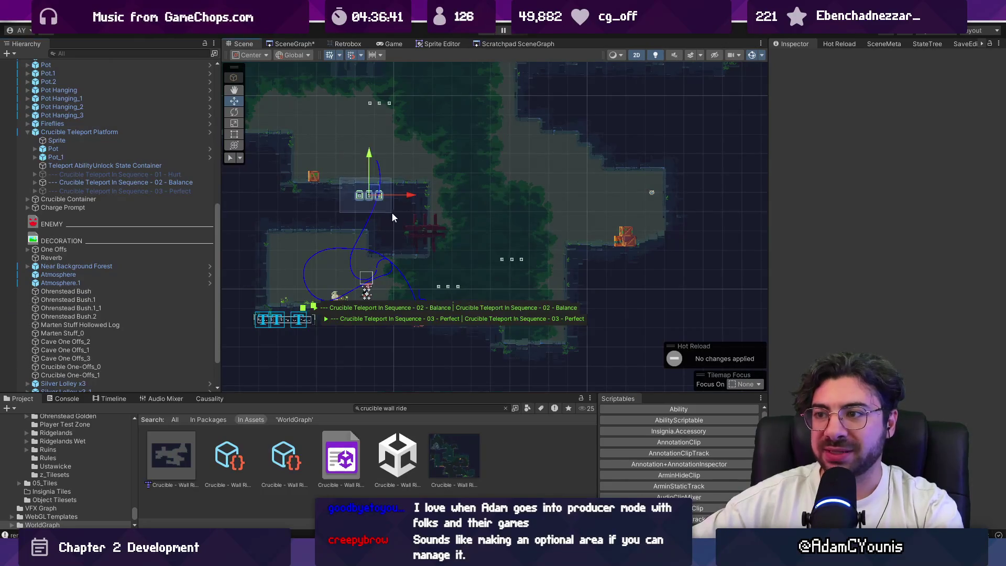
Paste a new lolley group as Silver Lolley x3_2, move it right, and move x3_3 up-right.
key("ctrl+v")
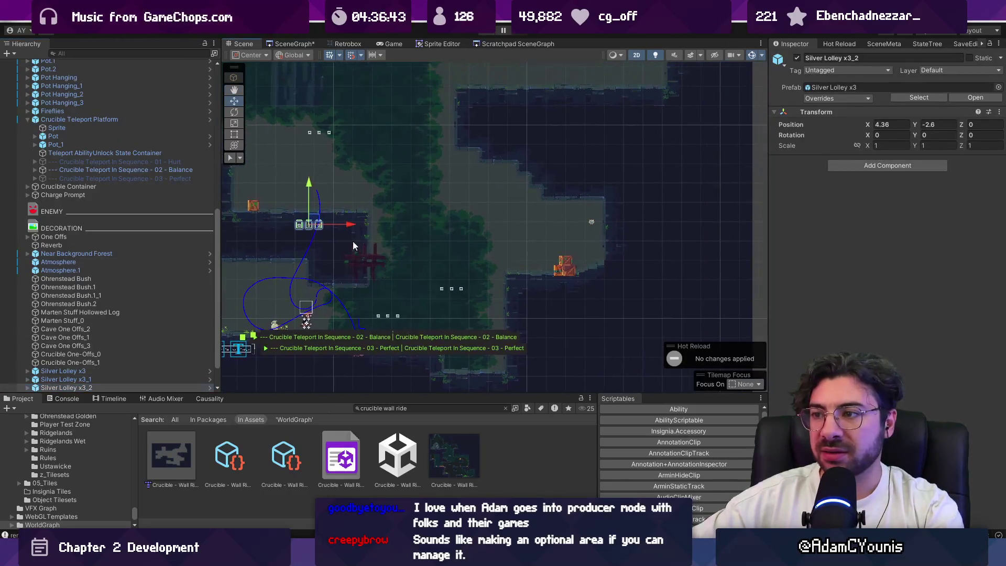
mouse_move(316, 224)
left_mouse_down()
mouse_move(451, 225)
mouse_move(473, 237)
left_mouse_up()
scroll(131, 322, "down", 3)
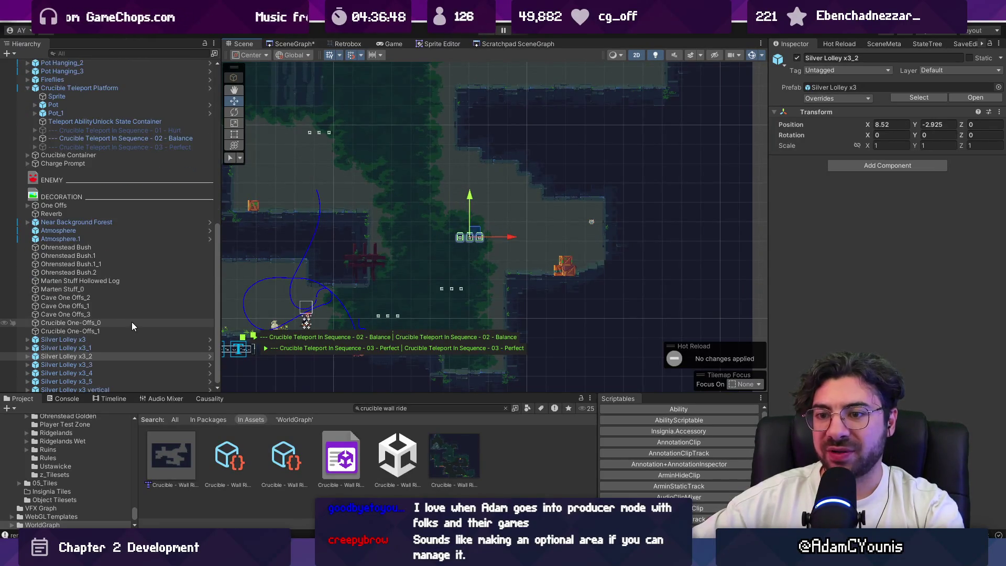
left_click(114, 362)
mouse_move(323, 131)
left_mouse_down()
mouse_move(411, 198)
mouse_move(346, 186)
left_mouse_up()
Slide x3_2 left, then shift x3_1 and x3_2 together slightly left and up.
left_click(469, 237)
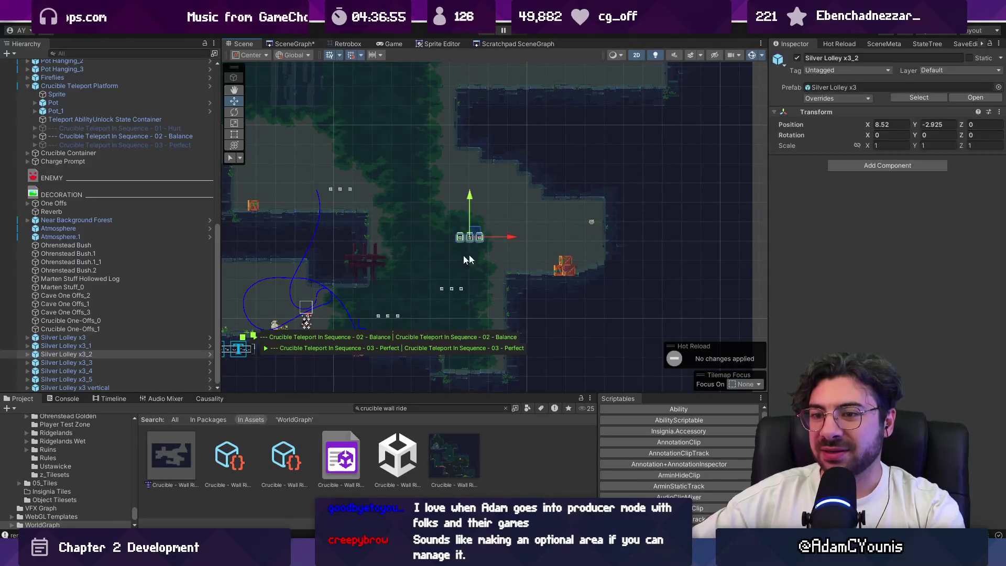
left_click_drag(511, 240, 492, 237)
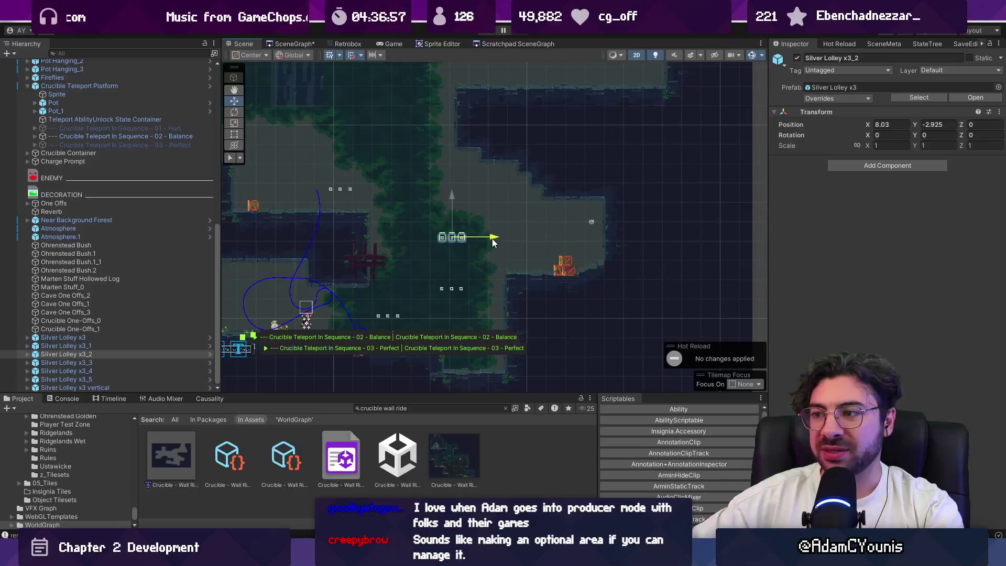
left_click_drag(419, 303, 486, 225)
left_click_drag(494, 262, 483, 262)
left_click_drag(447, 225, 444, 216)
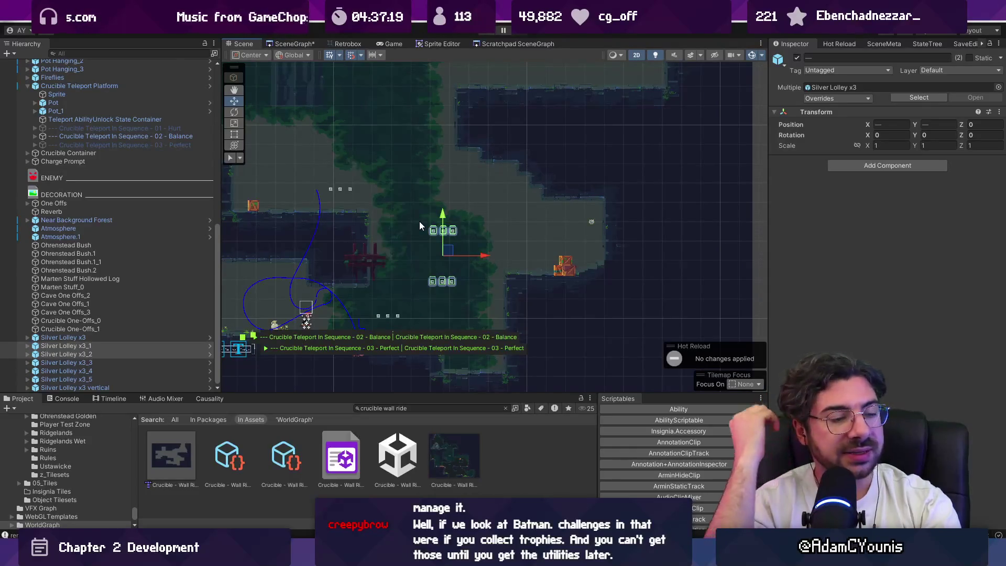
Move the Silver Lolley x3_4 group right and down.
scroll(419, 233, "left", 8)
scroll(419, 233, "up", 3)
scroll(388, 231, "up", 3)
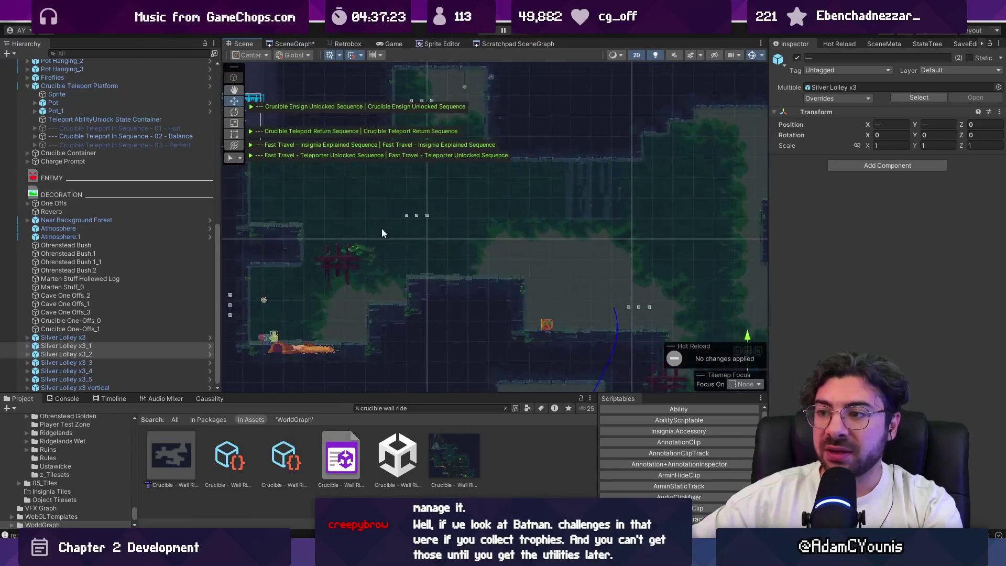
left_click(419, 213)
mouse_move(421, 216)
left_mouse_down()
mouse_move(464, 216)
mouse_move(471, 249)
left_mouse_up()
Raise the Silver Lolley x3 vertical column to X -3.63, Y 1.165.
scroll(257, 282, "left", 4)
left_click(322, 304)
mouse_move(325, 306)
left_mouse_down()
mouse_move(405, 262)
mouse_move(429, 212)
mouse_move(372, 183)
left_mouse_up()
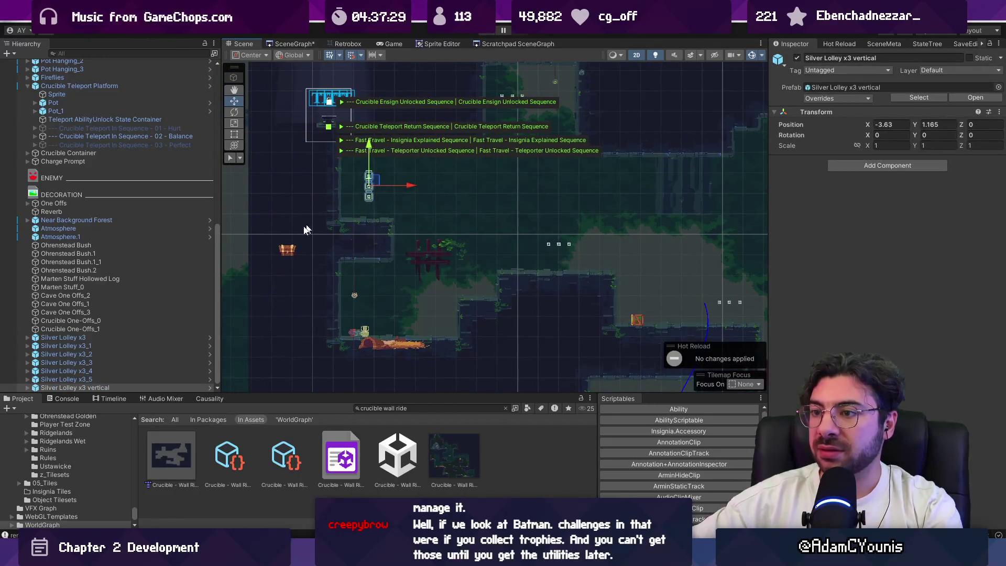
left_click(296, 253)
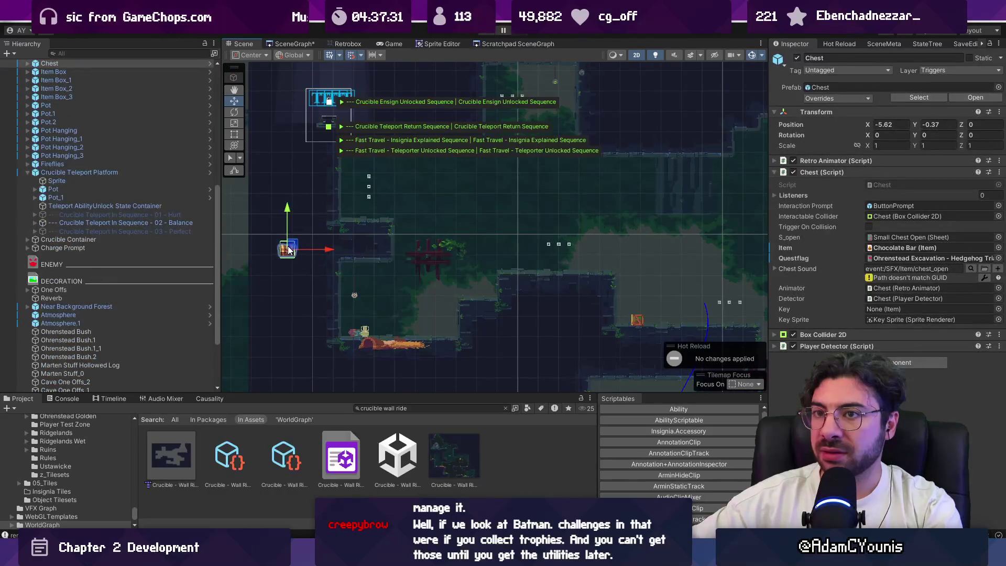
Move the chest onto the ledge at X -3.85, Y 0.525 and set its Questflag to None.
left_click_drag(288, 250, 369, 213)
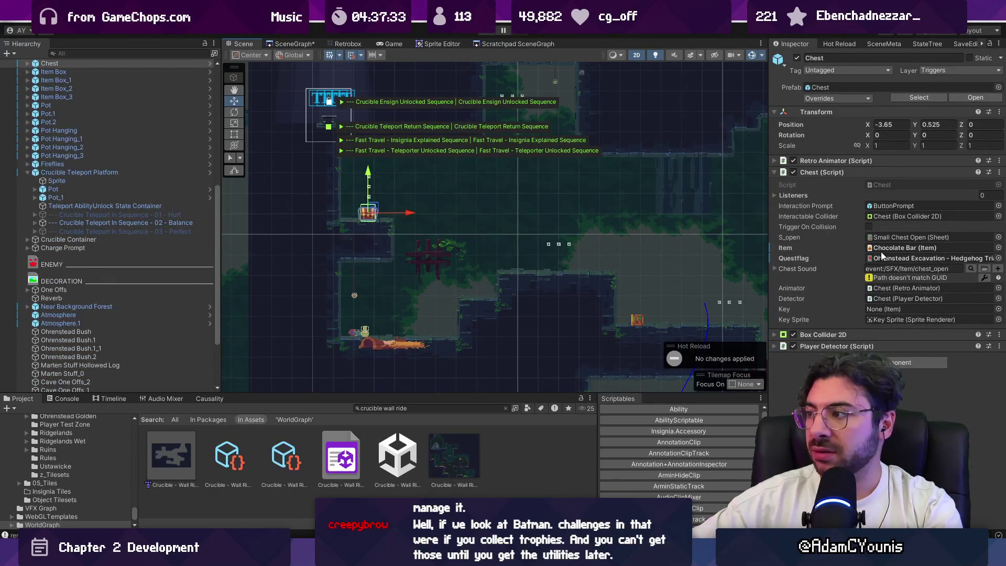
left_click(997, 259)
type("none")
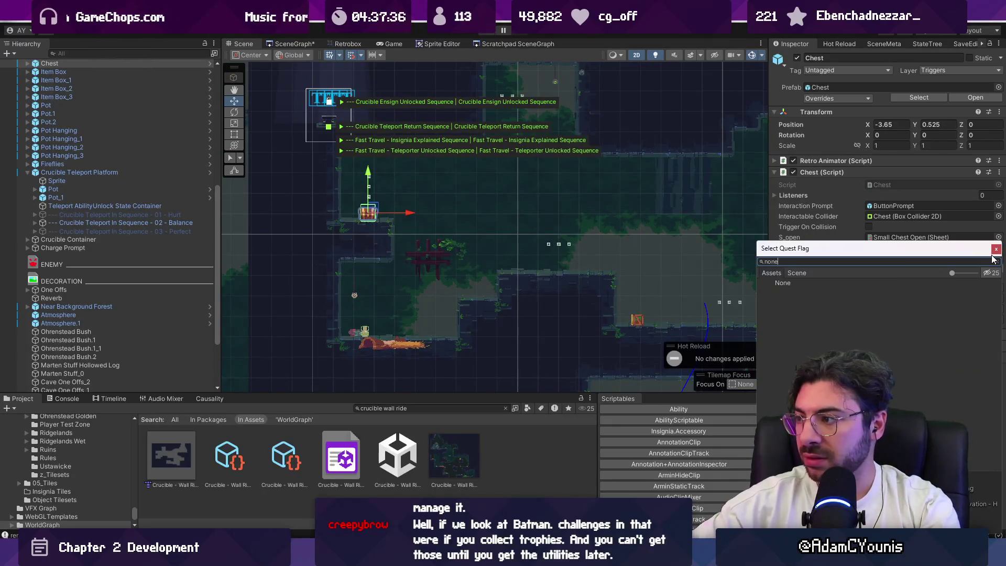
left_click(996, 249)
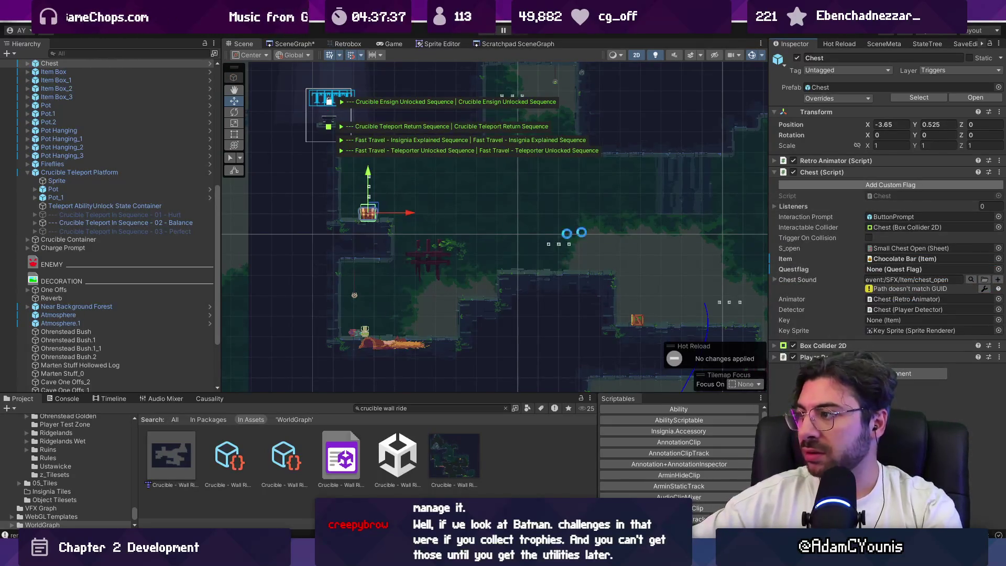
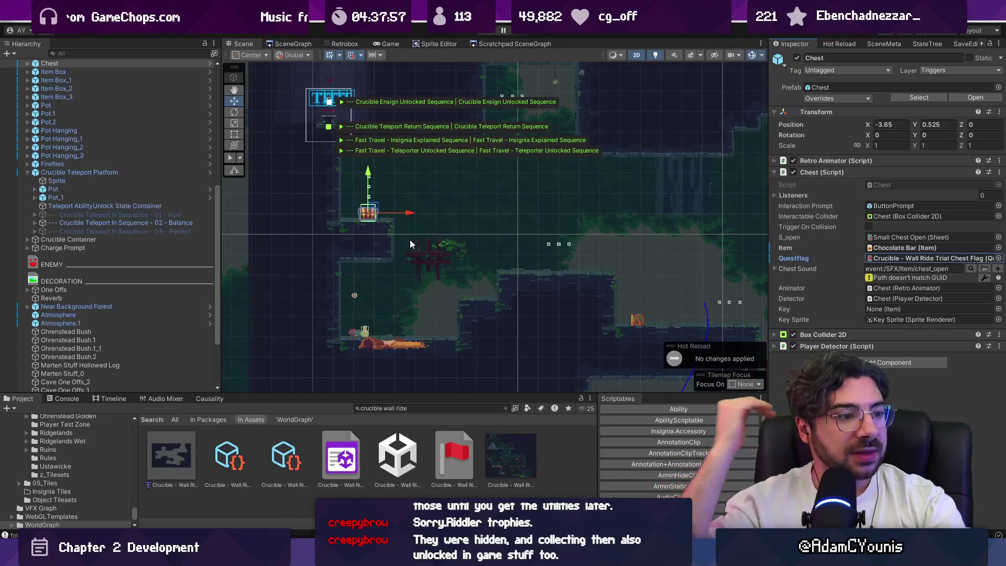
Select Pot Hanging, raise it slightly, and duplicate it.
left_click_drag(445, 227, 336, 228)
scroll(255, 299, "up", 3)
left_click(251, 291)
mouse_move(252, 262)
left_mouse_down()
mouse_move(342, 251)
mouse_move(353, 224)
mouse_move(398, 250)
left_mouse_up()
scroll(362, 273, "up", 2)
key("ctrl+d")
Undo and redo the pot duplicate, then drag the hanging pot to its new spot.
scroll(400, 281, "up", 1)
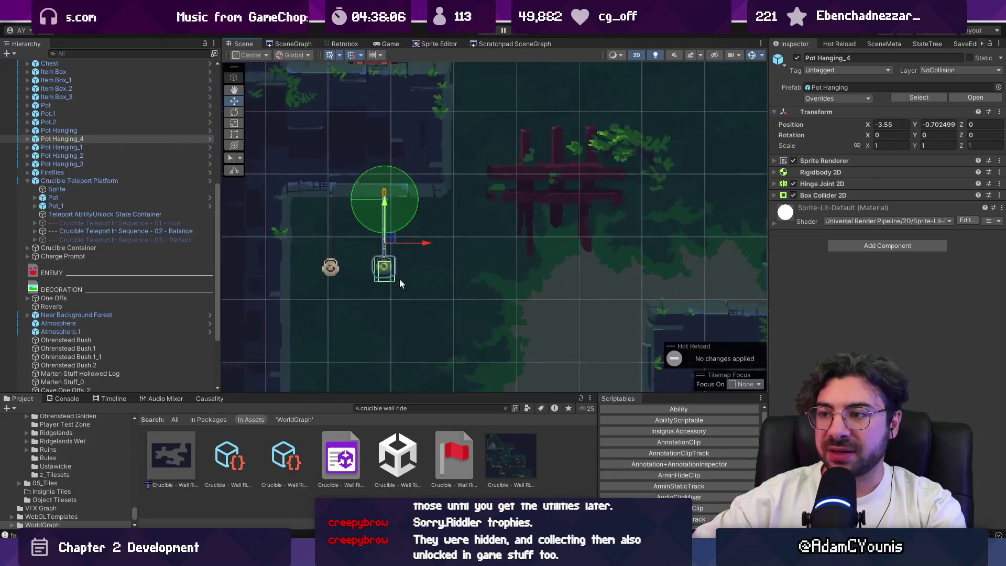
scroll(395, 242, "down", 1)
key("ctrl+z")
key("ctrl+z")
key("ctrl+z")
key("ctrl+y")
mouse_move(349, 241)
left_mouse_down()
mouse_move(398, 234)
mouse_move(348, 235)
left_mouse_up()
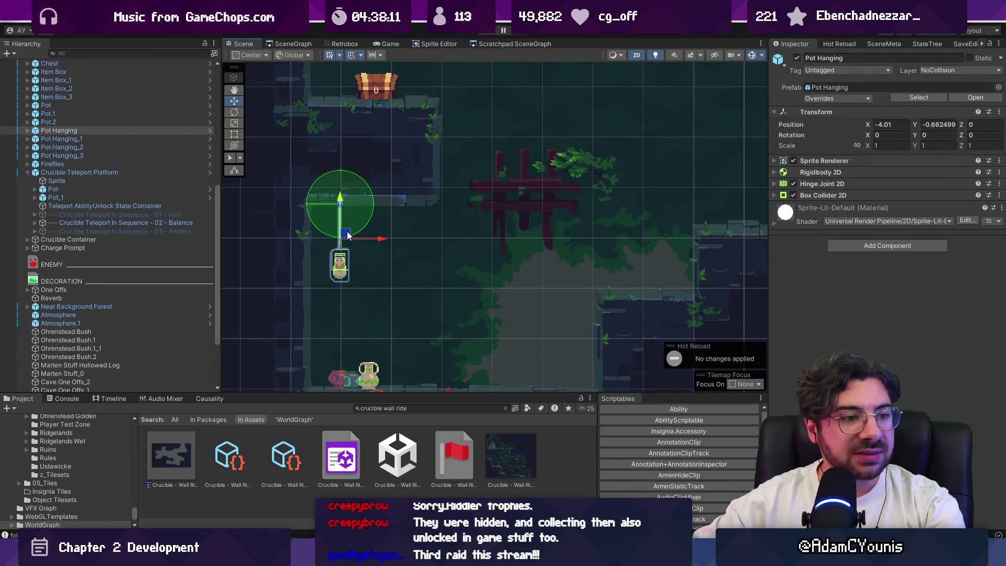
scroll(348, 236, "down", 1)
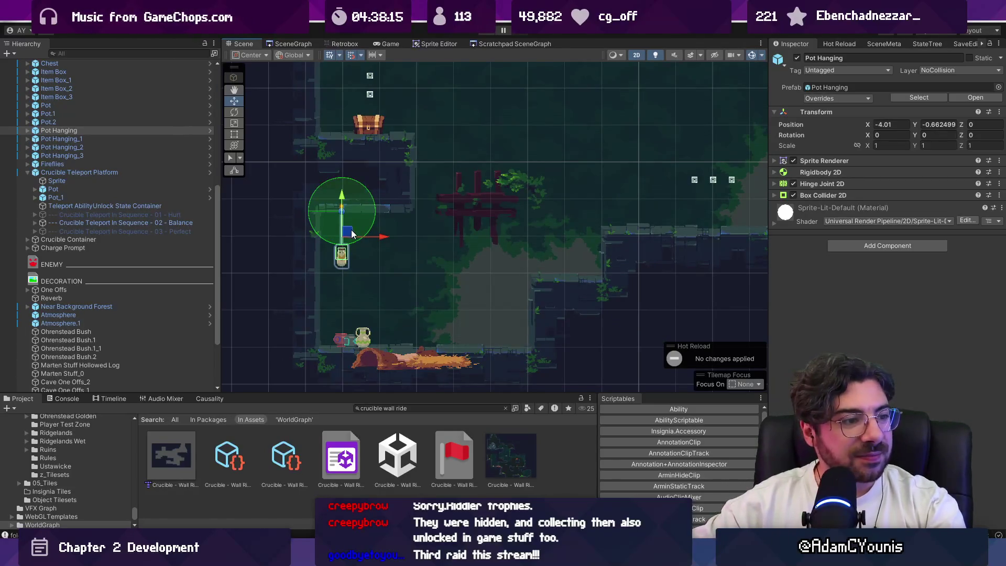
scroll(271, 227, "up", 2)
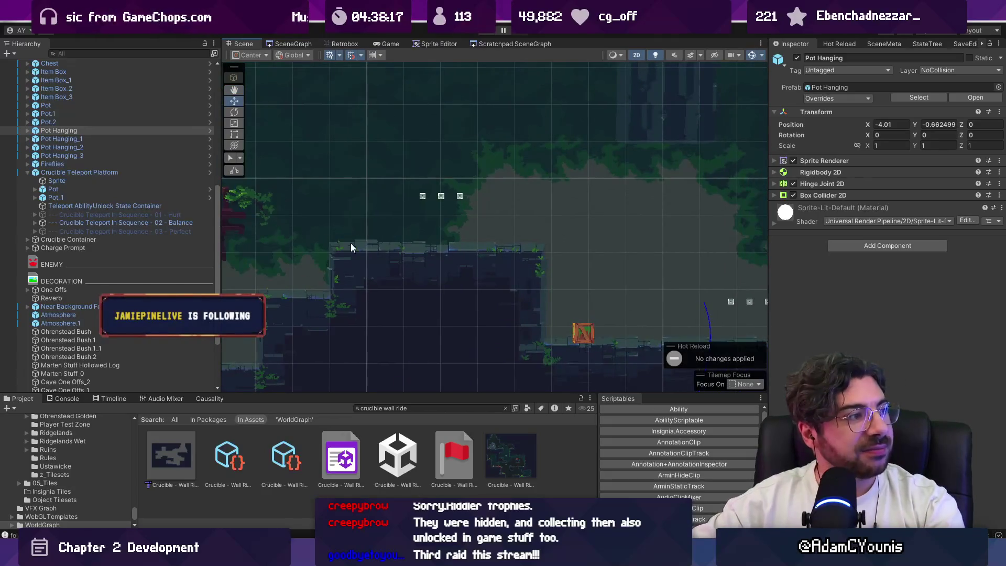
scroll(378, 228, "down", 2)
Move Crucible One-Offs_1 down and right and duplicate it into Crucible One-Offs_2.
mouse_move(332, 231)
left_mouse_down()
mouse_move(412, 242)
mouse_move(431, 231)
left_mouse_up()
left_click(458, 209)
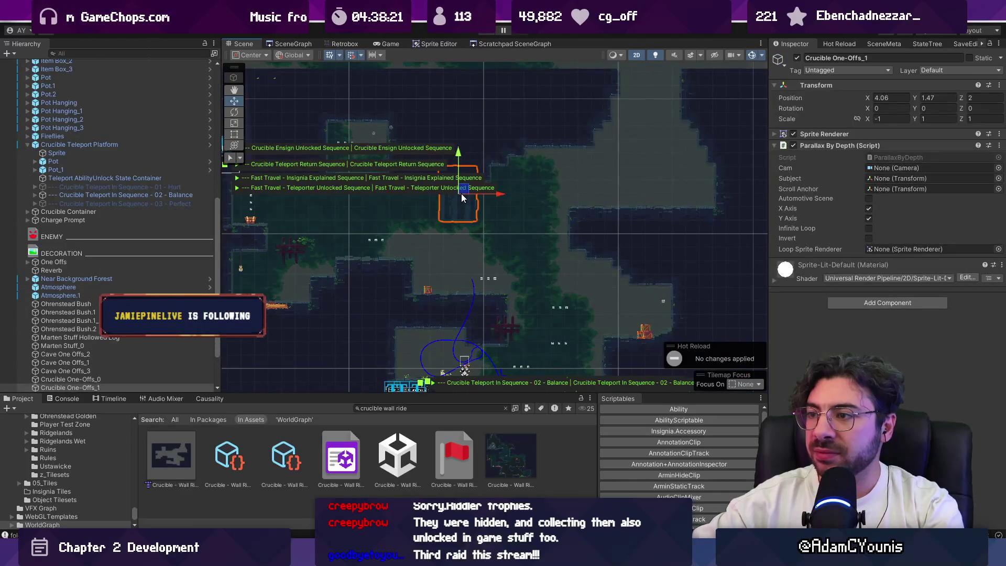
left_click_drag(462, 197, 567, 336)
mouse_move(501, 250)
left_mouse_down()
mouse_move(520, 298)
mouse_move(373, 226)
mouse_move(340, 276)
left_mouse_up()
key("ctrl+d")
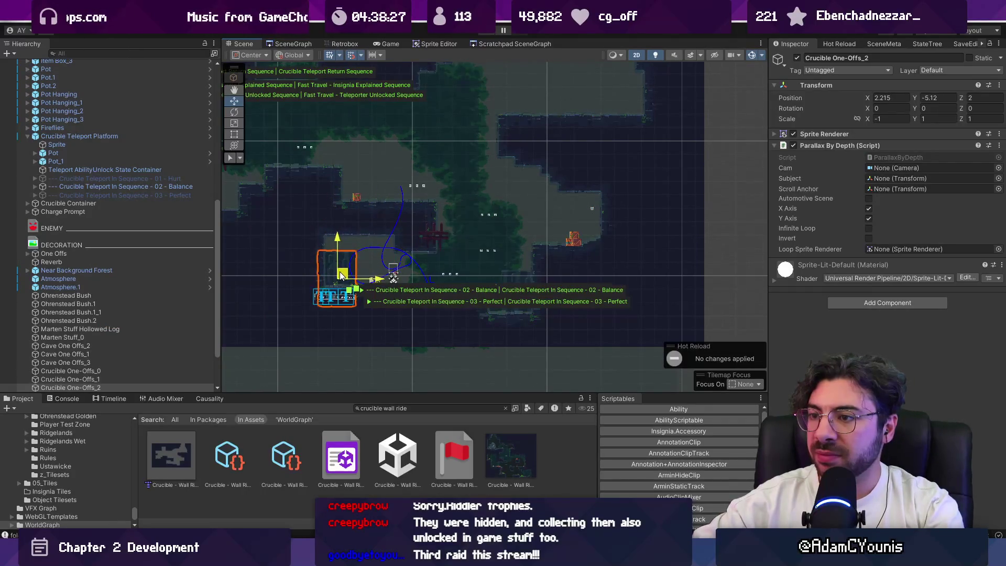
Shift the Near Background Forest tilemap right to X 3.131 and clear the selection.
left_click(367, 254)
scroll(450, 262, "down", 3)
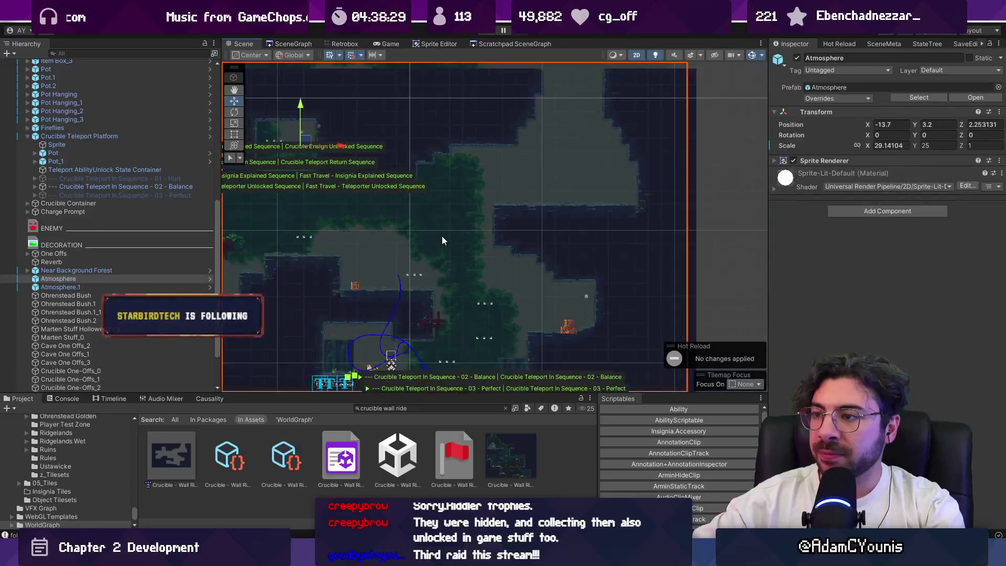
left_click(442, 239)
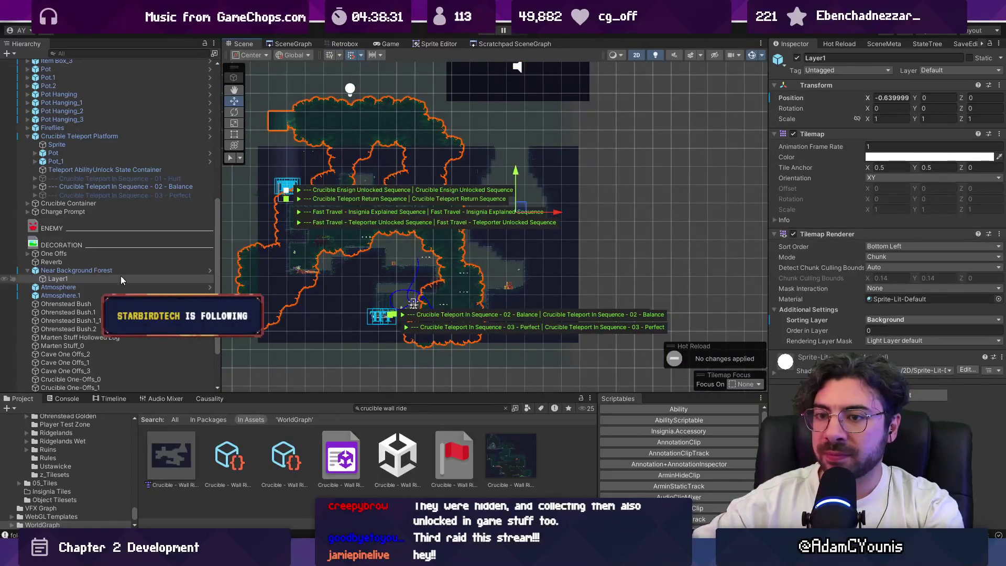
left_click(132, 270)
left_click_drag(551, 216, 601, 218)
scroll(440, 217, "up", 3)
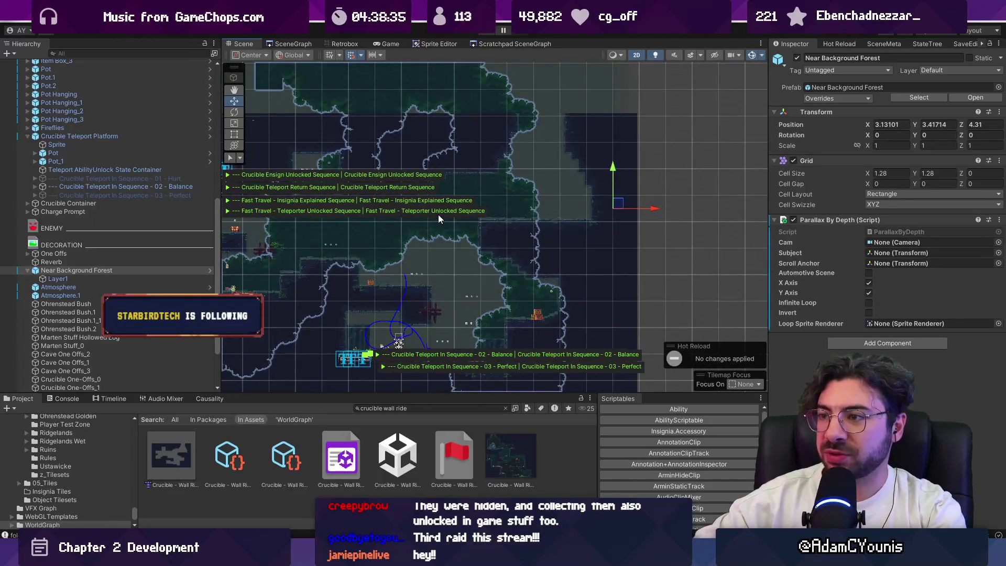
left_click(436, 263)
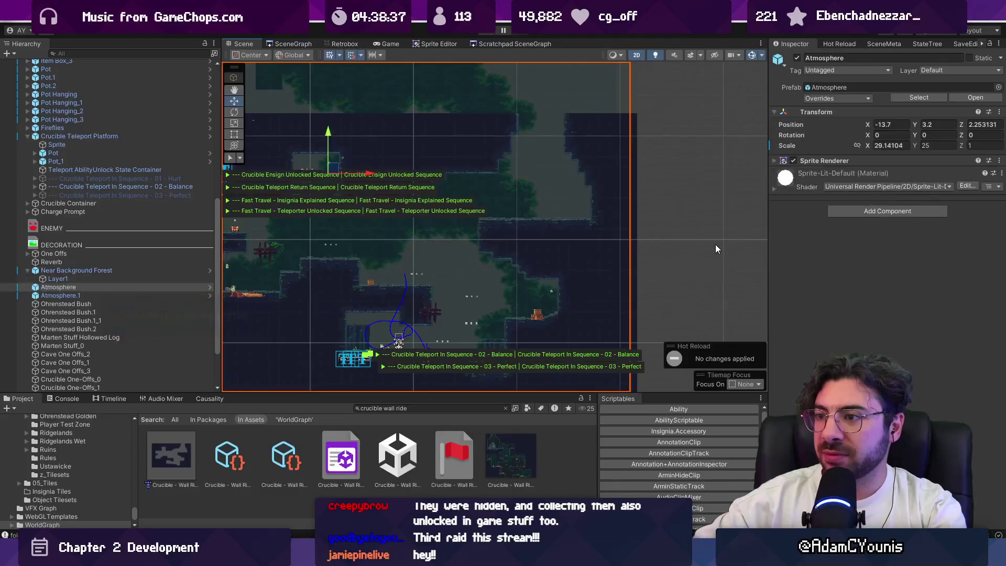
left_click(716, 244)
scroll(571, 246, "down", 3)
scroll(558, 253, "up", 2)
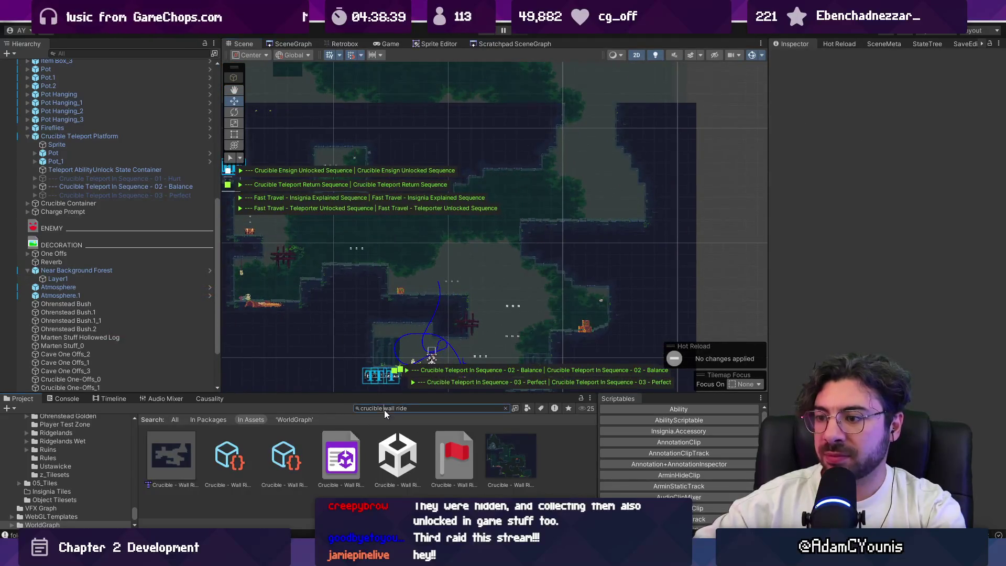
Search the Project window for froggen and drag the Froggen prefab into the scene.
type("froggen")
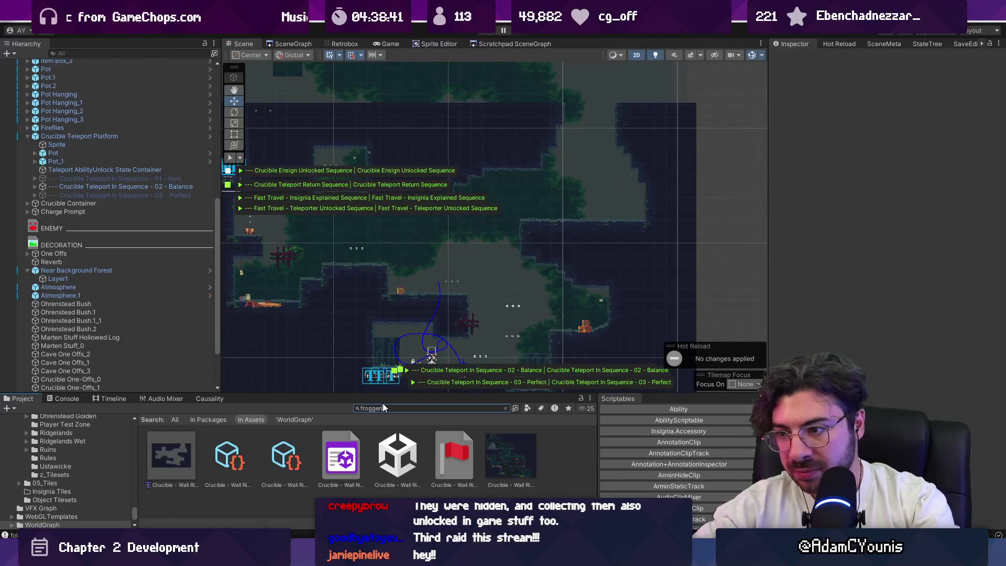
scroll(326, 458, "down", 1)
scroll(326, 461, "down", 1)
mouse_move(368, 483)
left_mouse_down()
mouse_move(423, 373)
mouse_move(411, 285)
left_mouse_up()
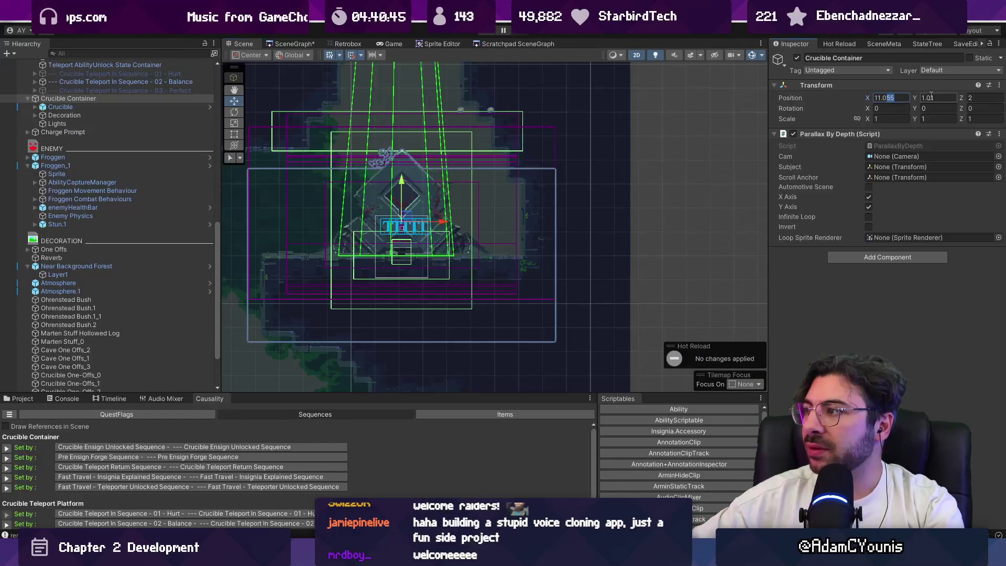
Trim the Crucible Container's Position X to 11.
key("BackSpace")
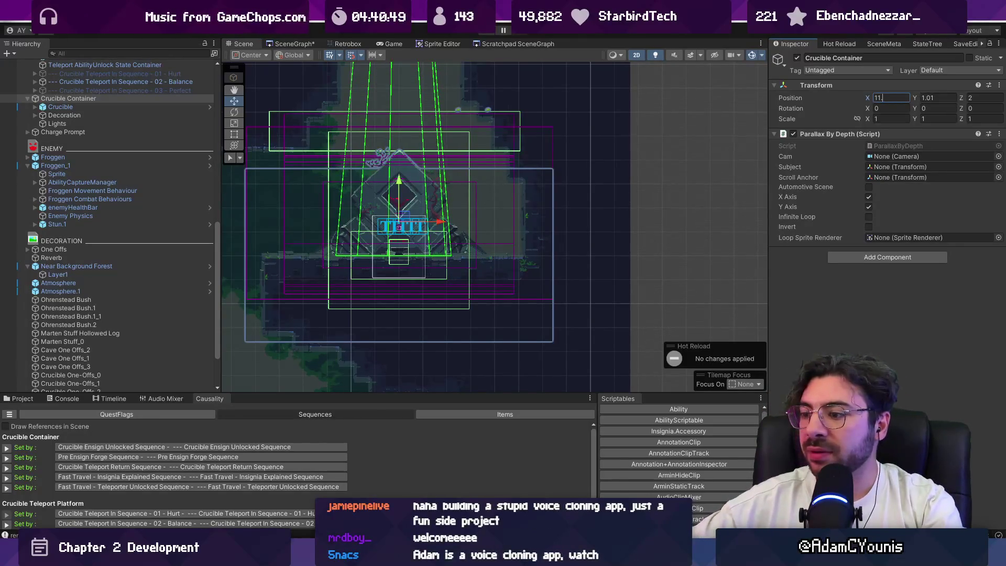
key("alt+Tab")
scroll(535, 246, "up", 5)
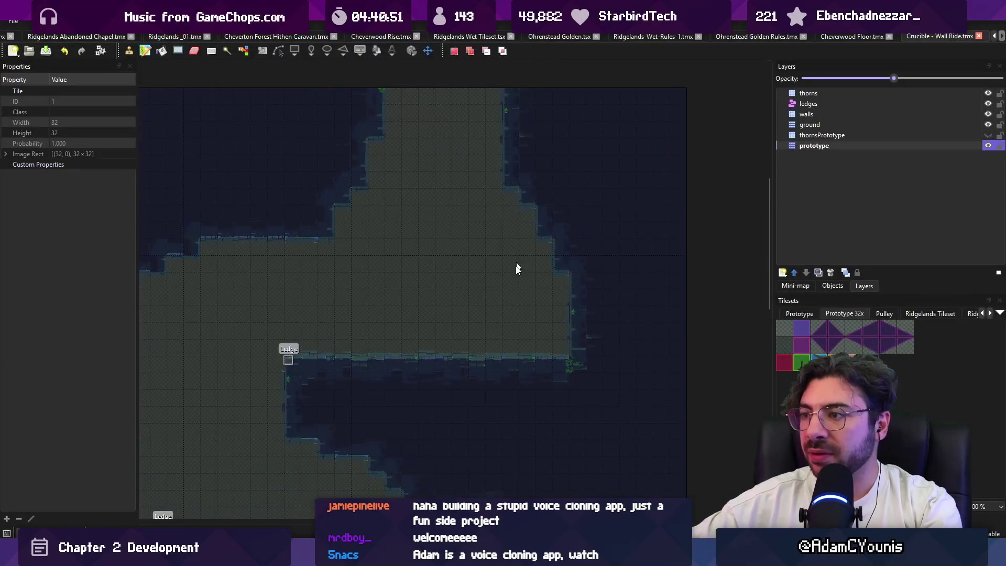
Rectangle-select the empty region and bucket-fill it and the leftover gap with wall tiles, checking in Unity.
left_click_drag(435, 406, 615, 130)
key("f")
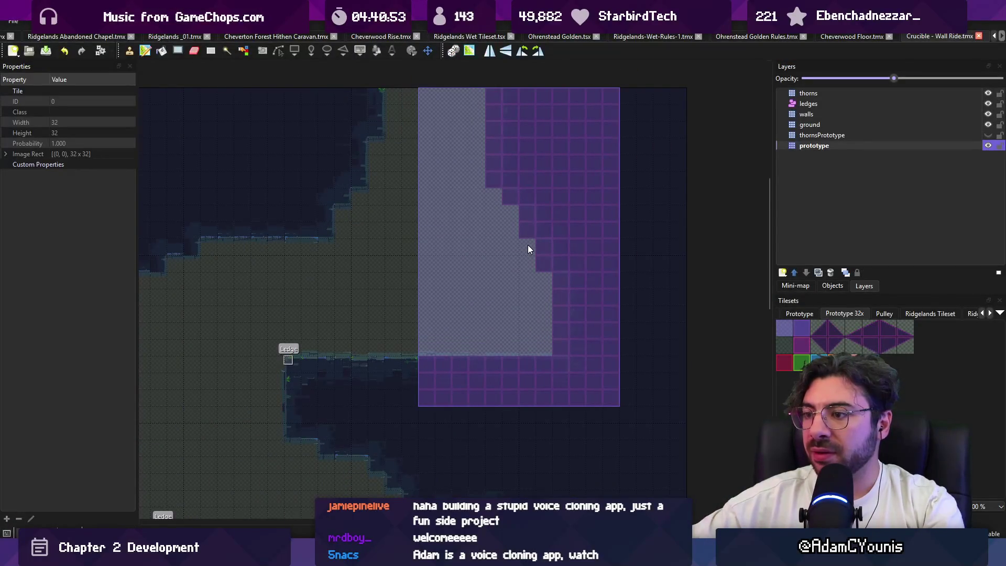
left_click(527, 244)
key("alt+Tab")
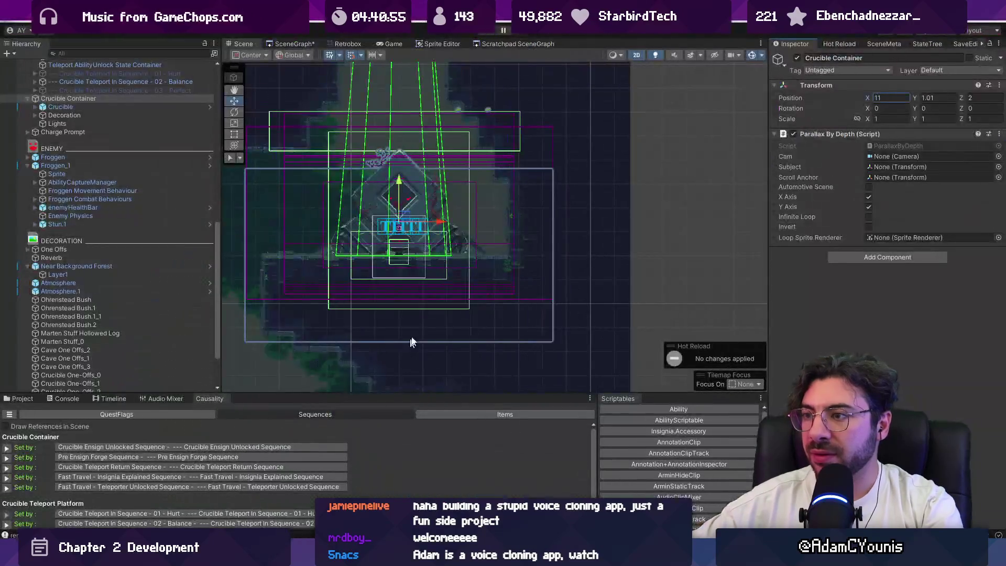
key("alt+Tab")
key("alt+Tab")
key("alt+Tab")
key("alt+Tab")
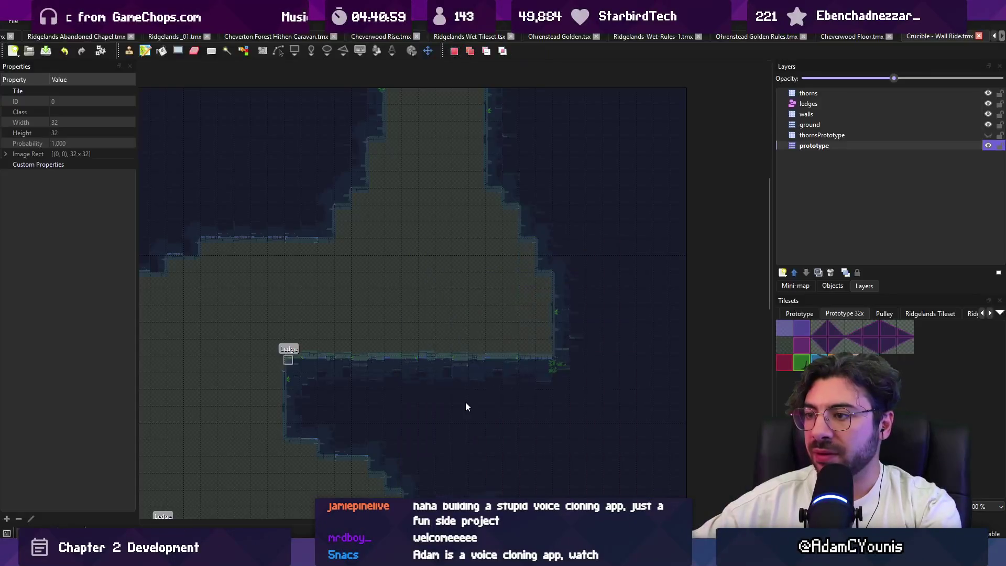
left_click(519, 252)
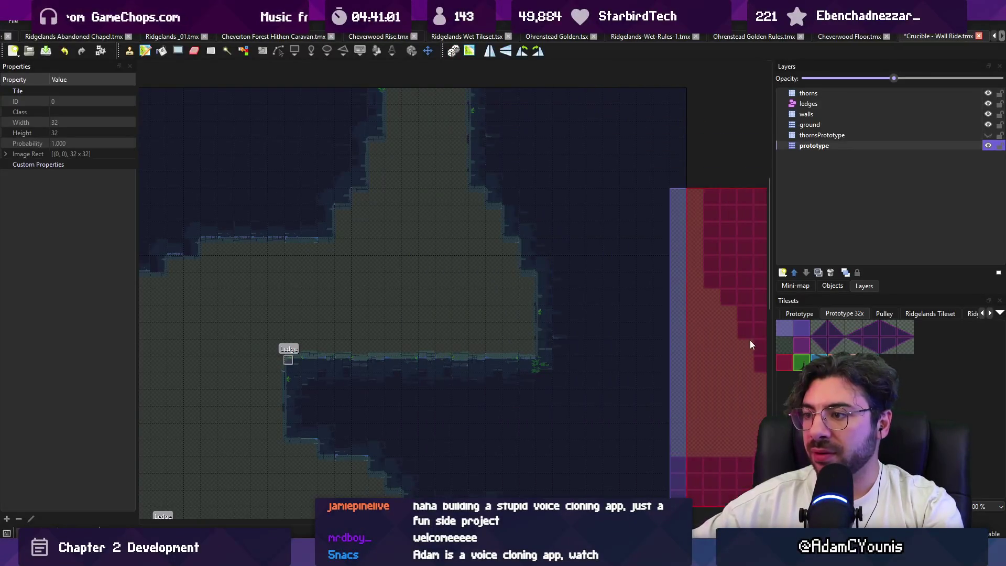
key("alt+Tab")
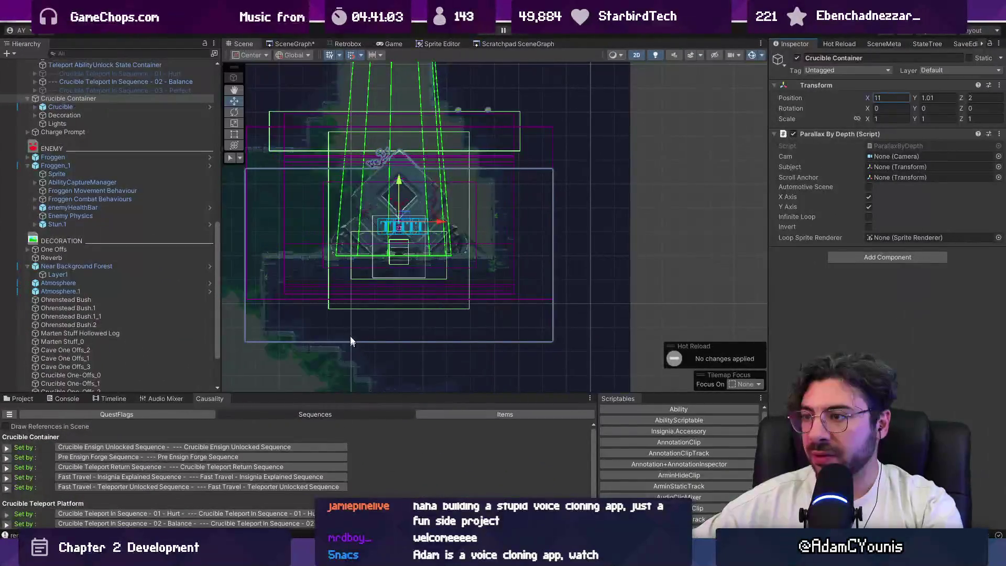
scroll(544, 262, "down", 2)
left_click(694, 268)
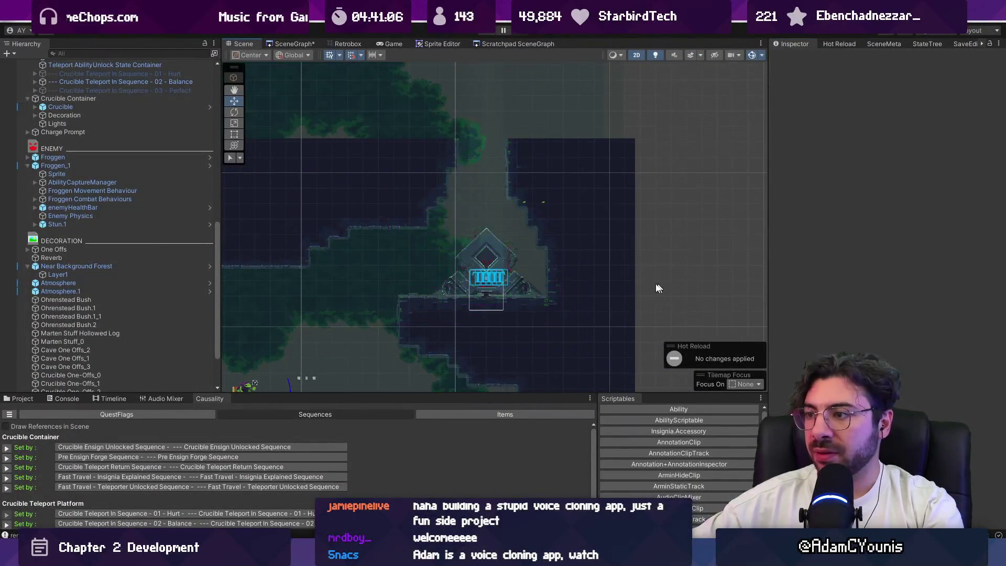
Move the Cave One Offs_2 plant up and left among the cave decorations.
scroll(611, 280, "down", 2)
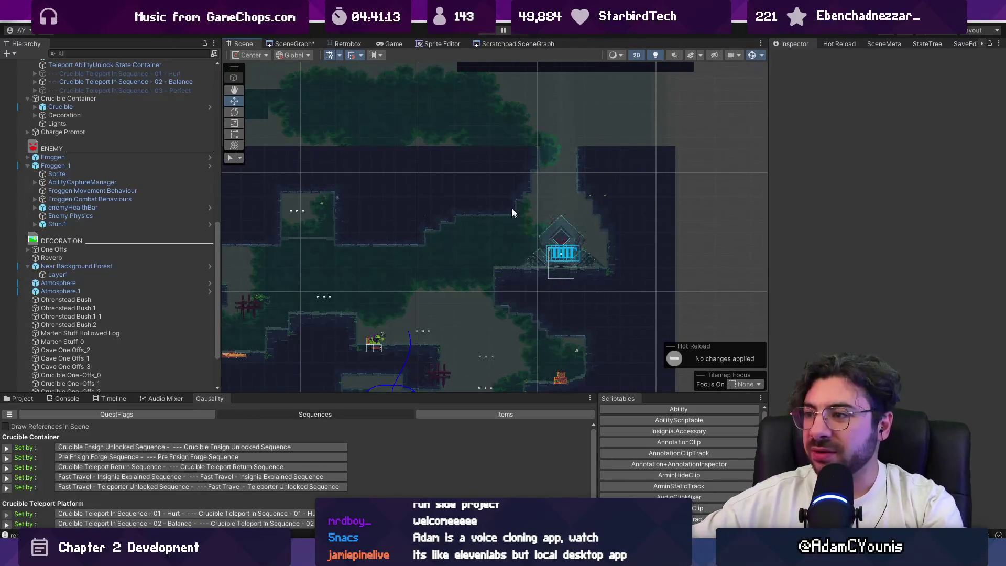
scroll(506, 214, "down", 5)
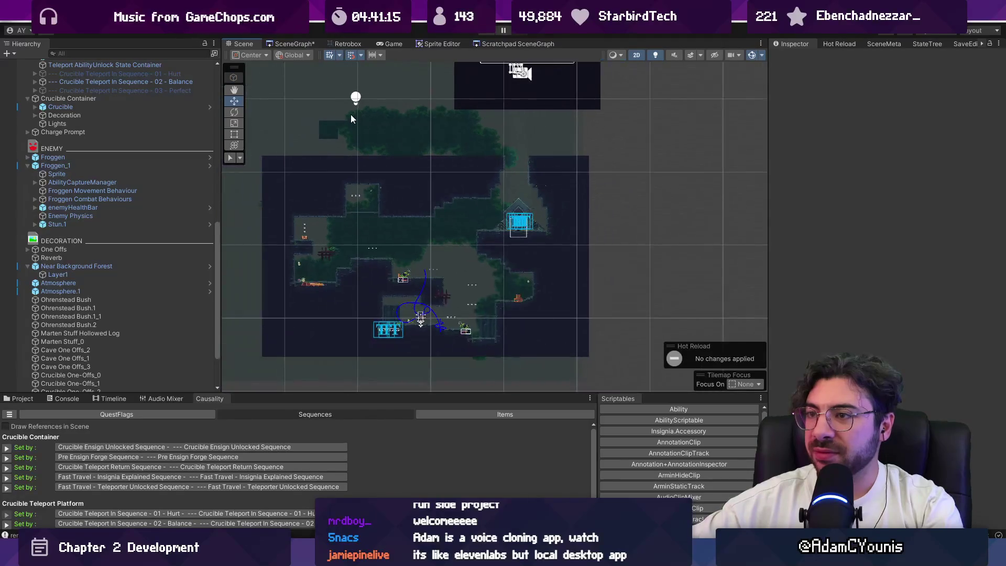
scroll(328, 254, "up", 3)
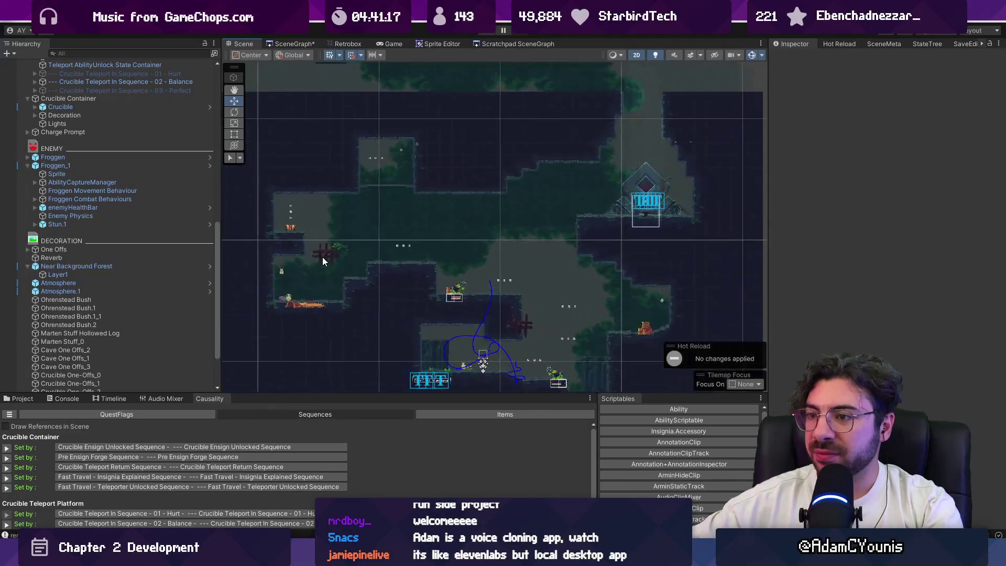
left_click(326, 254)
scroll(326, 255, "up", 3)
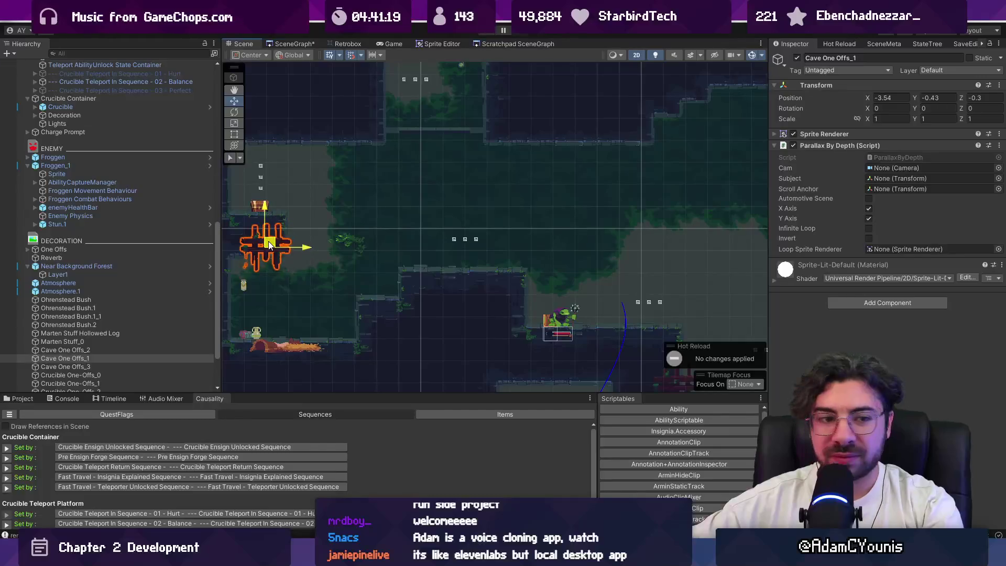
left_click(356, 247)
left_click(355, 248)
left_click_drag(355, 249, 279, 224)
mouse_move(682, 388)
left_mouse_down()
mouse_move(584, 360)
mouse_move(431, 288)
mouse_move(403, 258)
left_mouse_up()
left_click(413, 281)
scroll(501, 269, "down", 2)
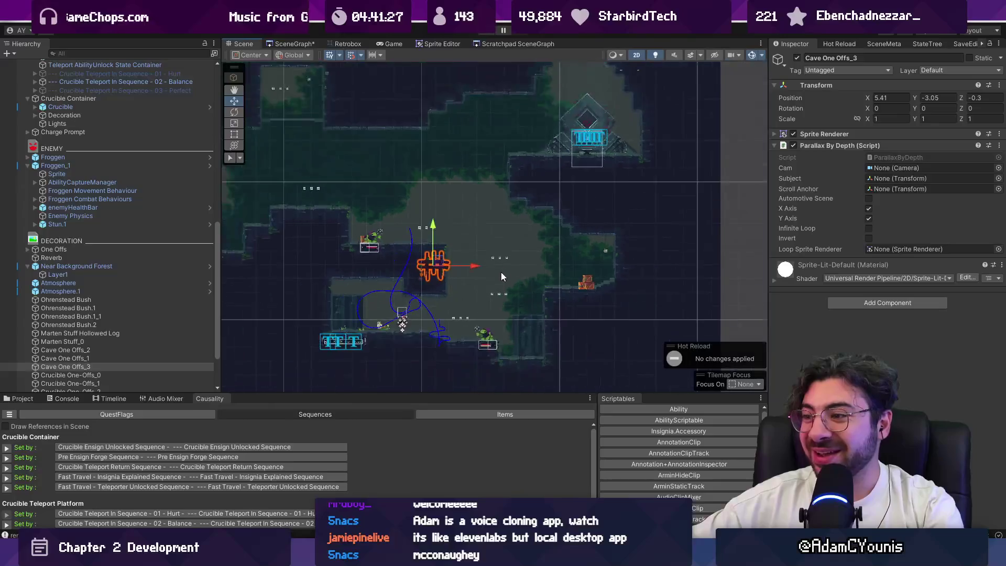
scroll(510, 338, "up", 4)
Nudge Crucible One-Offs_1 slightly down and right.
left_click(510, 339)
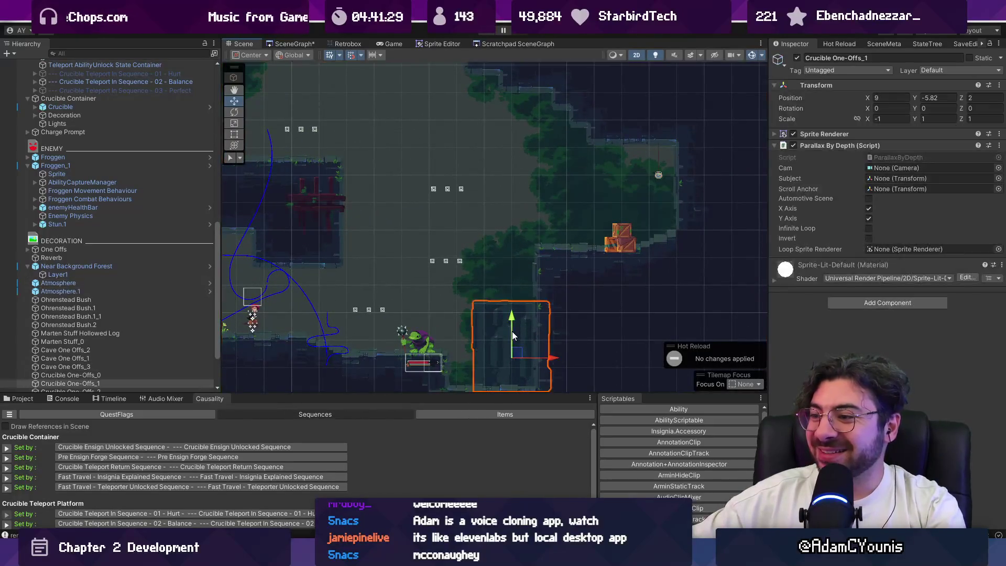
left_click_drag(513, 316, 512, 326)
left_click_drag(549, 367, 572, 370)
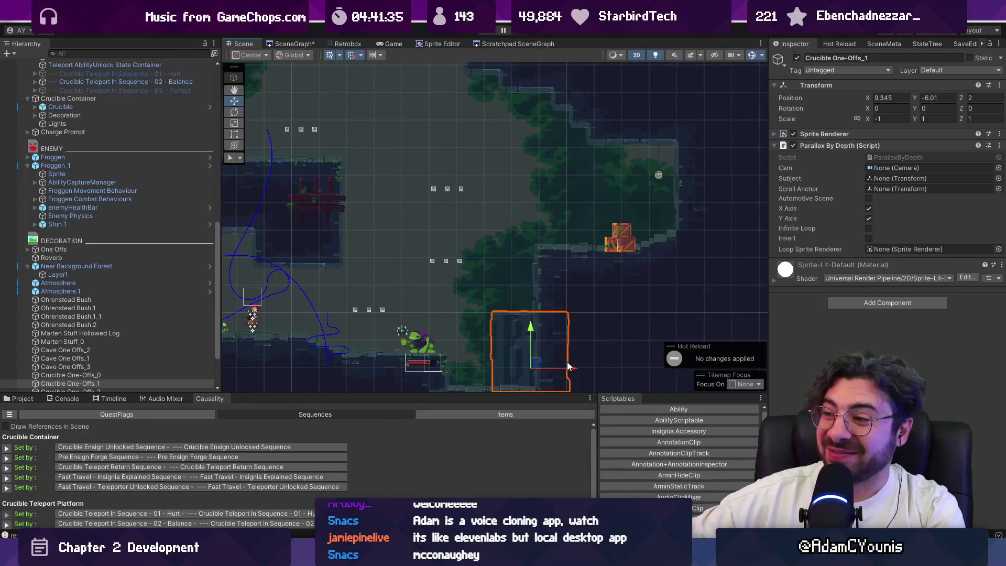
scroll(617, 241, "up", 2)
Select the three Item Box crates, frame them, and raise them slightly.
left_click(618, 239)
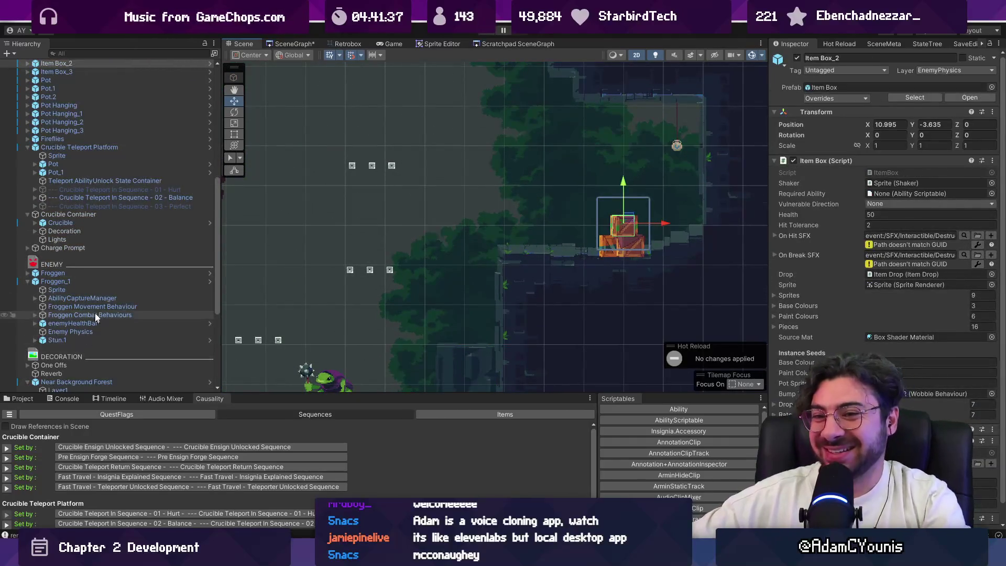
scroll(95, 173, "up", 5)
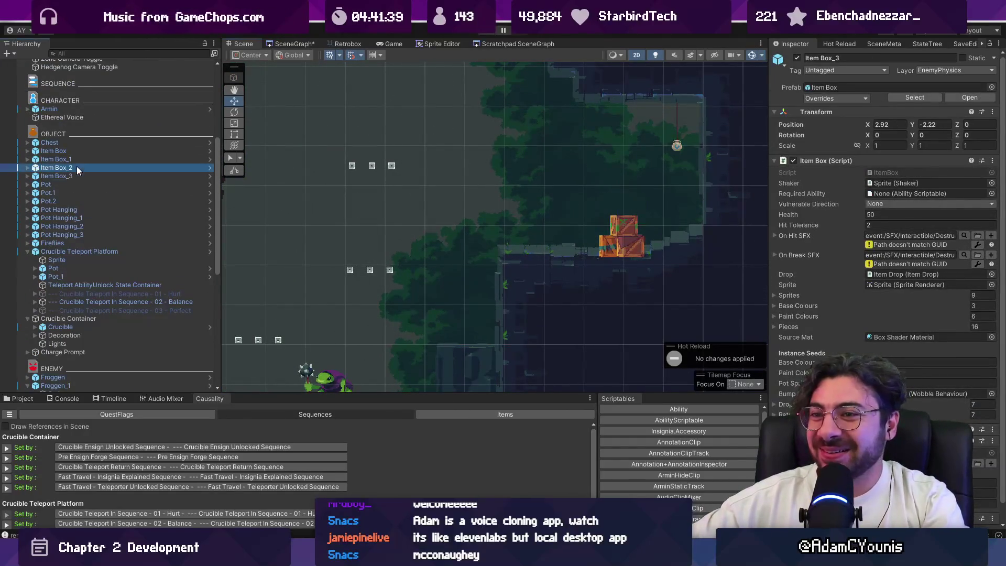
left_click(78, 159)
left_click(80, 152, "shift")
left_click(79, 168)
left_click(77, 153, "shift")
key("f")
left_click_drag(450, 257, 443, 246)
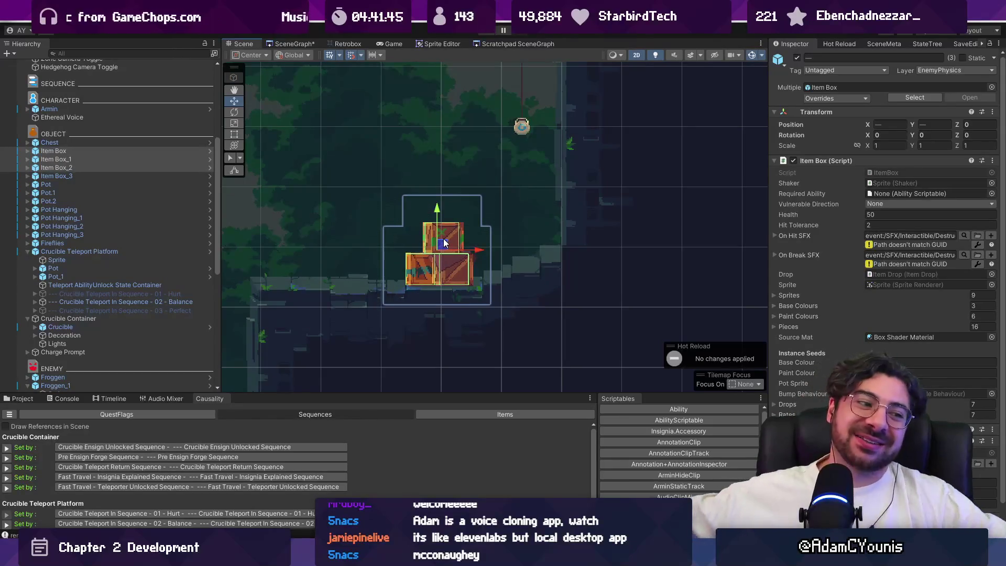
Select Pot Hanging_1 and pan around to survey more of the room.
left_click_drag(444, 243, 392, 329)
left_click(467, 211)
scroll(464, 237, "down", 2)
mouse_move(464, 237)
left_mouse_down()
mouse_move(608, 164)
mouse_move(594, 180)
left_mouse_up()
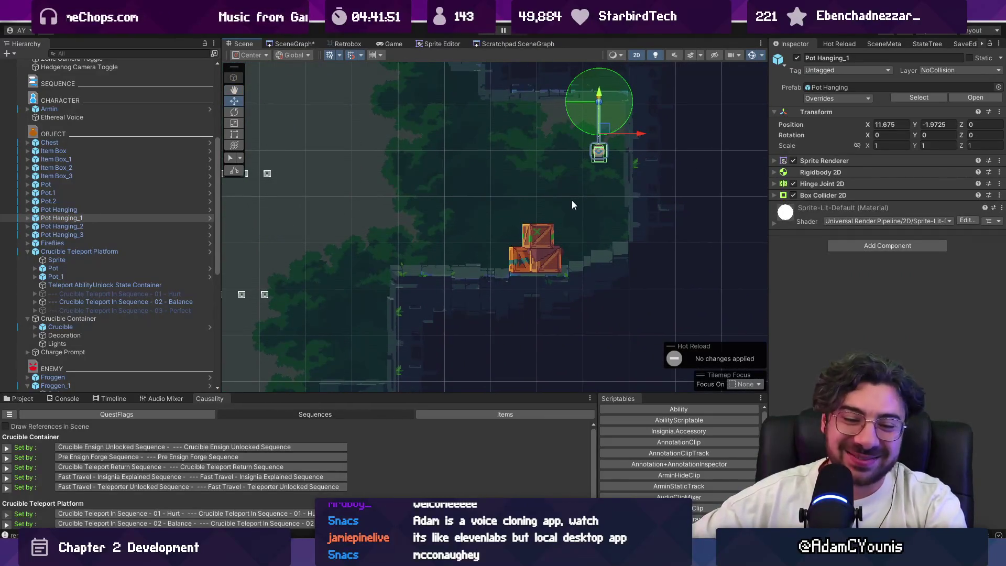
scroll(615, 243, "down", 3)
scroll(614, 243, "down", 2)
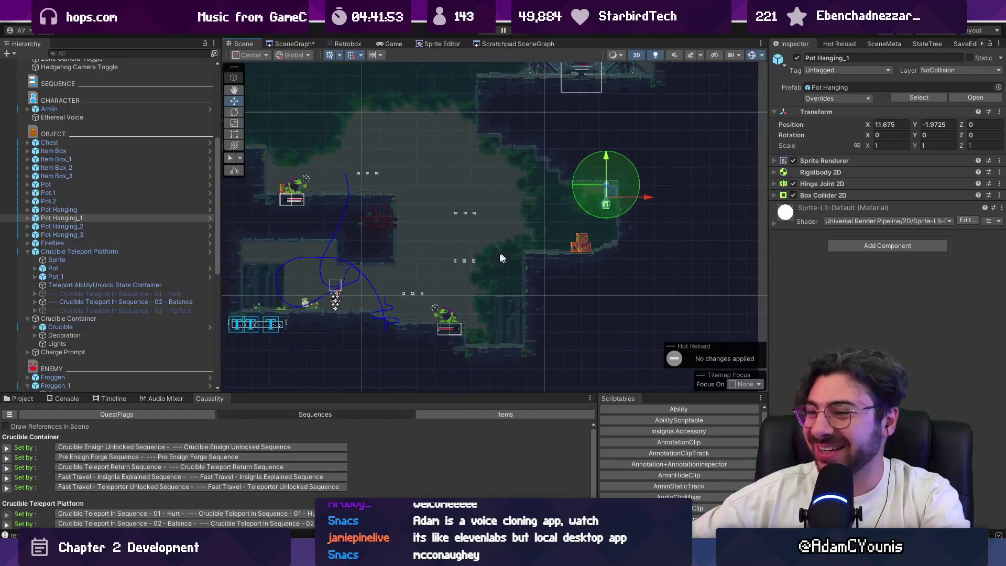
scroll(451, 284, "up", 4)
scroll(451, 294, "down", 2)
left_click_drag(454, 288, 567, 244)
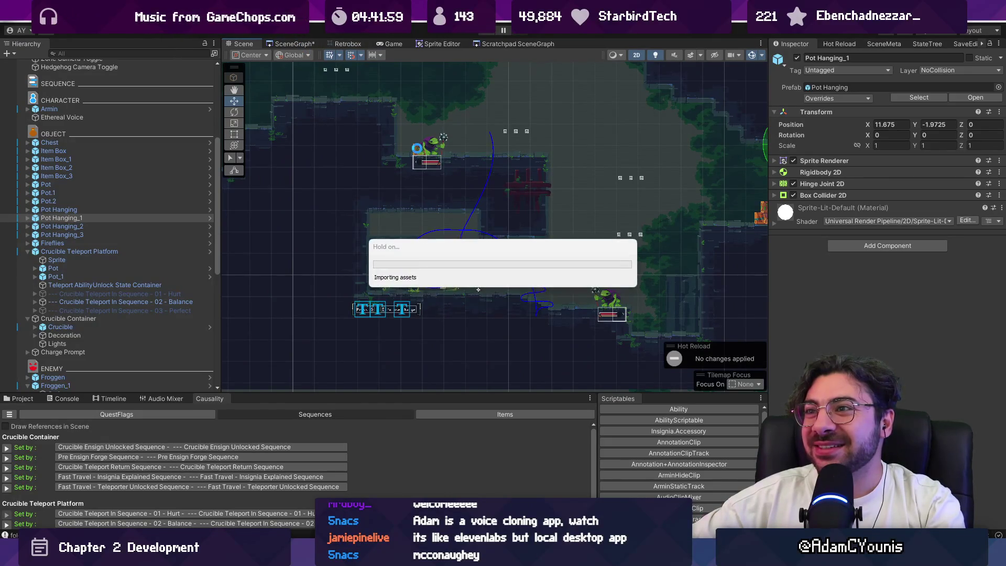
Open Cheverwood Floor West and select its wooden Closed Sprite Shape arc.
scroll(542, 186, "down", 4)
scroll(542, 190, "down", 5)
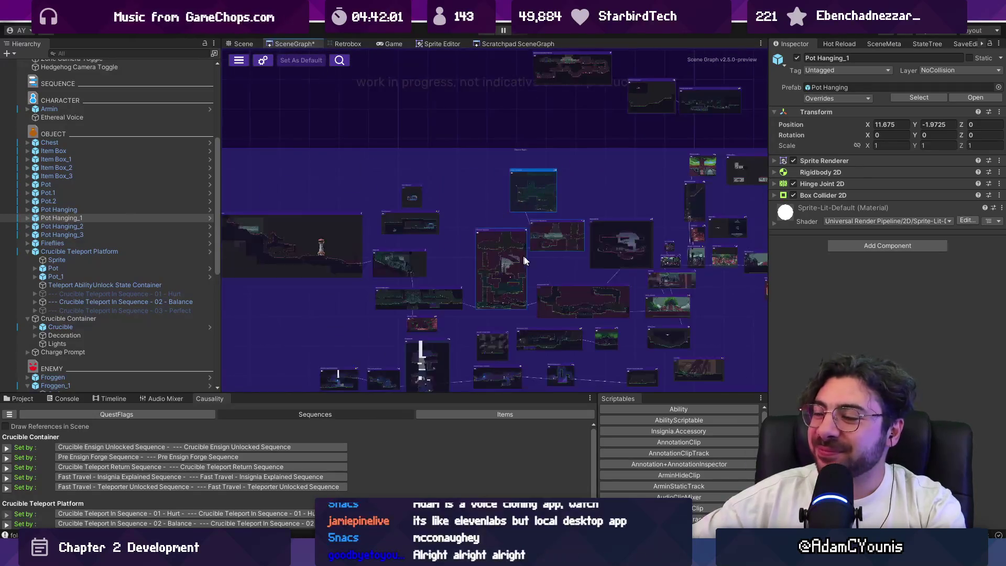
scroll(489, 175, "up", 6)
scroll(496, 180, "down", 5)
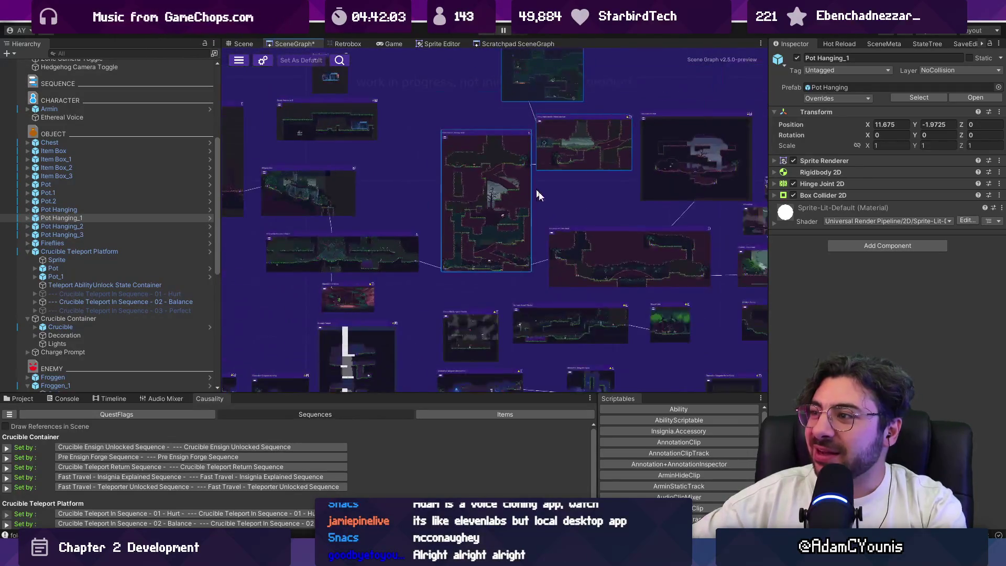
scroll(629, 269, "up", 6)
double_click(631, 273)
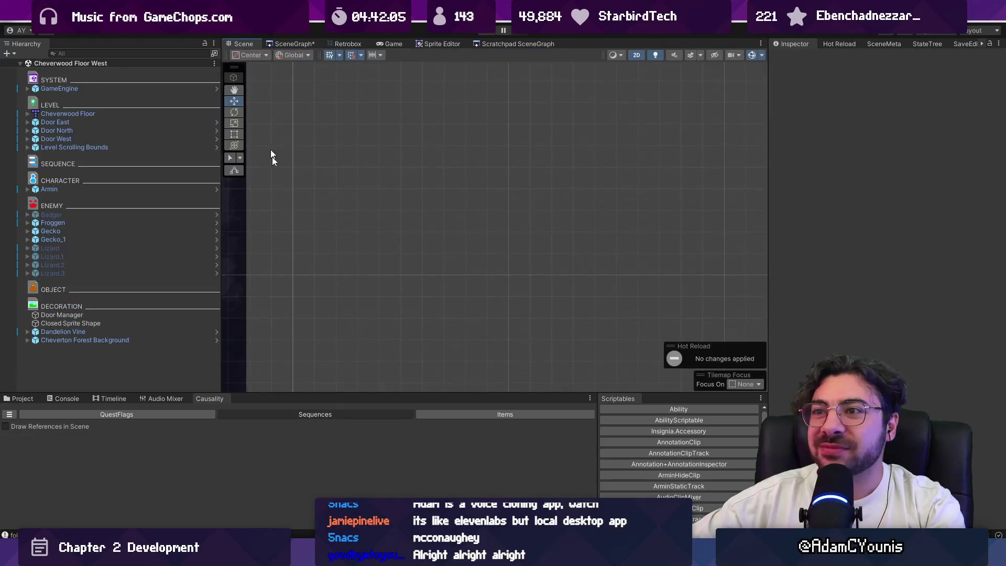
scroll(507, 227, "up", 5)
left_click(355, 243)
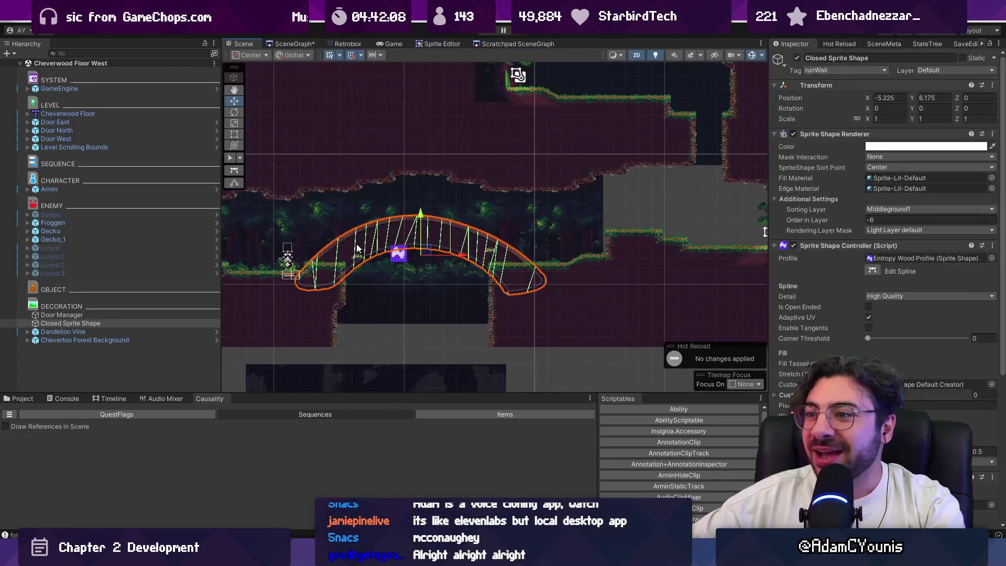
Open Crucible - Wall Ride Trial from the scene graph and select the Closed Sprite Shape there.
left_click(295, 43)
scroll(362, 280, "down", 5)
scroll(446, 206, "up", 5)
double_click(384, 201)
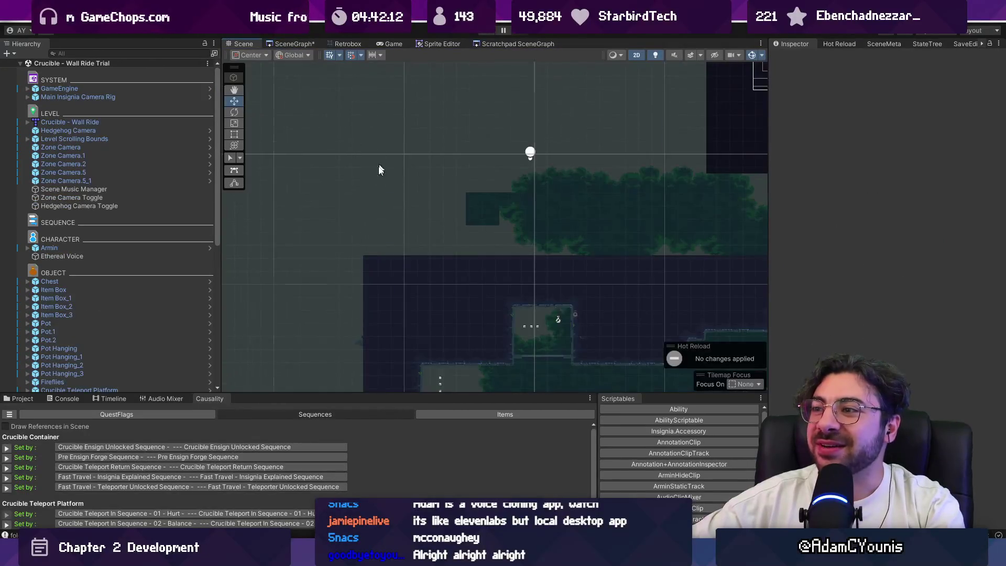
scroll(380, 156, "down", 5)
scroll(472, 210, "up", 5)
left_click(480, 209)
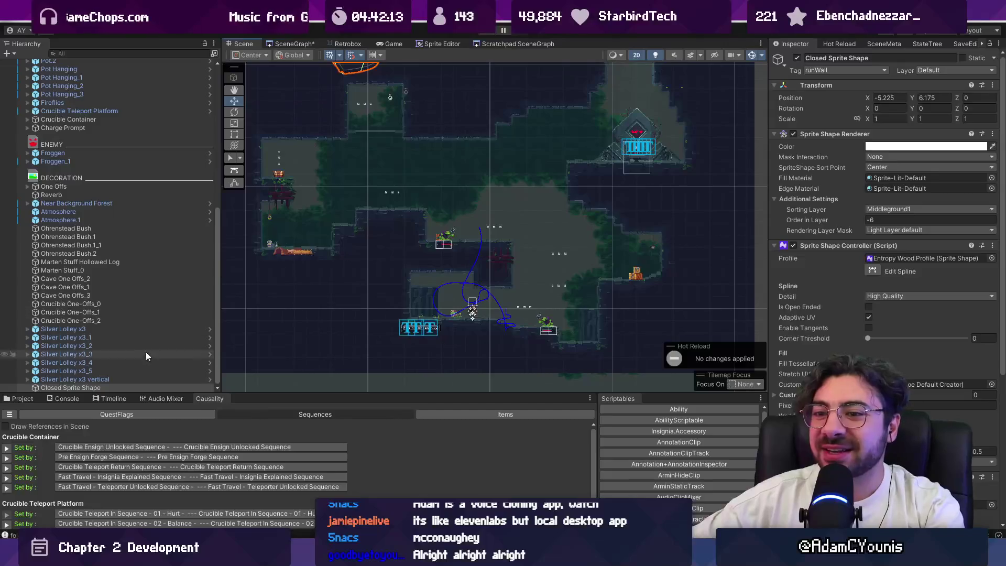
Frame the Closed Sprite Shape and drag the wooden arc into the room's centre.
double_click(114, 387)
mouse_move(343, 139)
left_mouse_down()
mouse_move(464, 265)
mouse_move(507, 270)
left_mouse_up()
scroll(490, 283, "up", 3)
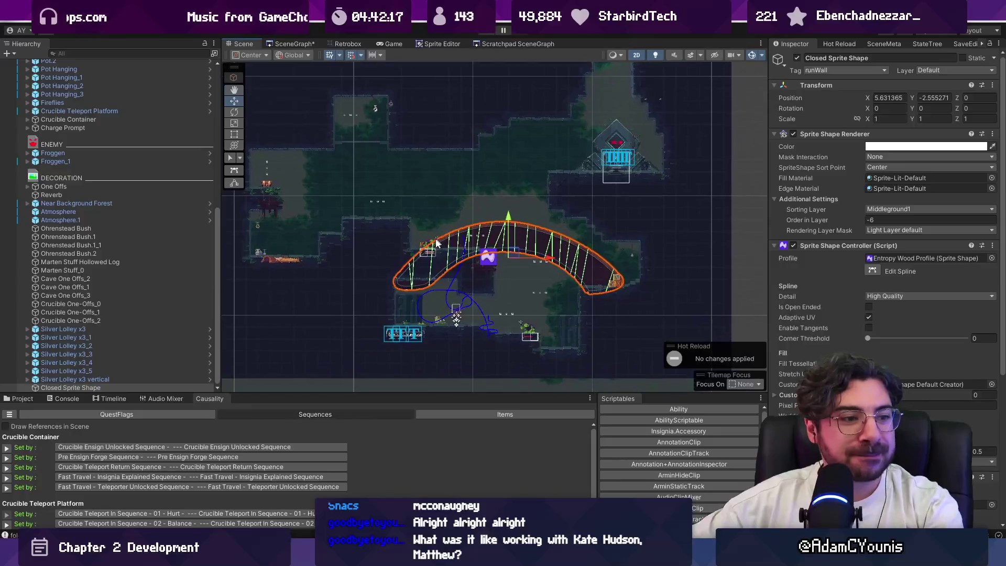
scroll(438, 242, "up", 2)
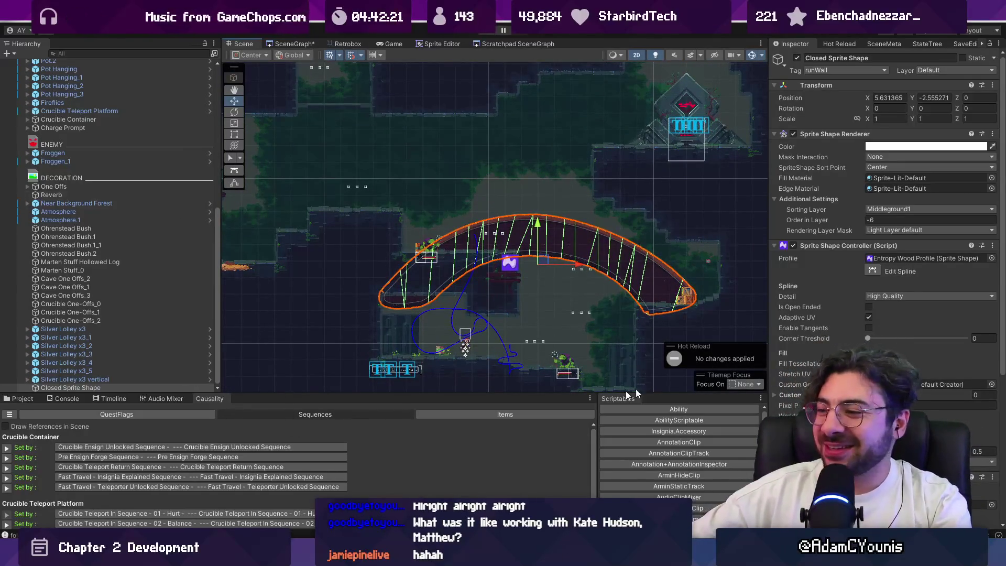
In Edit Spline mode, pull the left-end and lower points to lengthen and narrow the shape.
left_click(873, 271)
mouse_move(384, 295)
left_mouse_down()
mouse_move(394, 215)
mouse_move(388, 223)
left_mouse_up()
mouse_move(419, 302)
left_mouse_down()
mouse_move(410, 240)
mouse_move(272, 205)
left_mouse_up()
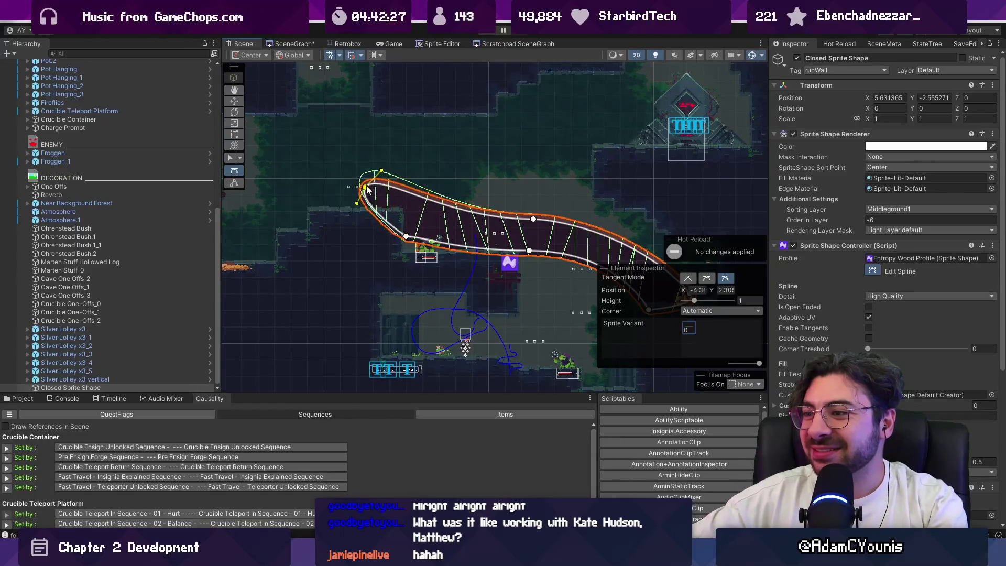
mouse_move(663, 329)
left_mouse_down()
mouse_move(510, 308)
mouse_move(579, 380)
left_mouse_up()
left_click(431, 273)
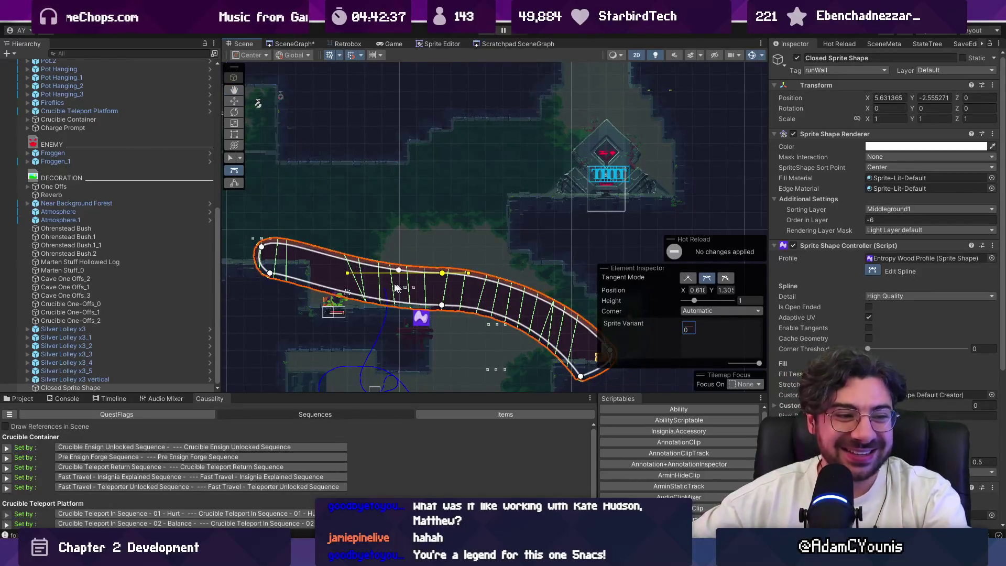
left_click_drag(357, 276, 446, 303)
scroll(390, 259, "up", 3)
left_click(397, 255)
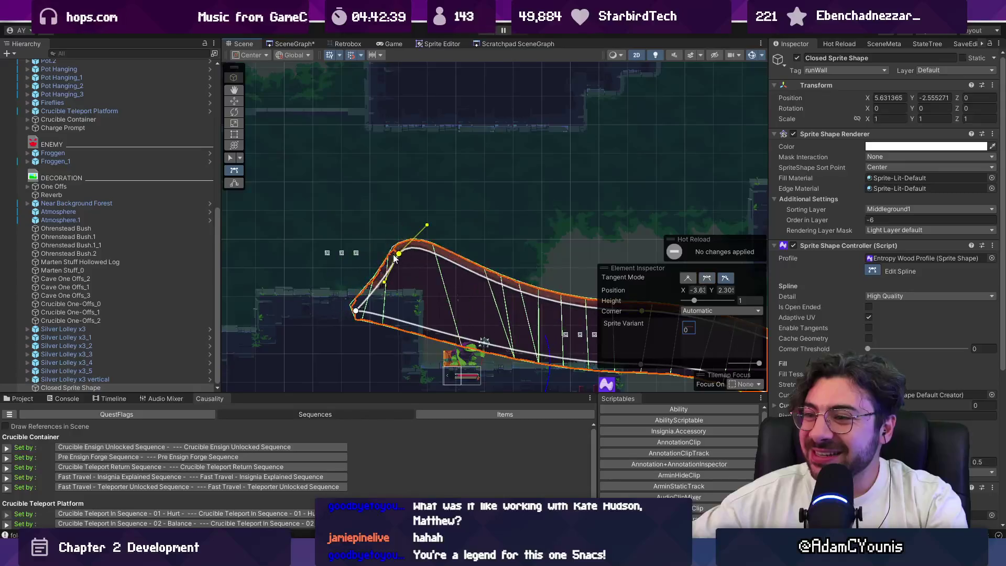
mouse_move(399, 255)
left_mouse_down()
mouse_move(376, 293)
mouse_move(464, 263)
mouse_move(441, 252)
mouse_move(400, 272)
mouse_move(226, 199)
mouse_move(355, 219)
mouse_move(331, 197)
mouse_move(327, 204)
left_mouse_up()
scroll(392, 262, "down", 2)
mouse_move(523, 301)
left_mouse_down()
mouse_move(296, 235)
mouse_move(306, 248)
left_mouse_up()
mouse_move(448, 277)
left_mouse_down()
mouse_move(427, 250)
mouse_move(256, 270)
left_mouse_up()
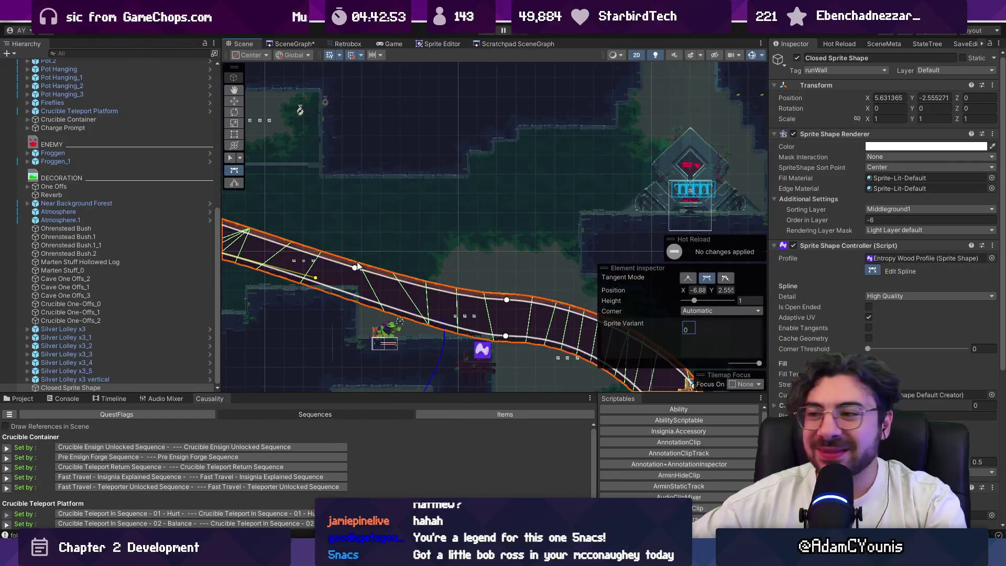
Curve the upper edge with tangents and push the left end point further left.
scroll(335, 260, "up", 2)
left_click(350, 256)
mouse_move(350, 249)
left_mouse_down()
mouse_move(346, 259)
mouse_move(539, 277)
left_mouse_up()
left_click_drag(461, 249, 453, 225)
mouse_move(427, 286)
left_mouse_down()
mouse_move(446, 234)
mouse_move(463, 219)
mouse_move(464, 231)
left_mouse_up()
left_click_drag(438, 272, 185, 247)
left_click_drag(367, 278, 507, 290)
scroll(507, 291, "down", 1)
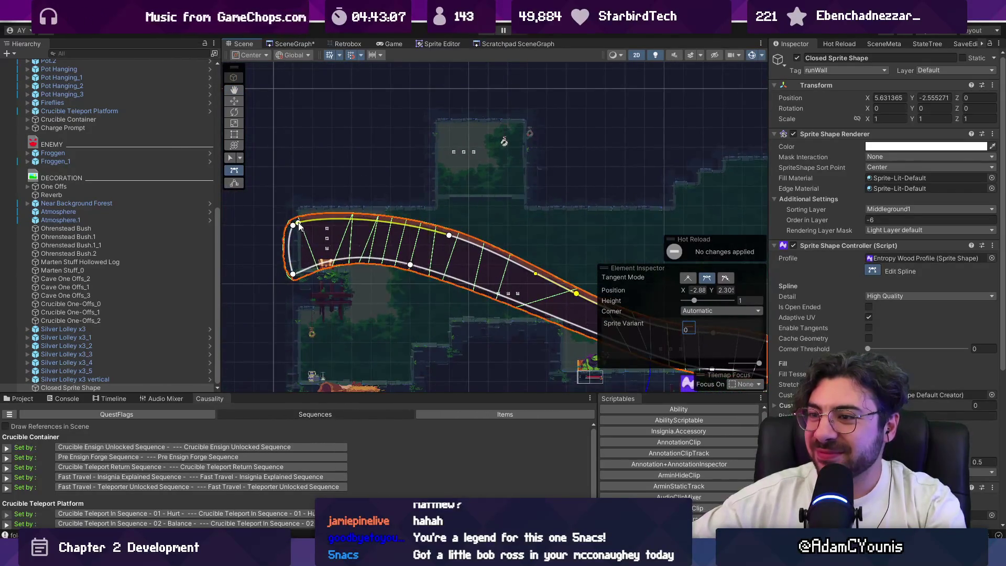
left_click_drag(295, 227, 290, 241)
left_click_drag(292, 278, 277, 276)
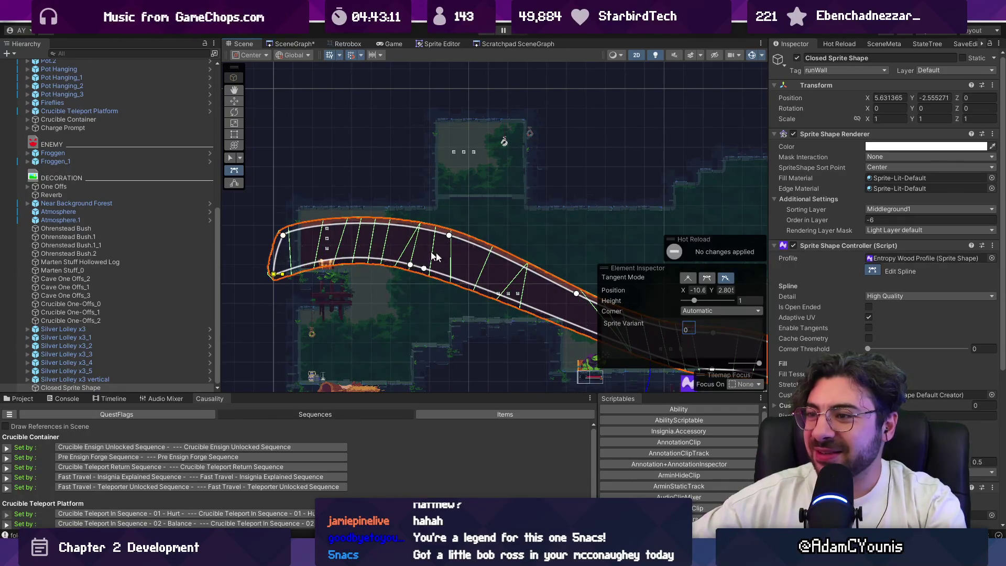
left_click_drag(435, 257, 381, 288)
scroll(381, 287, "up", 2)
Add edge points and pull them into a peak and a down-right fold.
left_click_drag(277, 302, 273, 292)
mouse_move(344, 327)
left_mouse_down()
mouse_move(345, 245)
mouse_move(461, 214)
mouse_move(500, 215)
left_mouse_up()
left_click(374, 283)
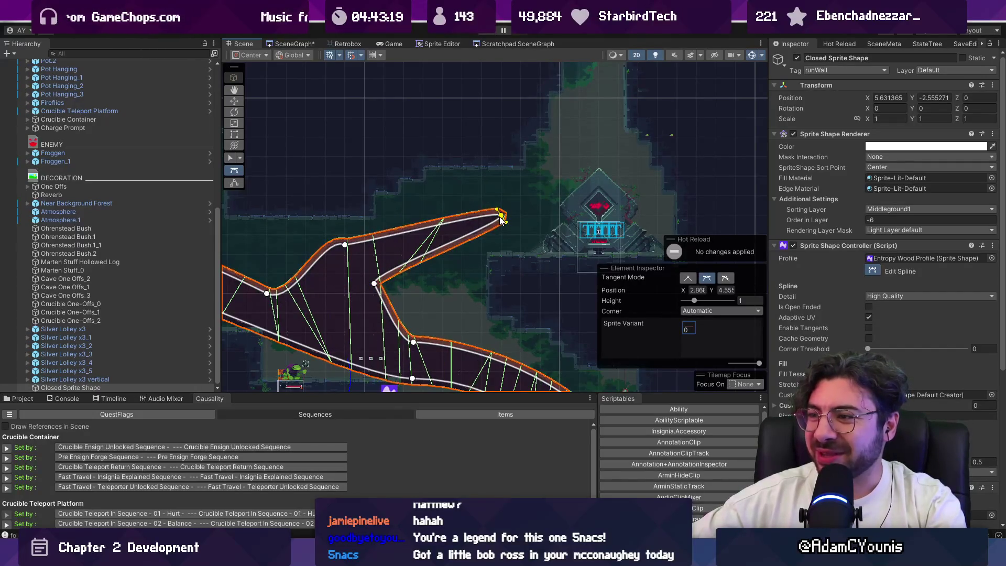
left_click_drag(444, 248, 499, 259)
mouse_move(502, 216)
left_mouse_down()
mouse_move(532, 256)
mouse_move(512, 276)
left_mouse_up()
left_click_drag(452, 247, 452, 221)
left_click_drag(445, 275, 455, 252)
left_click_drag(509, 273, 526, 262)
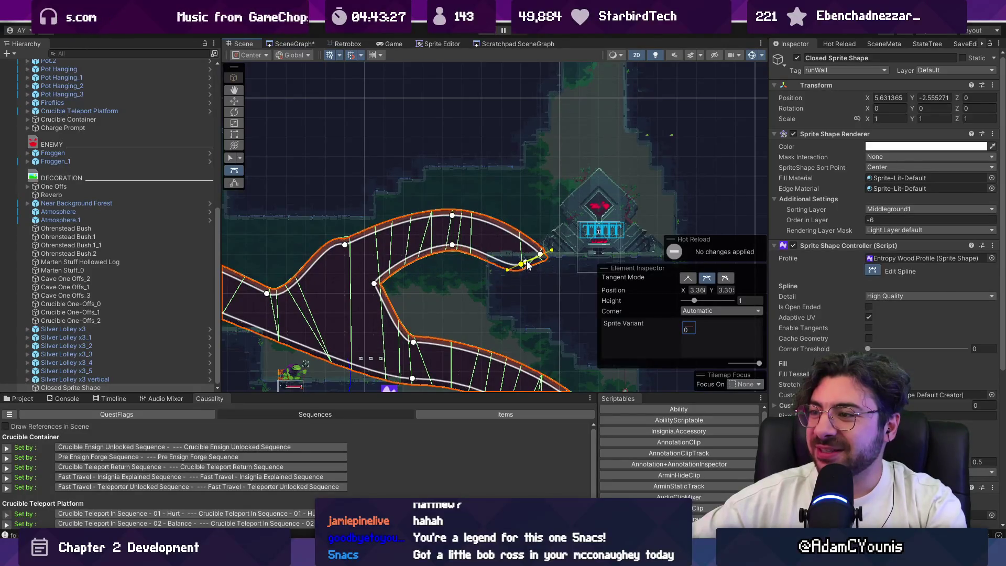
left_click_drag(460, 222, 445, 211)
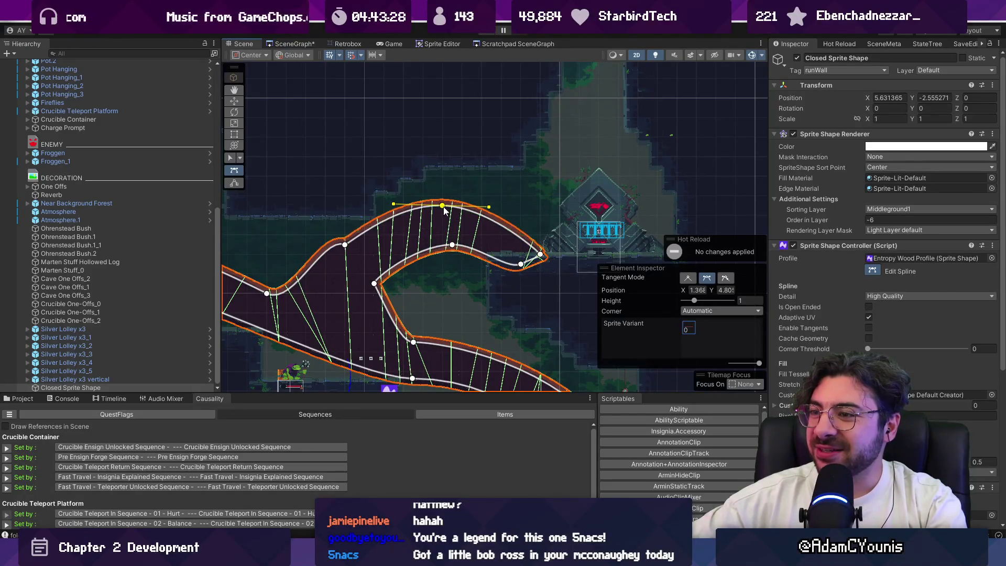
left_click(346, 244)
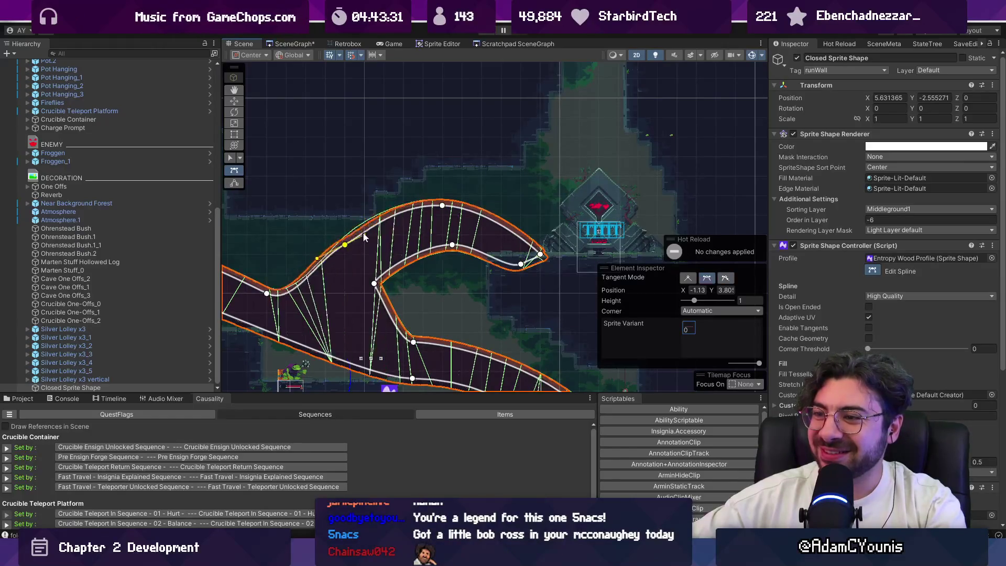
Refine the inner edge points to smooth the curve, sharpen the bend, and add a lower-edge point.
mouse_move(329, 275)
left_mouse_down()
mouse_move(418, 248)
mouse_move(452, 278)
left_mouse_up()
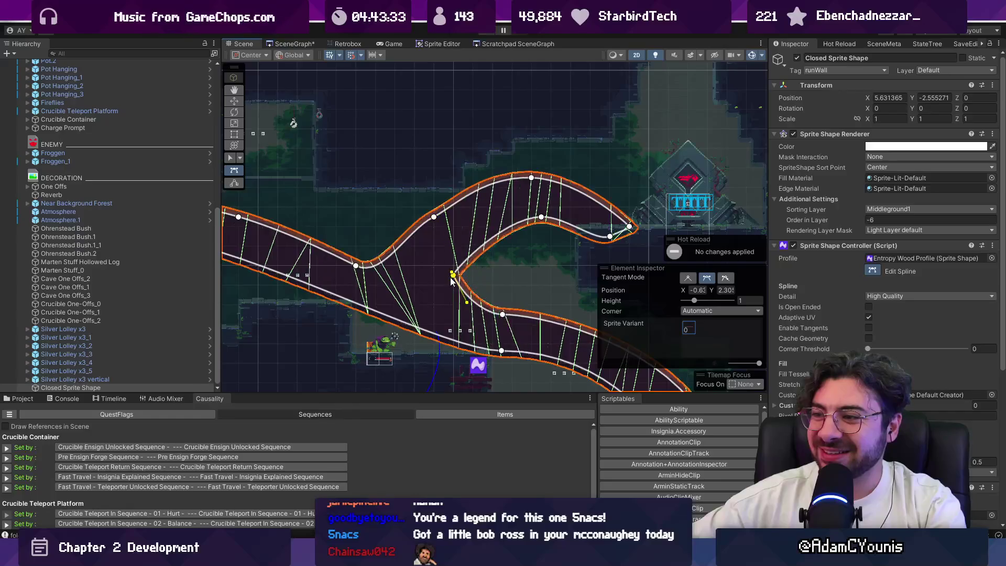
left_click_drag(540, 220, 540, 241)
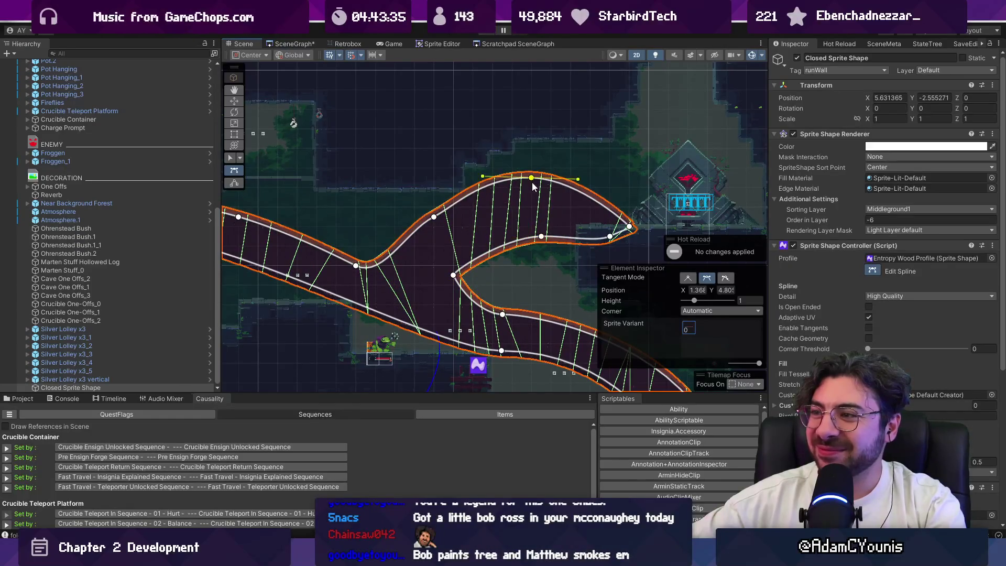
left_click_drag(533, 183, 532, 188)
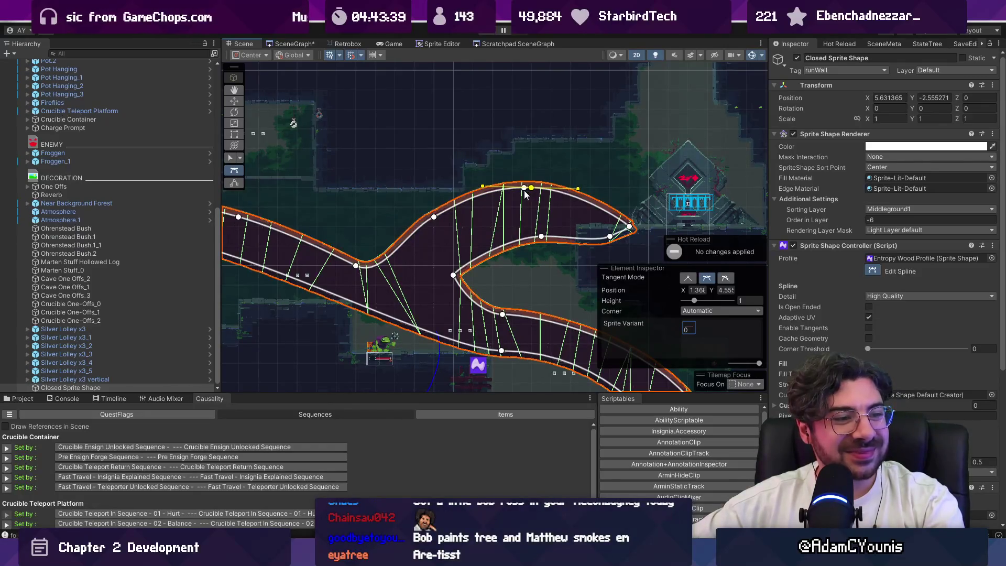
mouse_move(359, 268)
left_mouse_down()
mouse_move(381, 273)
mouse_move(368, 267)
left_mouse_up()
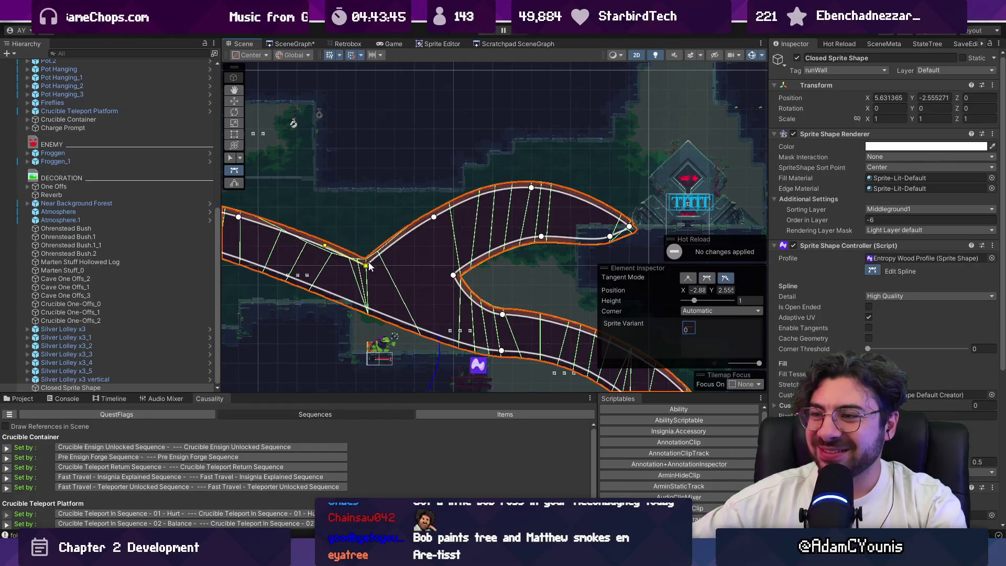
left_click_drag(369, 266, 468, 233)
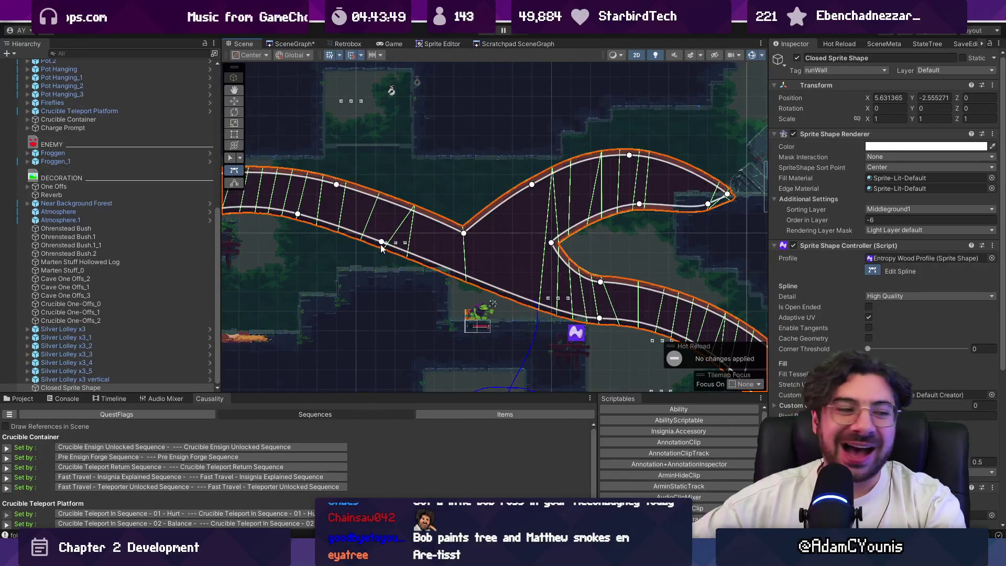
mouse_move(605, 281)
left_mouse_down()
mouse_move(496, 276)
mouse_move(495, 267)
left_mouse_up()
left_click(496, 276)
left_click_drag(445, 244, 414, 245)
left_click_drag(358, 232, 329, 220)
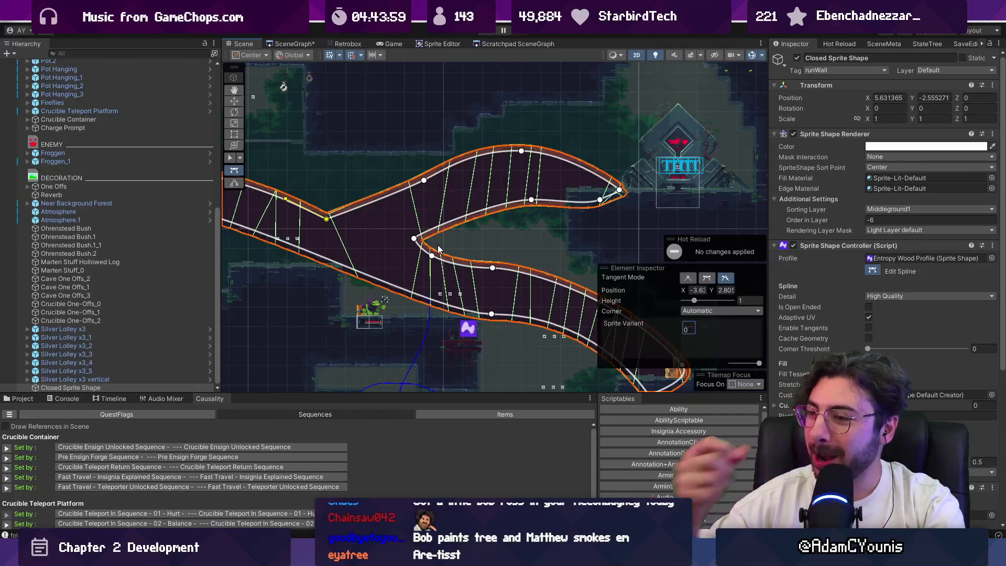
left_click(464, 313)
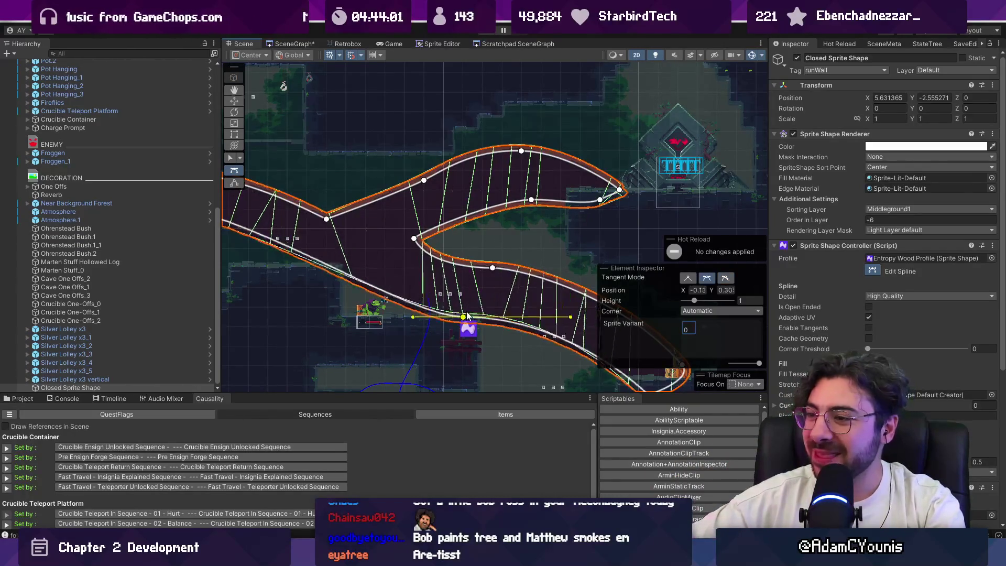
Adjust the new lower point and the lower and right-hand spline points.
scroll(463, 313, "down", 2)
left_click(414, 245)
mouse_move(412, 247)
left_mouse_down()
mouse_move(411, 260)
mouse_move(419, 257)
left_mouse_up()
left_click_drag(497, 274, 360, 249)
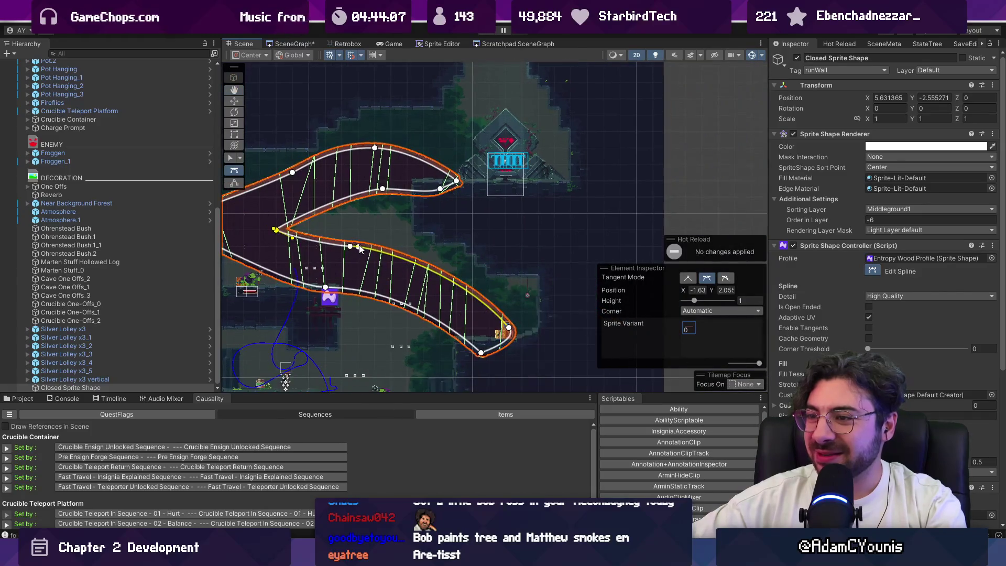
mouse_move(326, 286)
left_mouse_down()
mouse_move(333, 279)
mouse_move(310, 385)
mouse_move(379, 314)
mouse_move(463, 277)
mouse_move(394, 337)
mouse_move(344, 322)
left_mouse_up()
mouse_move(461, 273)
left_mouse_down()
mouse_move(469, 257)
mouse_move(429, 220)
left_mouse_up()
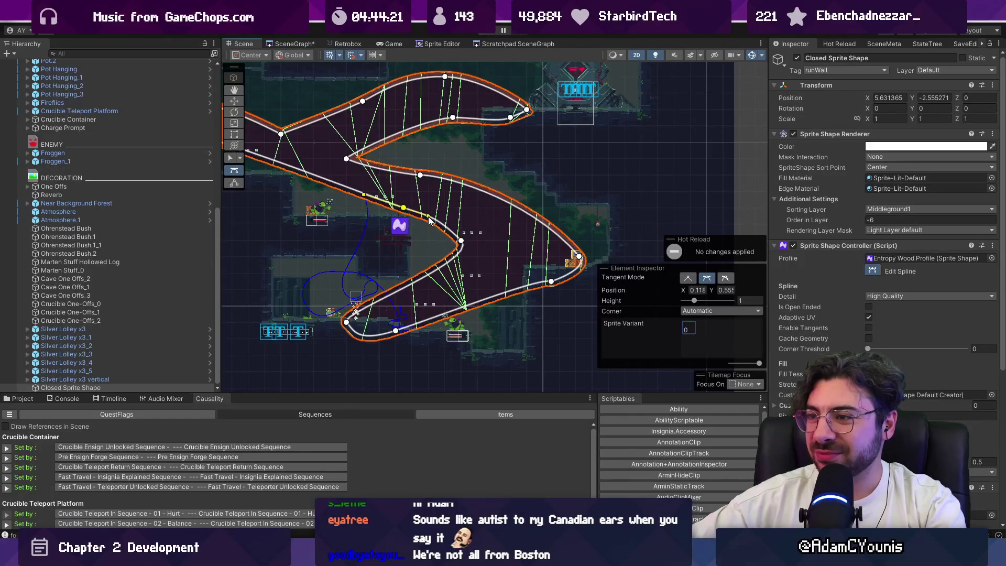
left_click_drag(347, 159, 361, 158)
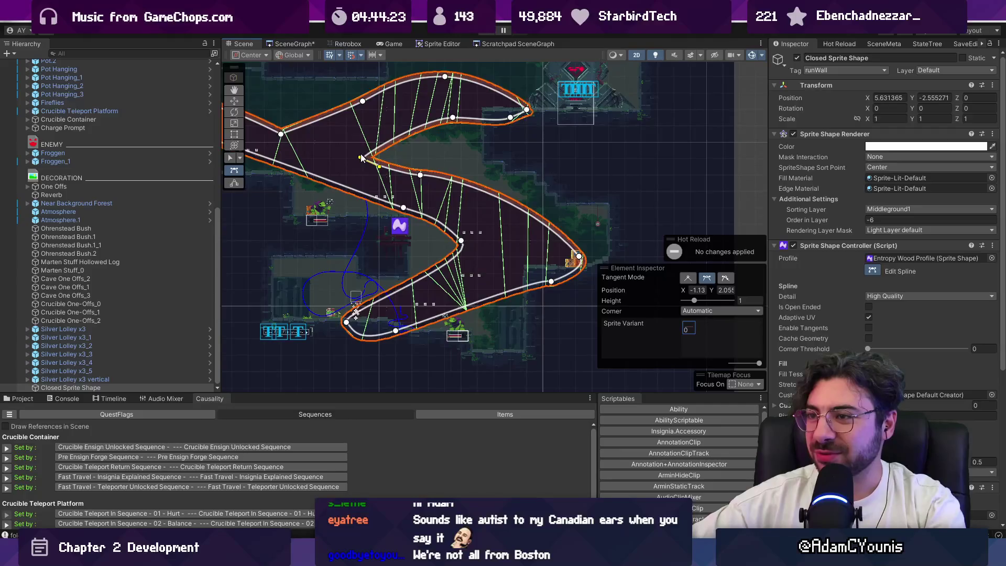
mouse_move(443, 226)
left_mouse_down()
mouse_move(455, 238)
mouse_move(463, 207)
mouse_move(449, 224)
left_mouse_up()
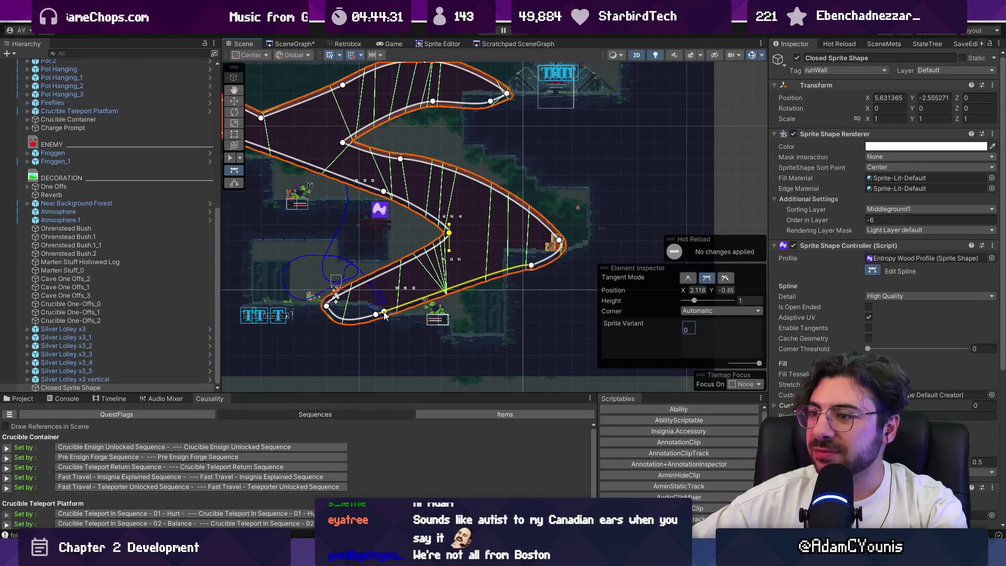
left_click_drag(381, 318, 397, 325)
Add a point on the lower edge, shift it right, smooth its tangents, and exit edit mode.
left_click(386, 274)
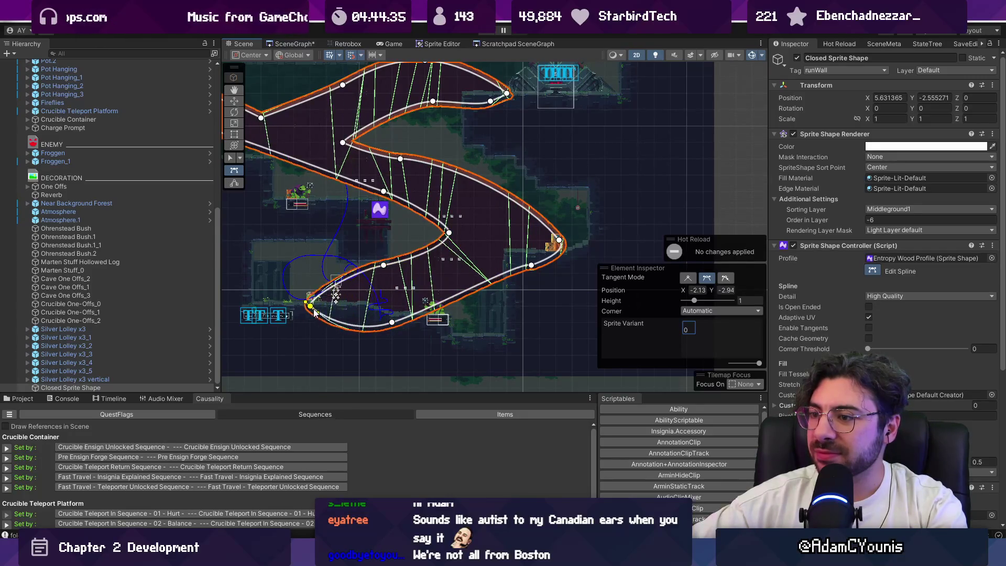
left_click_drag(332, 304, 406, 307)
left_click_drag(386, 266, 399, 265)
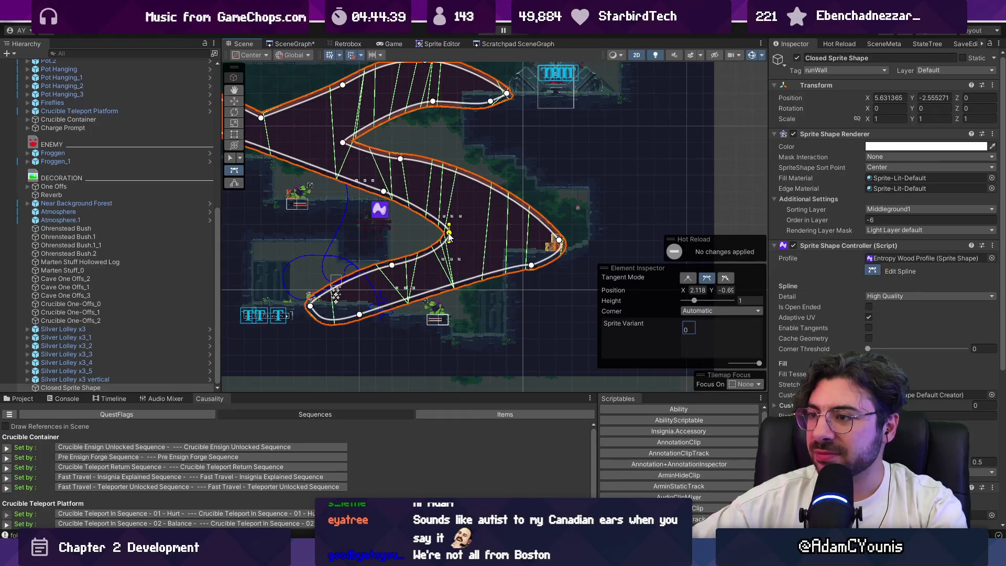
left_click_drag(449, 244, 442, 241)
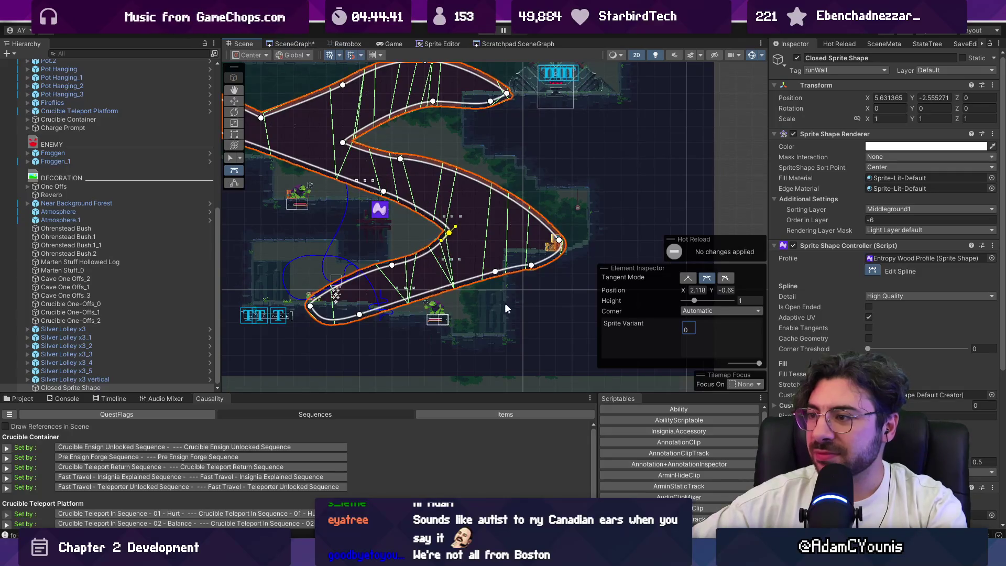
scroll(498, 312, "down", 5)
key("w")
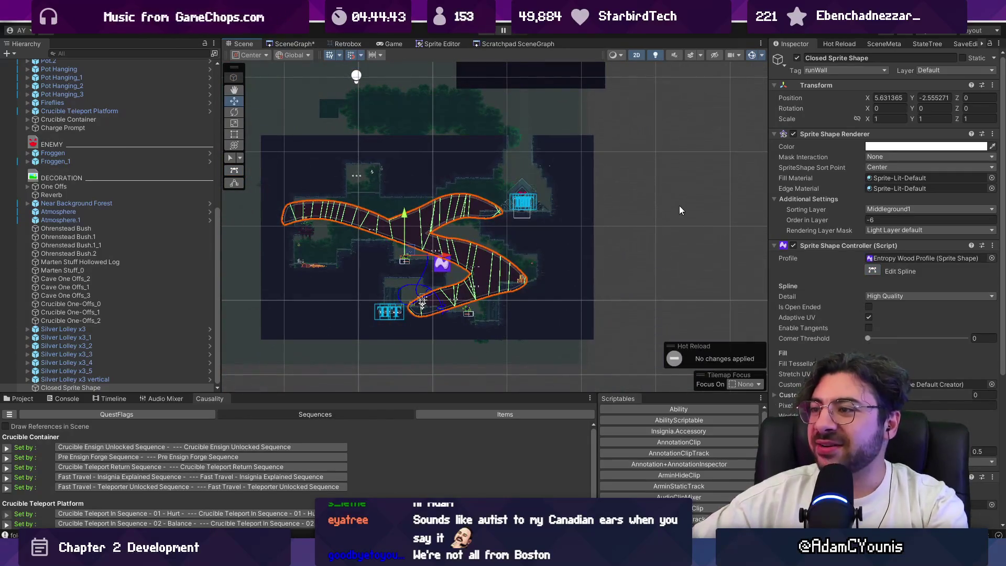
Re-enter spline editing on the Closed Sprite Shape and frame its right-hand tip point.
scroll(414, 247, "up", 3)
left_click(518, 256)
left_click(539, 259)
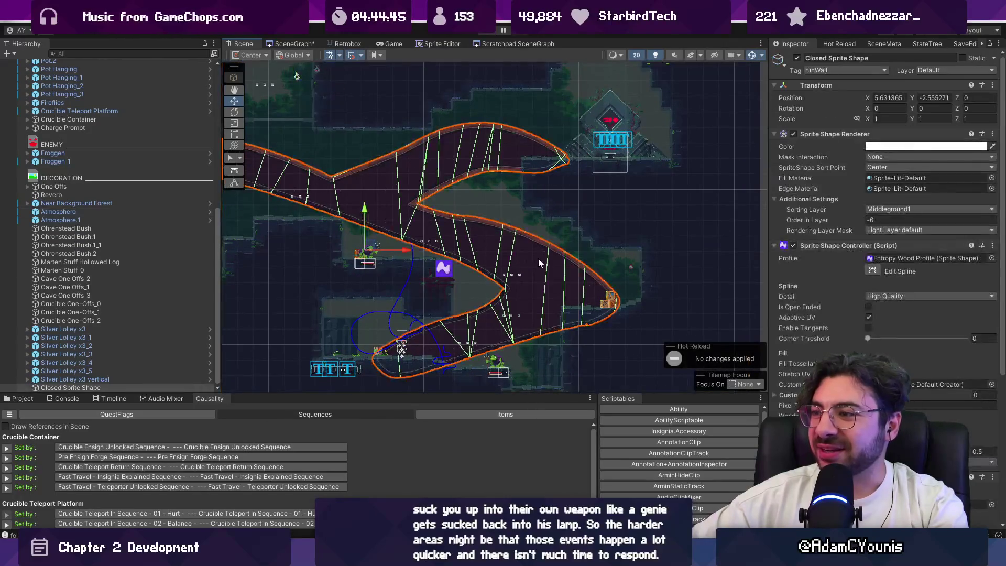
scroll(539, 259, "down", 1)
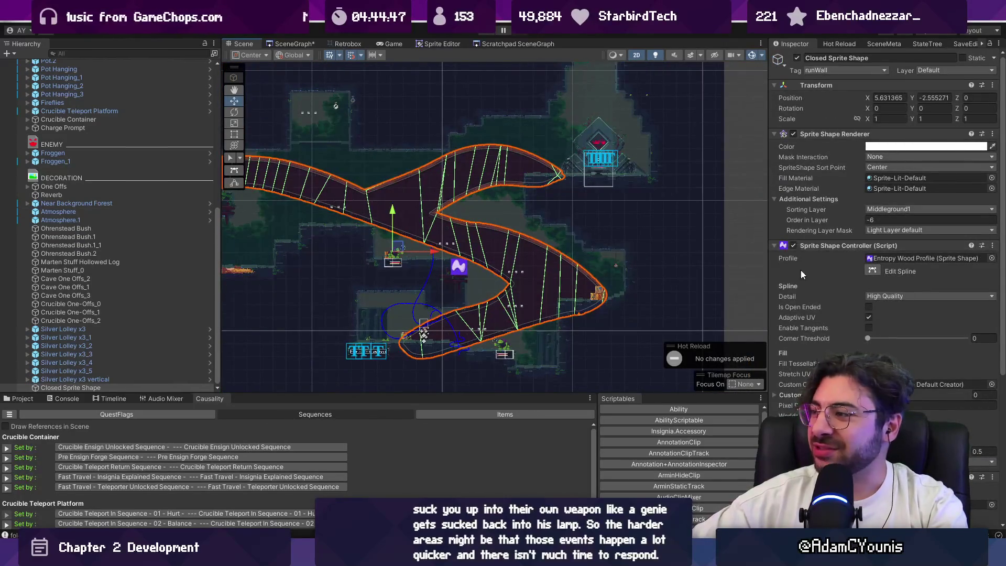
left_click(873, 271)
left_click(598, 260)
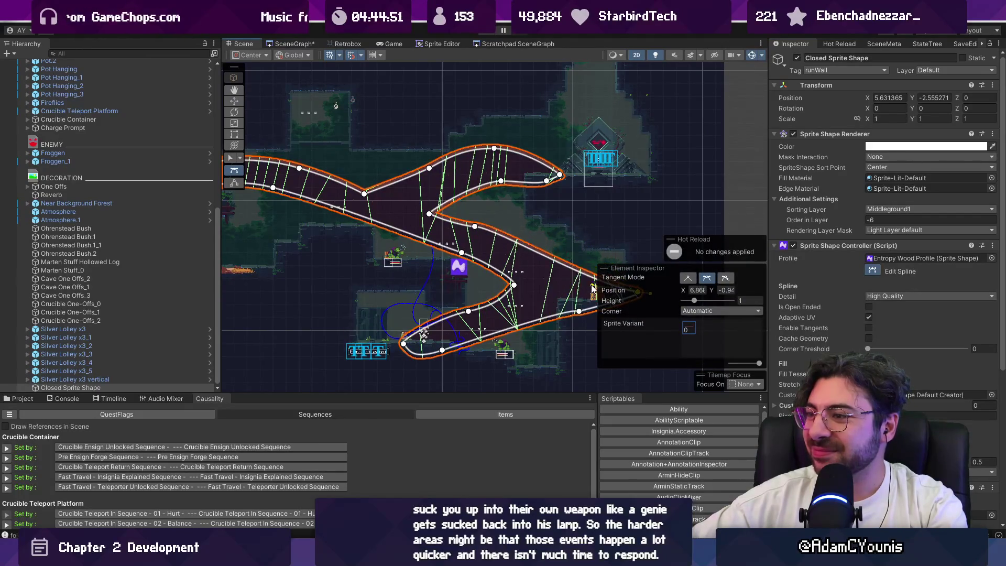
key("f")
scroll(507, 258, "up", 1)
Lower the right-hand tip and reshape the inner curve into a tapered, rounded arm.
left_click_drag(507, 258, 511, 297)
left_click_drag(428, 283, 462, 293)
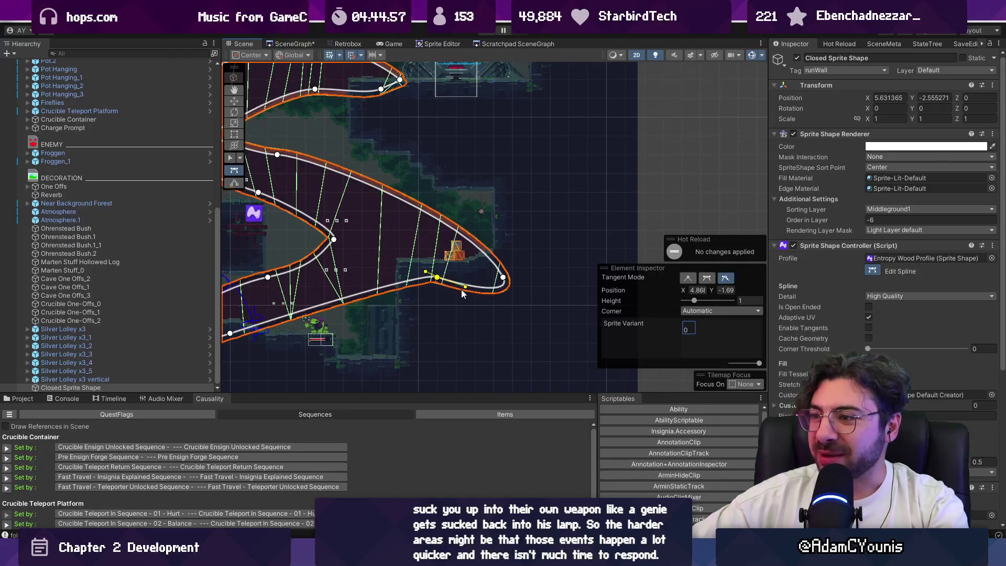
scroll(463, 290, "down", 2)
left_click_drag(513, 223, 607, 203)
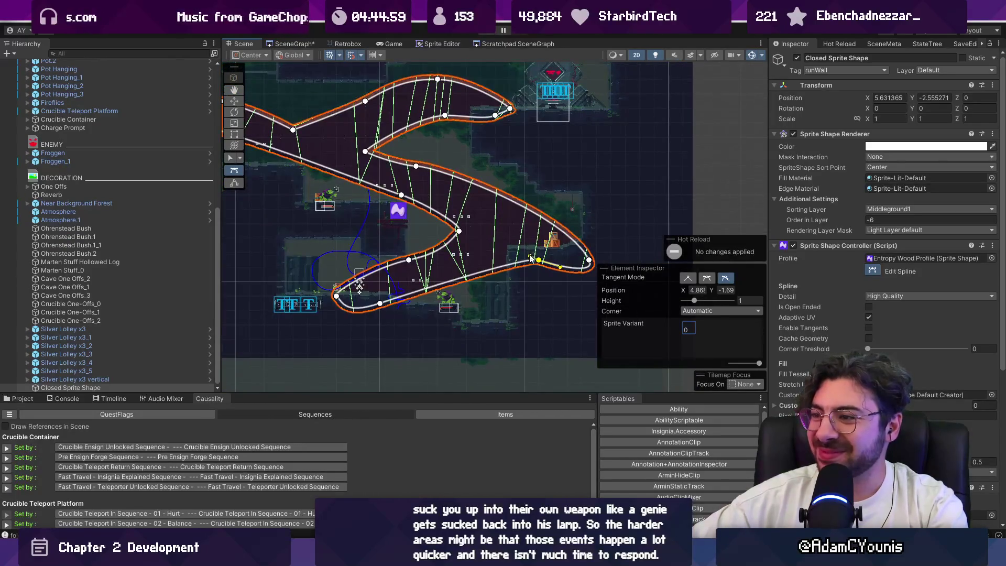
left_click_drag(539, 263, 514, 258)
left_click_drag(411, 260, 468, 233)
scroll(472, 307, "down", 2)
Finish spline editing, deselect the sprite shape, and stop the running playtest.
key("w")
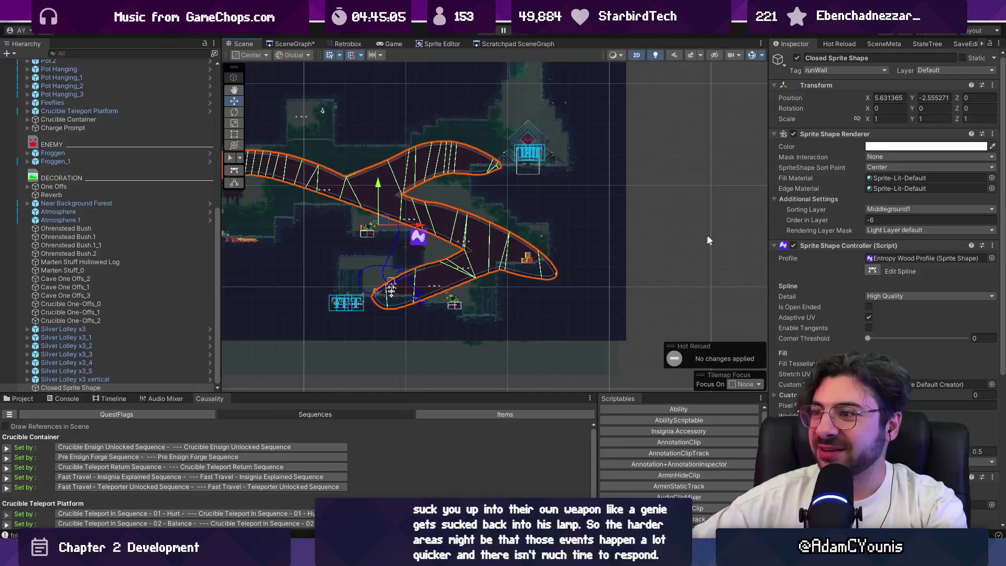
left_click(680, 244)
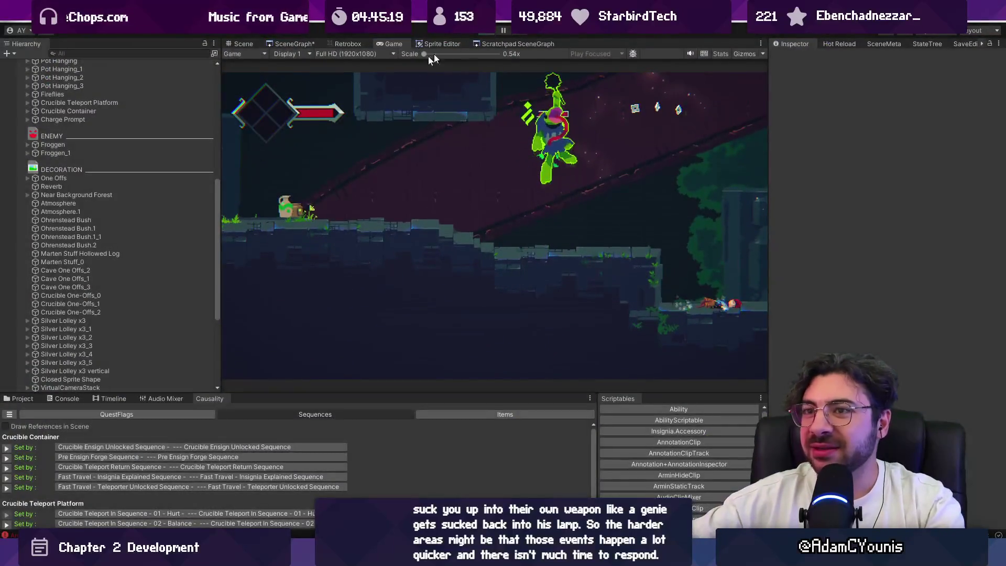
key("ctrl+p")
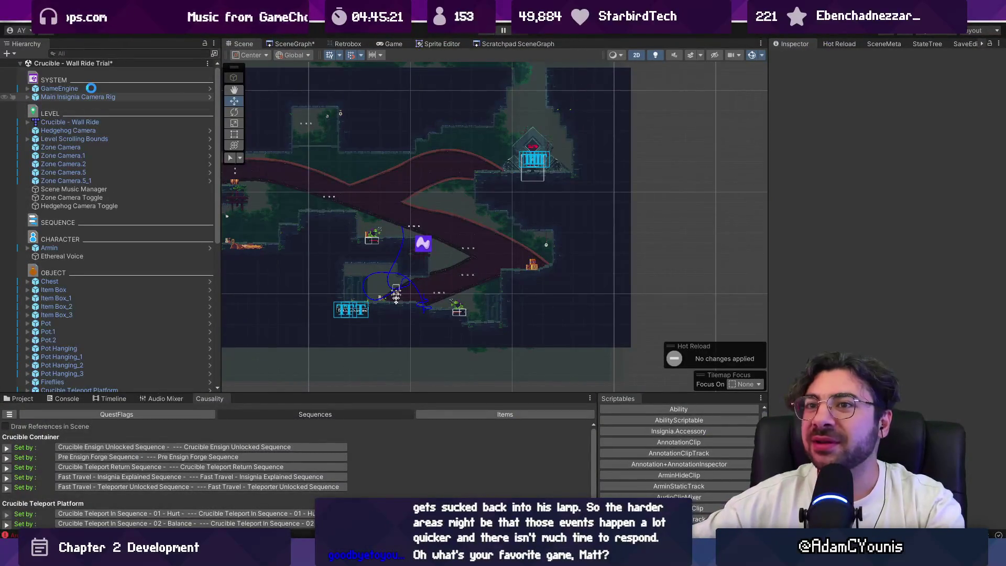
Save the Wall Ride Trial scene and open the GameEngine's Progress State picker.
key("ctrl+s")
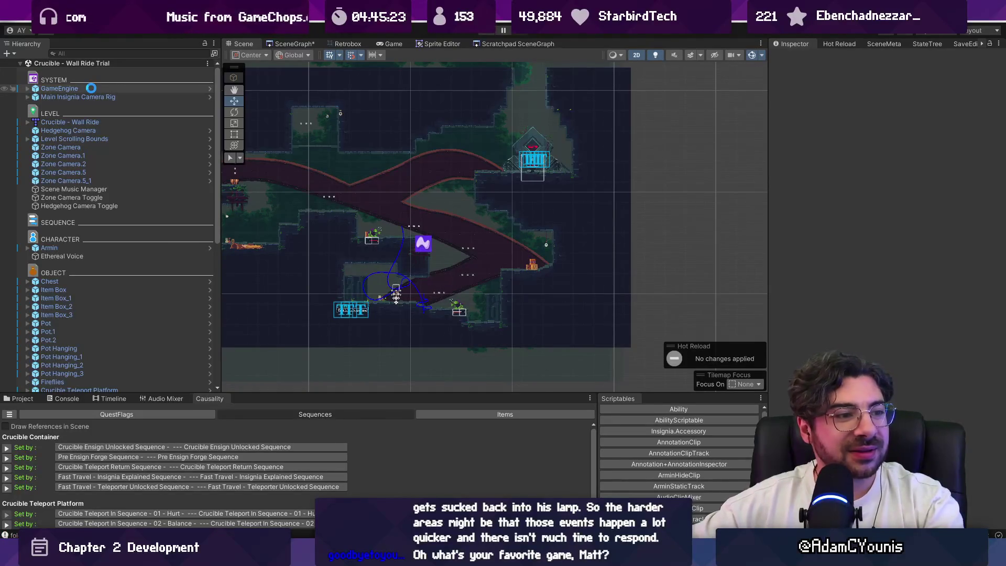
left_click(91, 88)
left_click(992, 182)
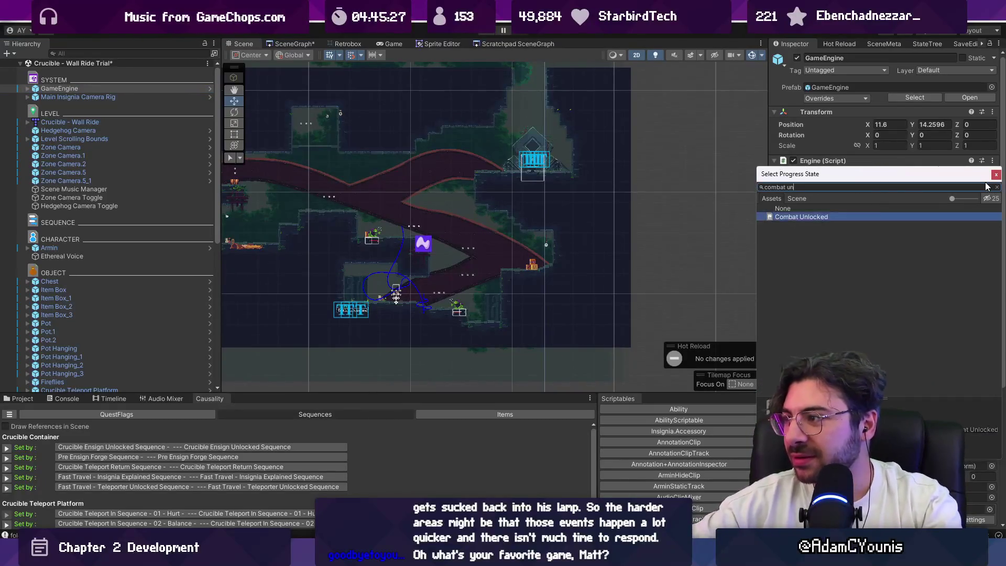
Set the GameEngine progress state to Combat Unlocked and stop the resulting playtest.
key("Return")
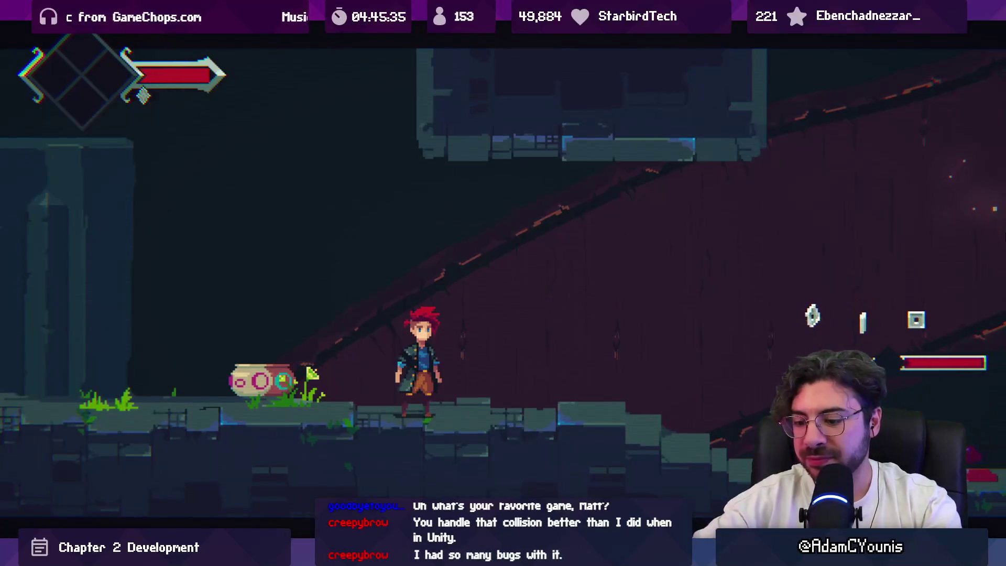
key("Escape")
key("ctrl+p")
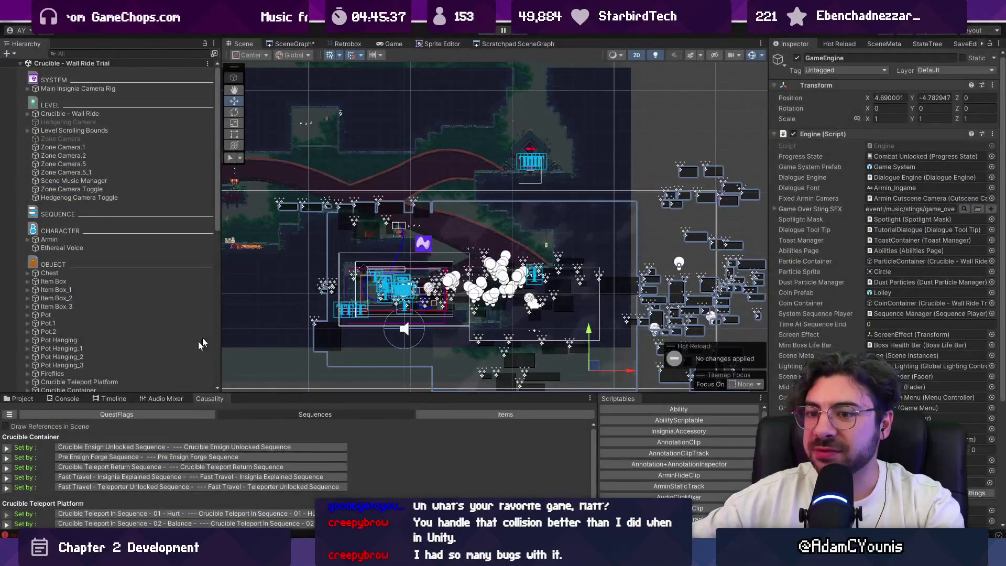
scroll(77, 199, "down", 5)
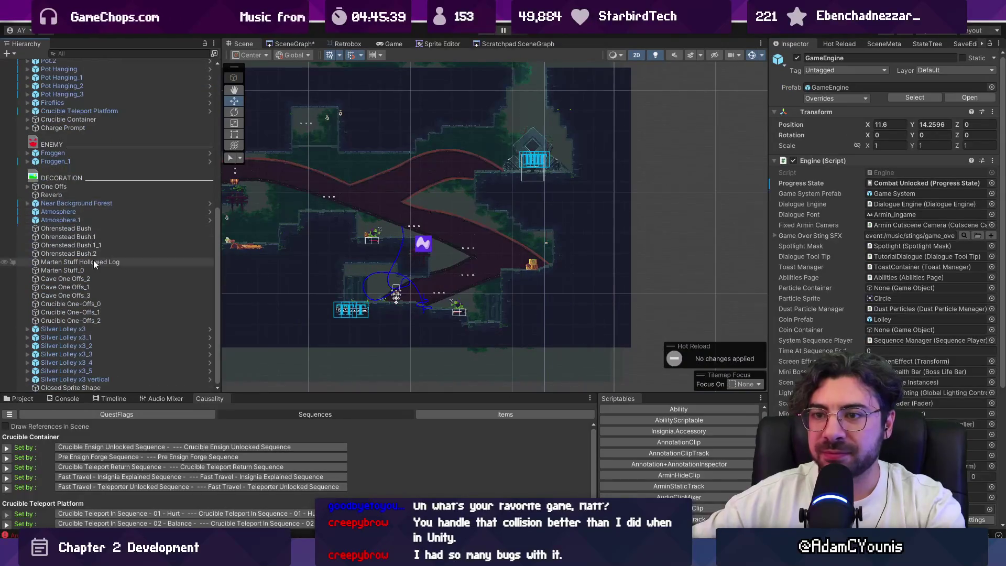
scroll(87, 152, "up", 5)
Select the SEQUENCE divider and neighbouring Hierarchy objects.
left_click(96, 210)
left_click(101, 203)
left_click(96, 227)
scroll(96, 227, "down", 10)
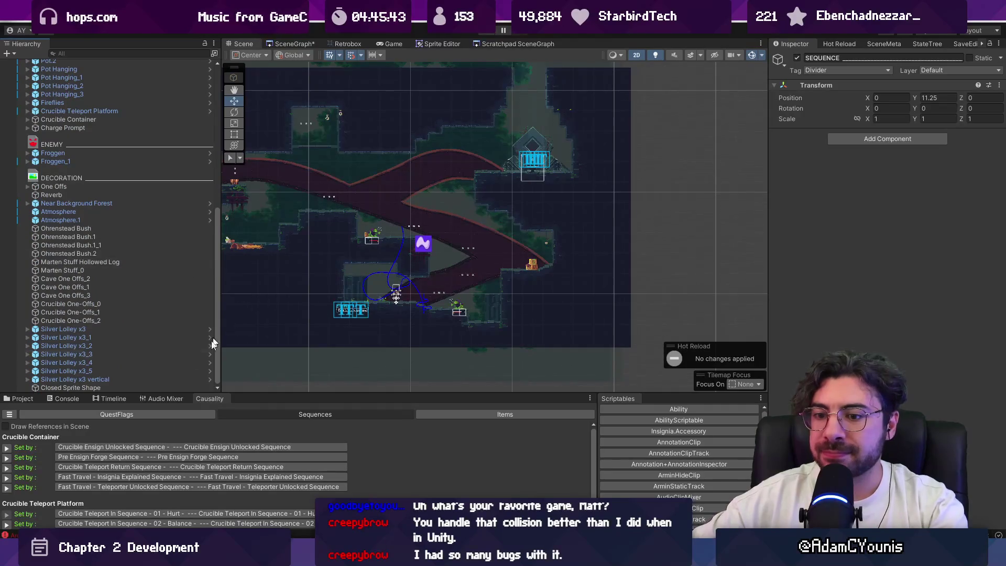
Clear the Console log and run a quick playtest of the level, then stop it.
left_click(63, 399)
left_click(10, 409)
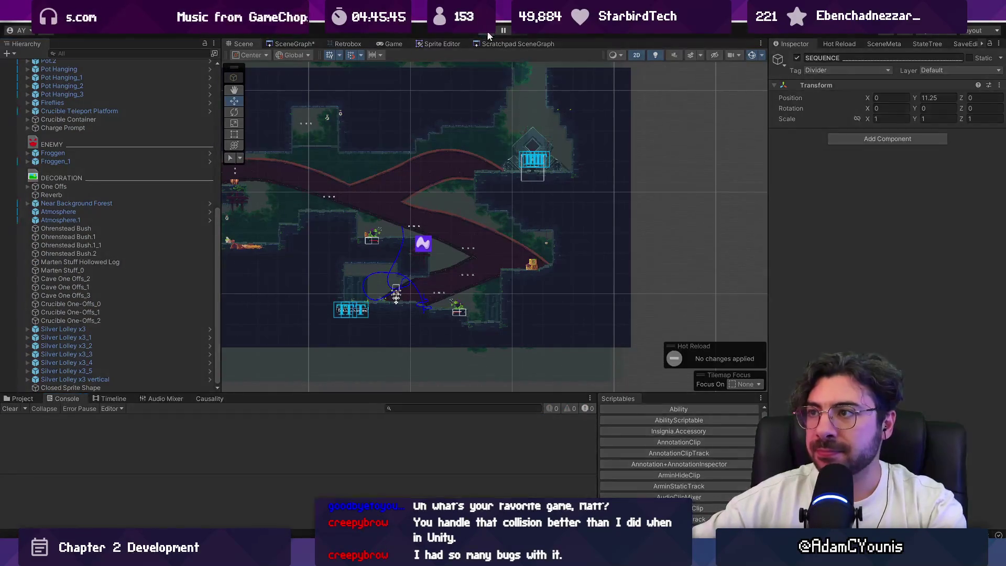
left_click(503, 32)
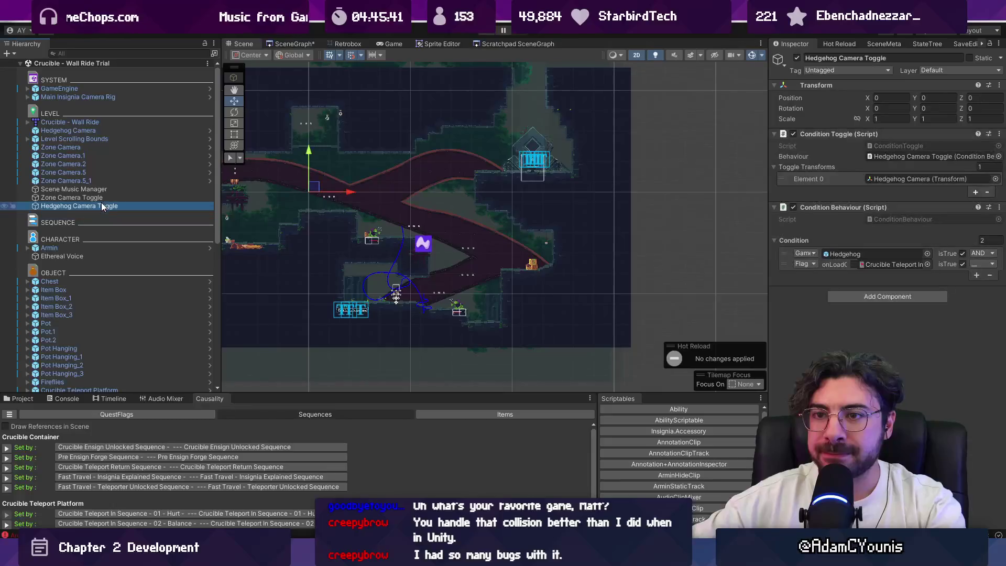
scroll(105, 236, "down", 10)
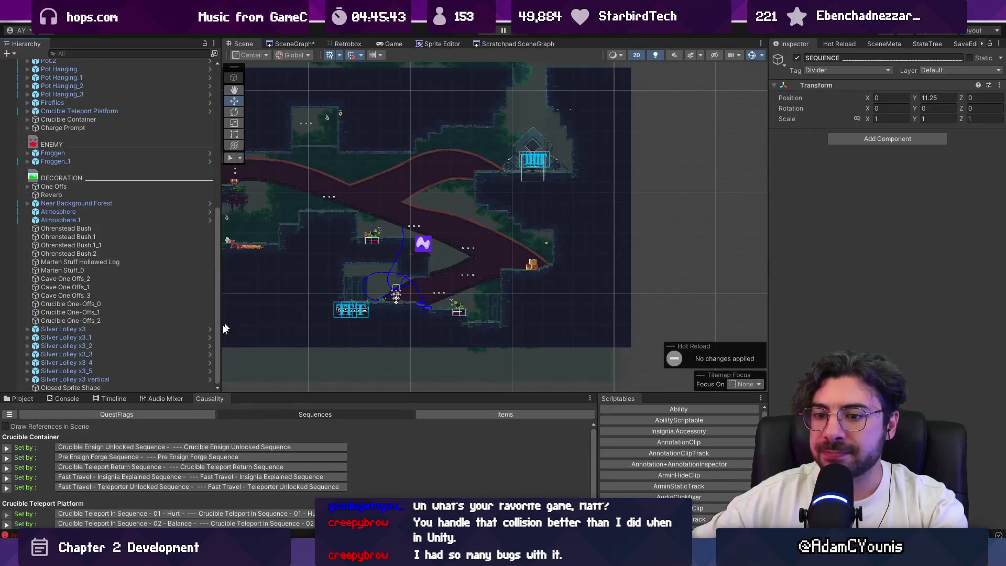
left_click(62, 398)
left_click(487, 33)
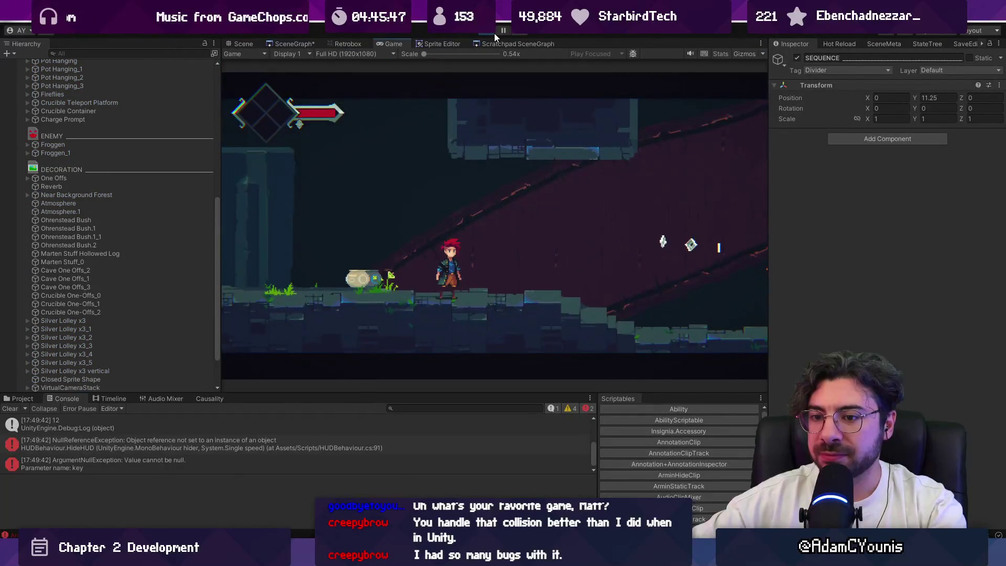
left_click(487, 32)
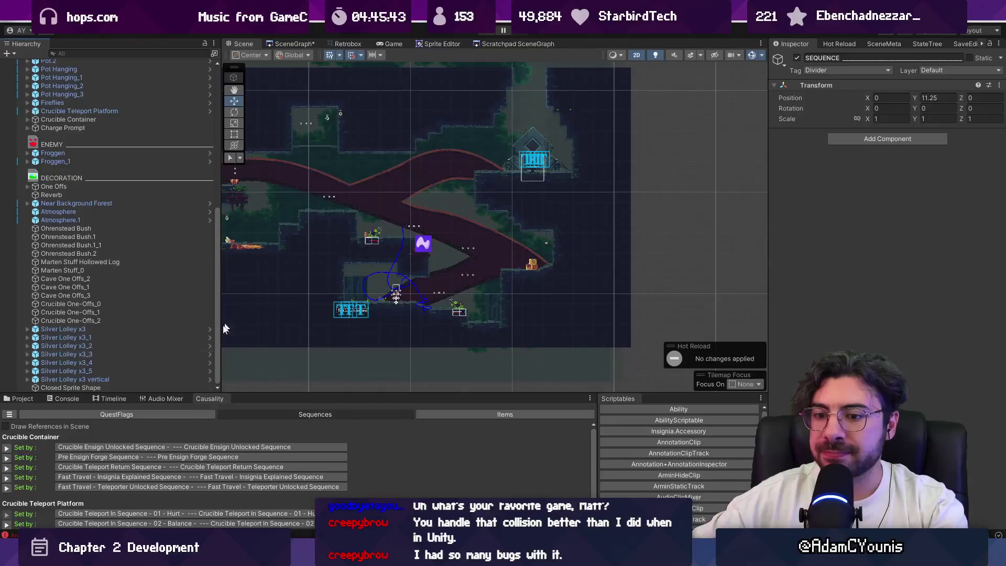
Clear the log and restart the playtest twice.
left_click(12, 410)
left_click(487, 33)
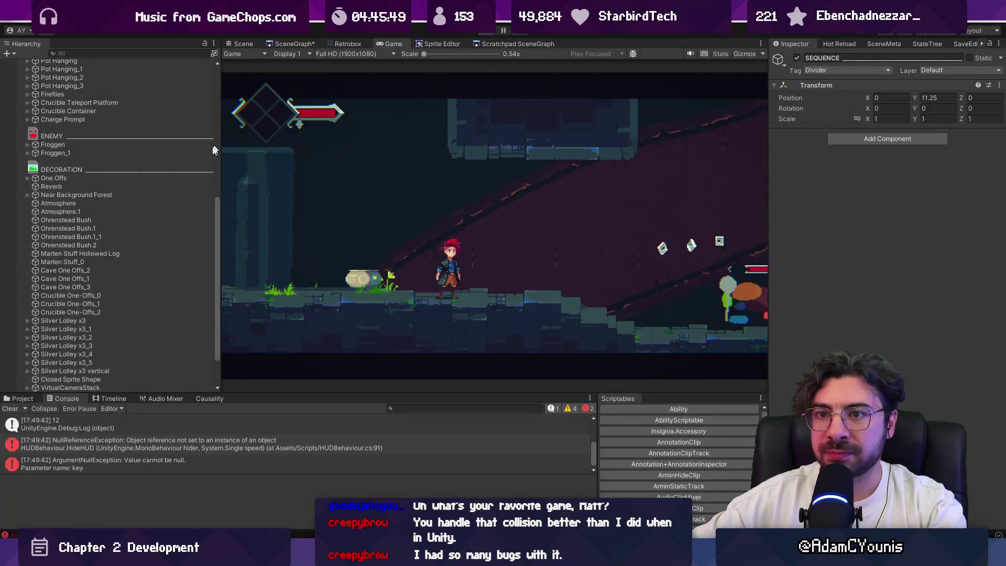
key("ctrl+p")
left_click(487, 33)
key("ctrl+p")
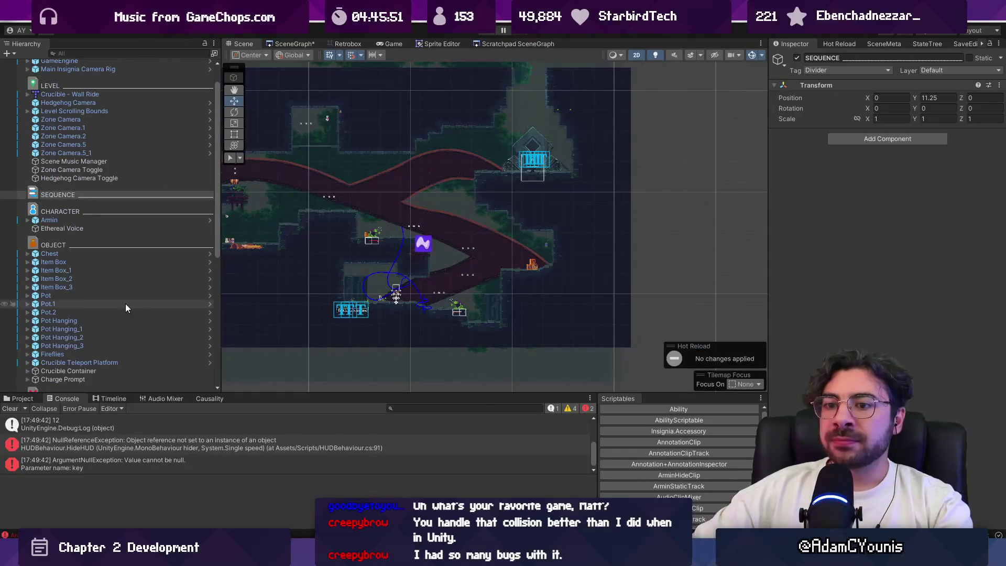
During a playtest, disable the 02 - Balance teleport sequence object, then stop play mode.
scroll(126, 308, "down", 5)
left_click(210, 399)
scroll(58, 457, "down", 3)
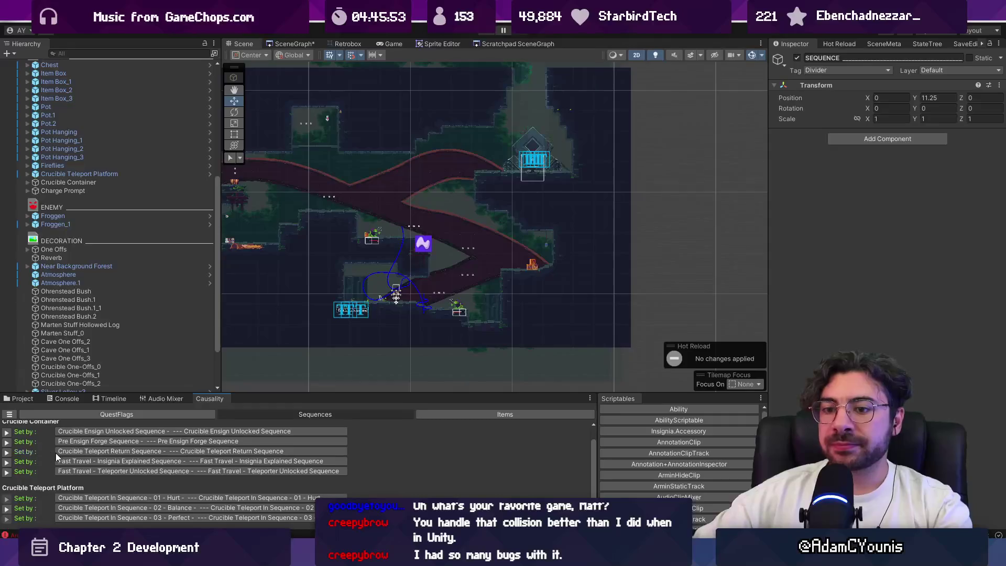
left_click(7, 508)
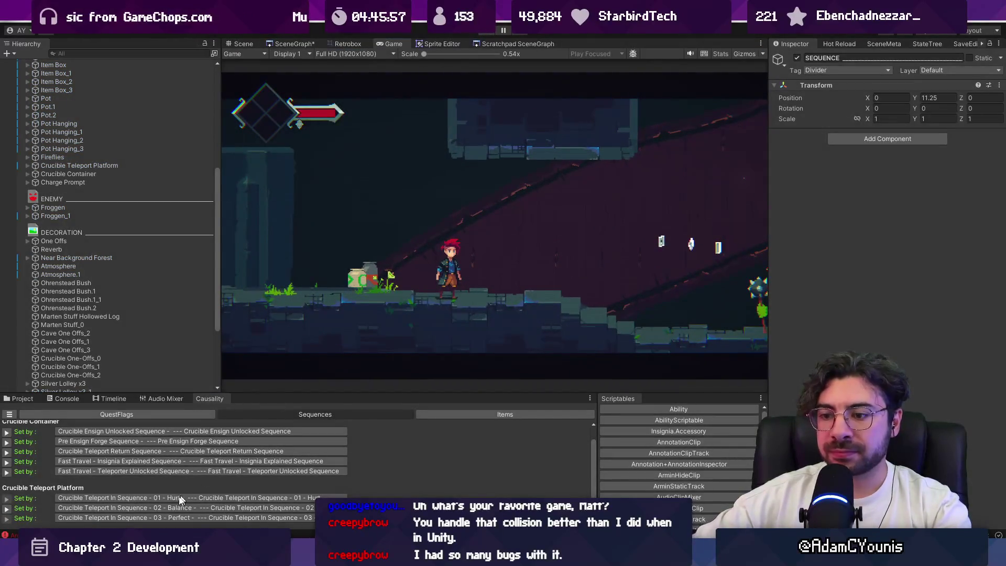
left_click(168, 507)
left_click(797, 58)
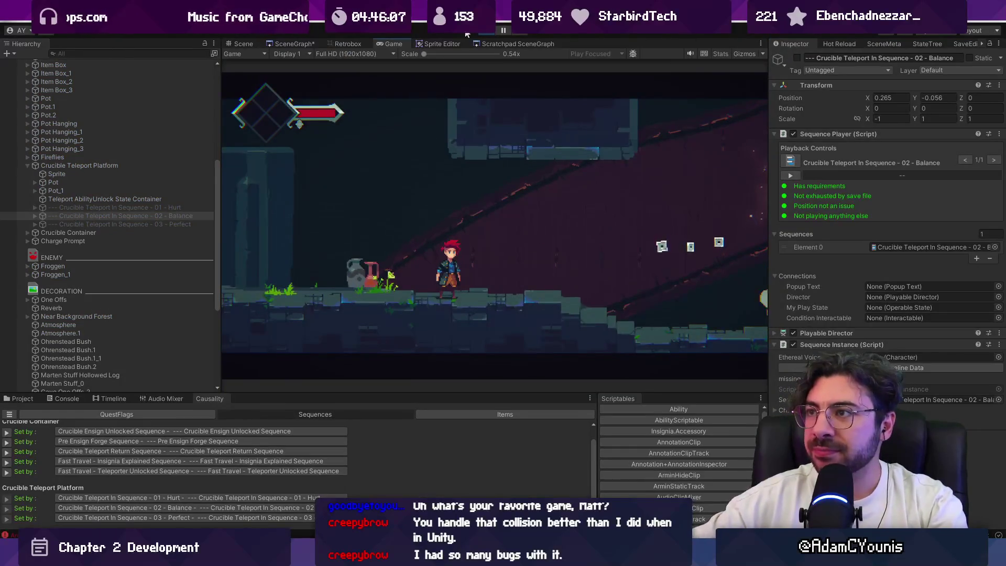
key("ctrl+p")
Select Pot_1, then frame the Crucible Teleport Platform in the scene.
left_click(114, 198)
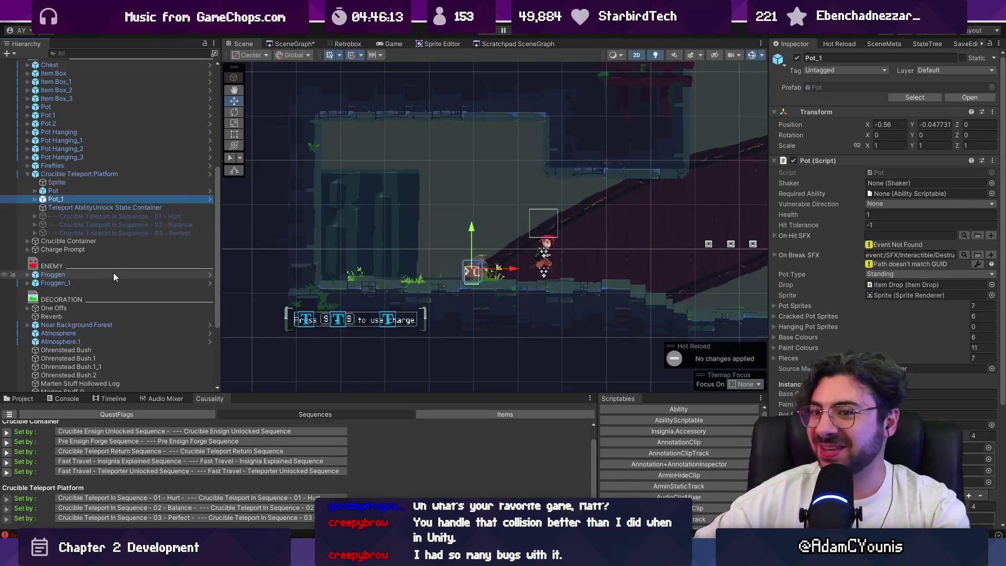
left_click(109, 208)
double_click(95, 174)
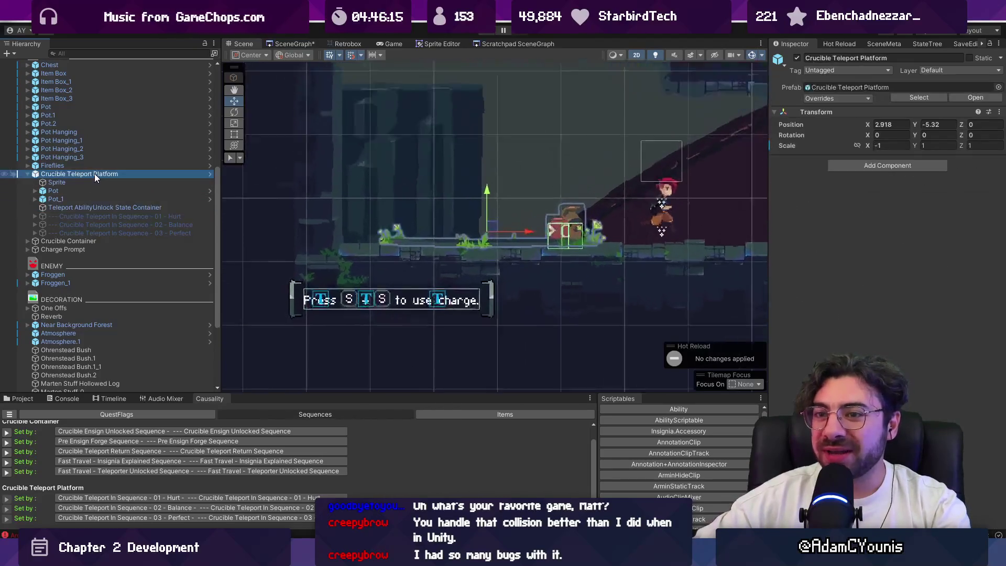
scroll(98, 304, "down", 5)
Filter the Hierarchy for 'sequenceplayer' and inspect the Teleport Away, Pre Ensign Forge and Teleporter Unlocked sequences.
left_click(95, 54)
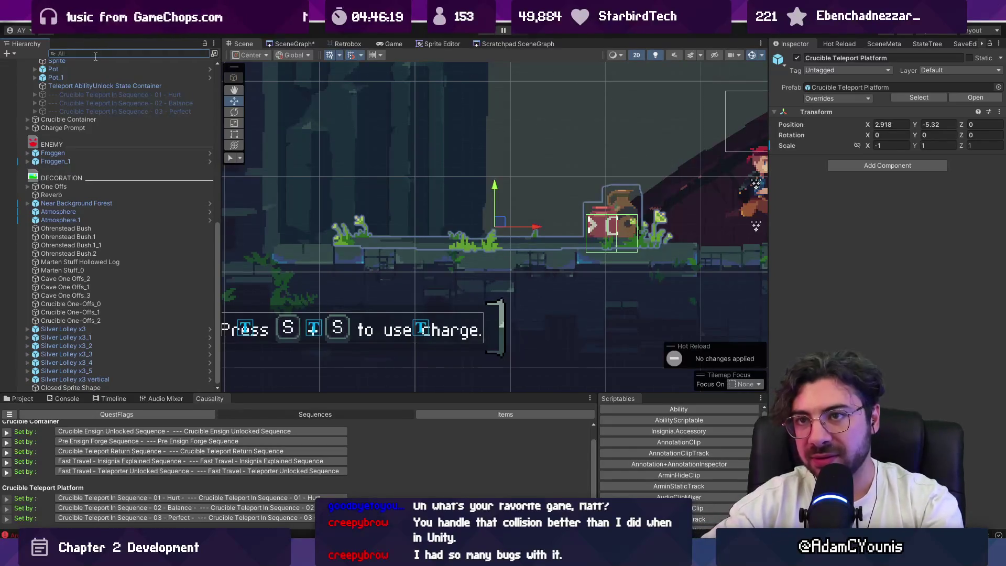
type("sequenceplayer")
left_click(136, 80)
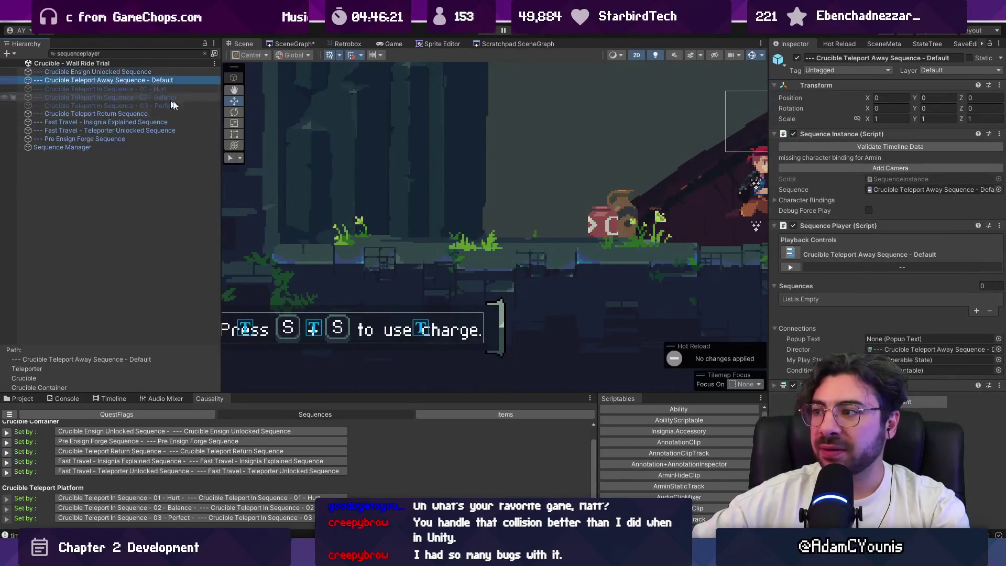
left_click(131, 113)
left_click(133, 122)
left_click(137, 130)
left_click(127, 138)
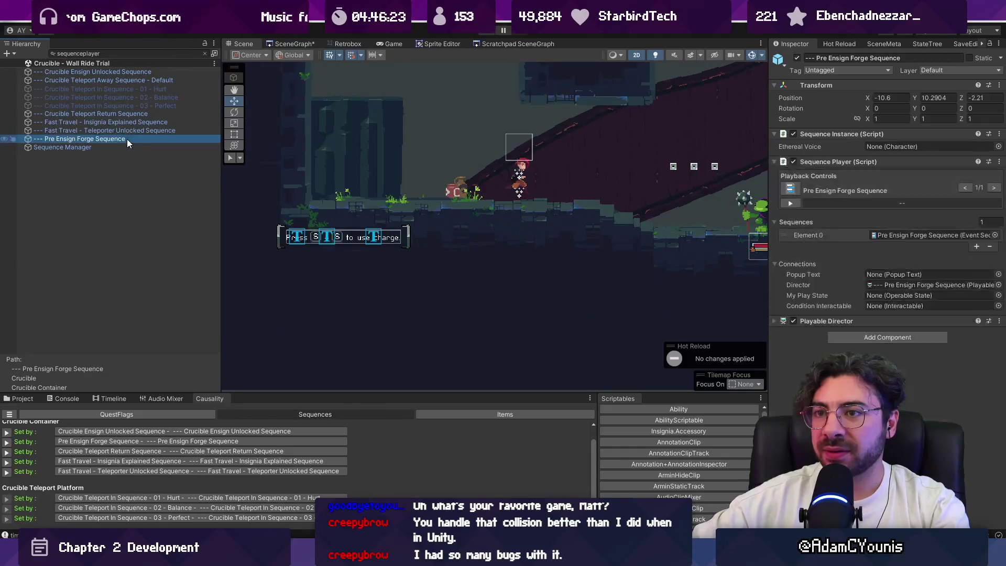
left_click(127, 131)
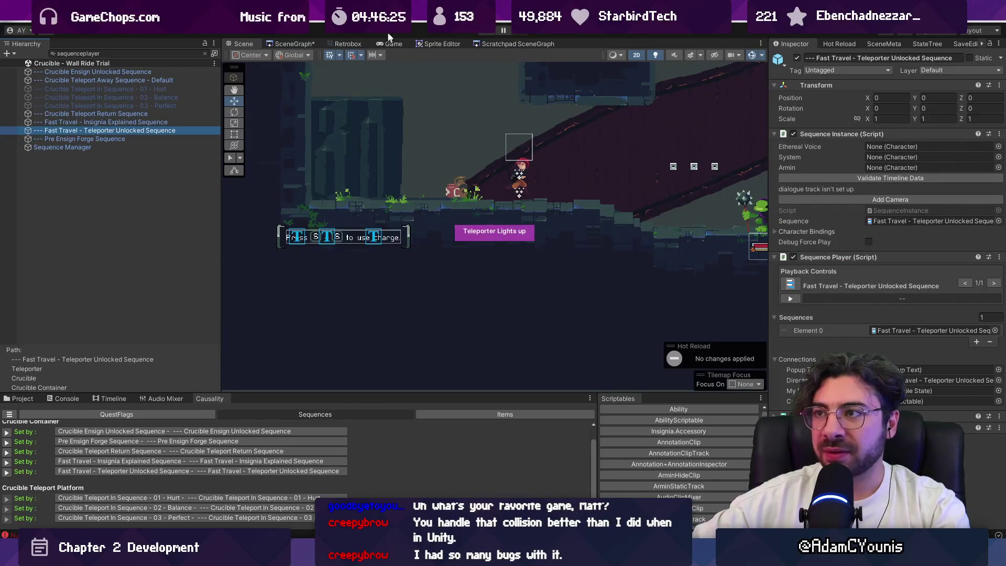
During a playtest, search 'global' and confirm Global Schedule's States list is empty.
left_click(486, 33)
left_click(100, 53)
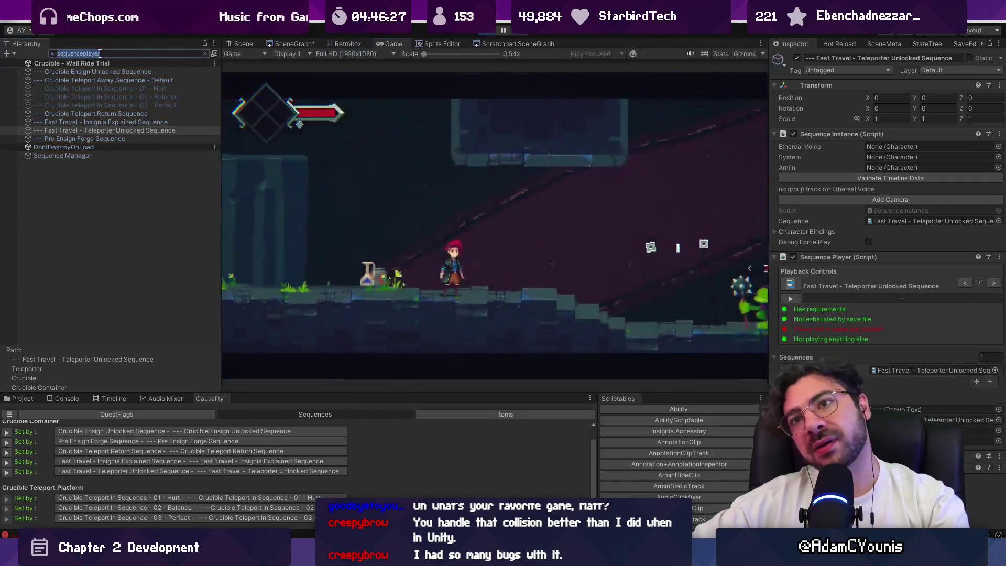
type("global")
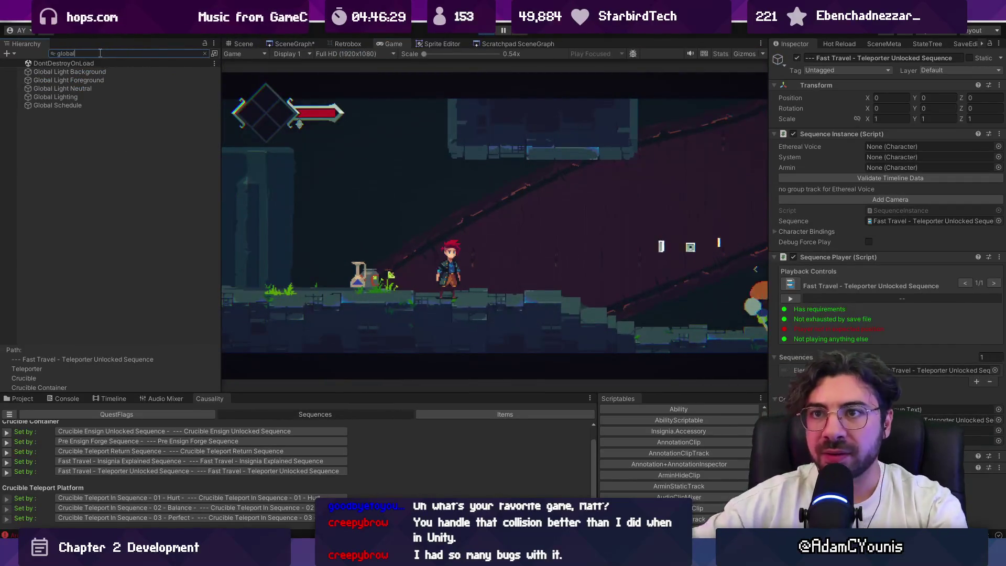
left_click(58, 105)
left_click(784, 168)
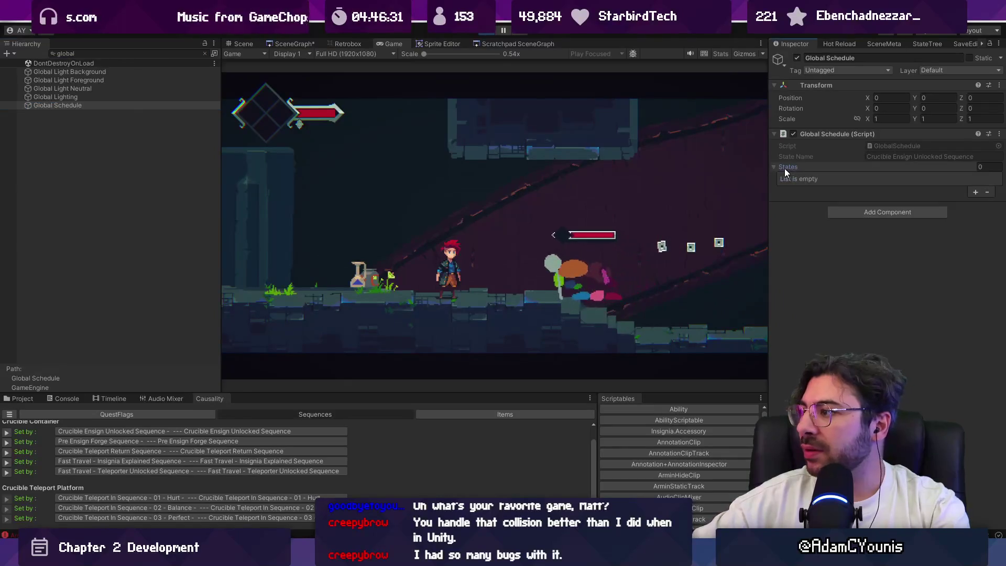
left_click(373, 234)
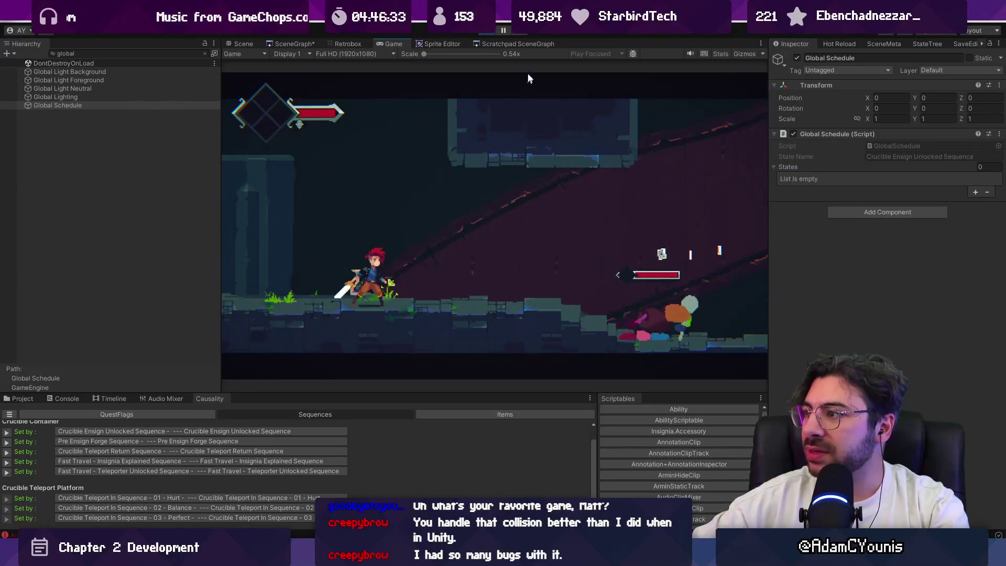
left_click(489, 33)
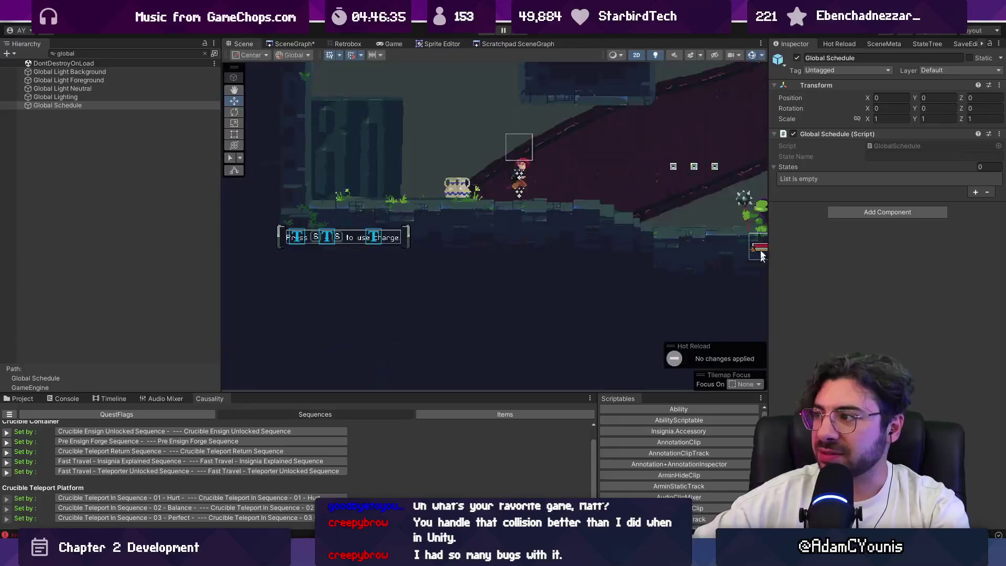
Return to scene editing and start searching assets in the Project panel.
left_click(487, 31)
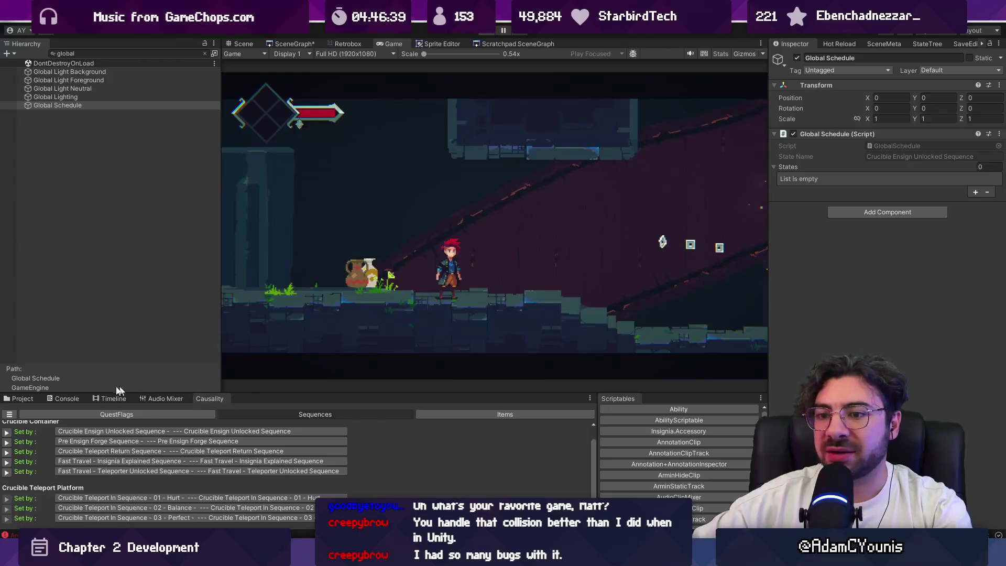
key("ctrl+p")
left_click(22, 398)
left_click(376, 408)
Search the Hierarchy for 'ensign unlocked' and select the Crucible Ensign Unlocked Sequence.
type("english")
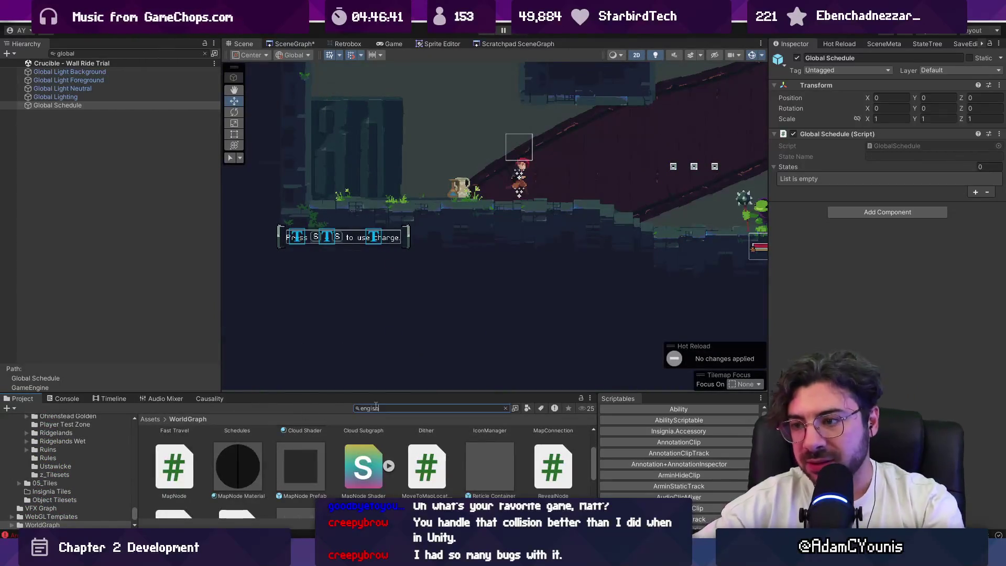
key("Escape")
left_click(99, 54)
type("ensign unlocked")
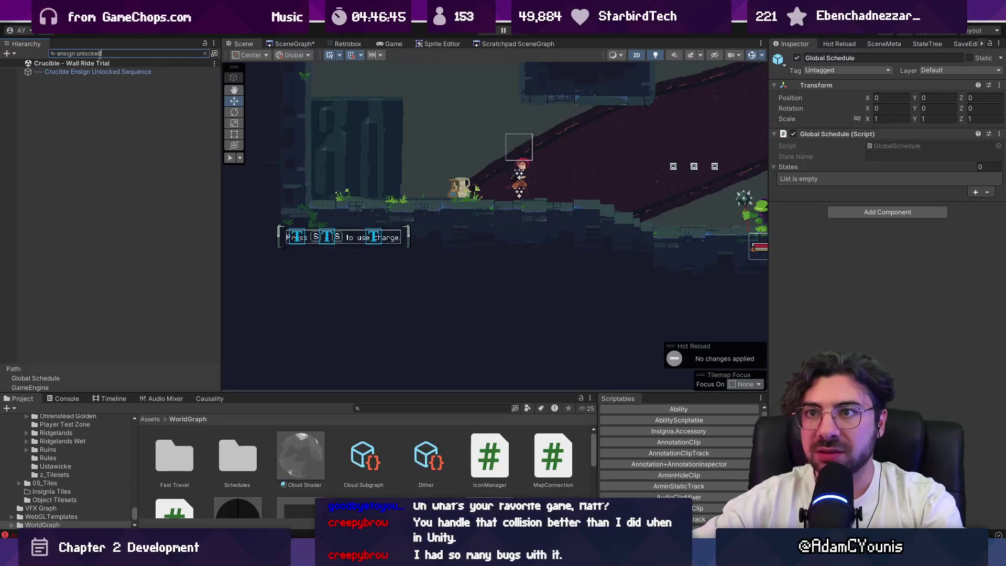
left_click(131, 71)
left_click(204, 53)
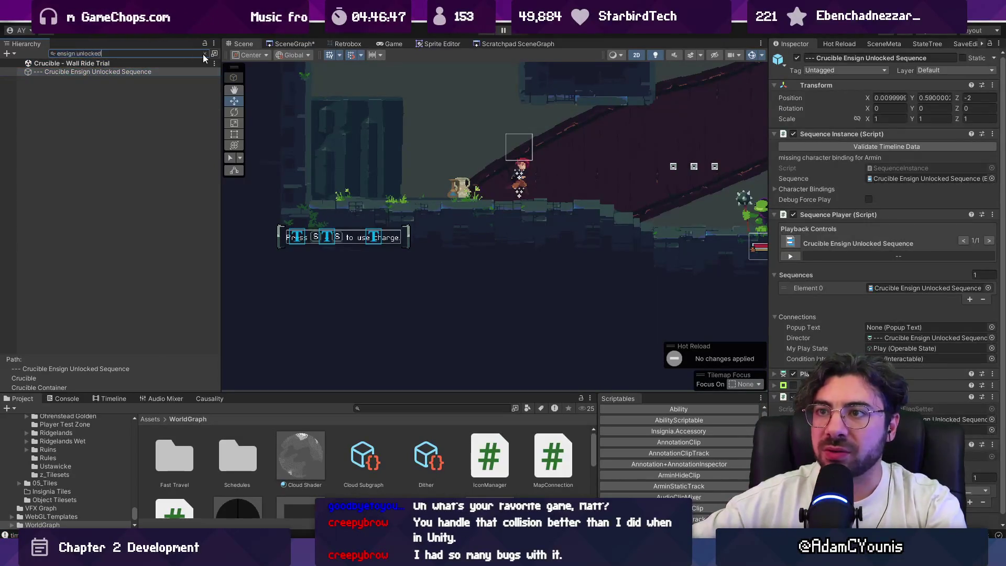
left_click(147, 341)
left_click(181, 349)
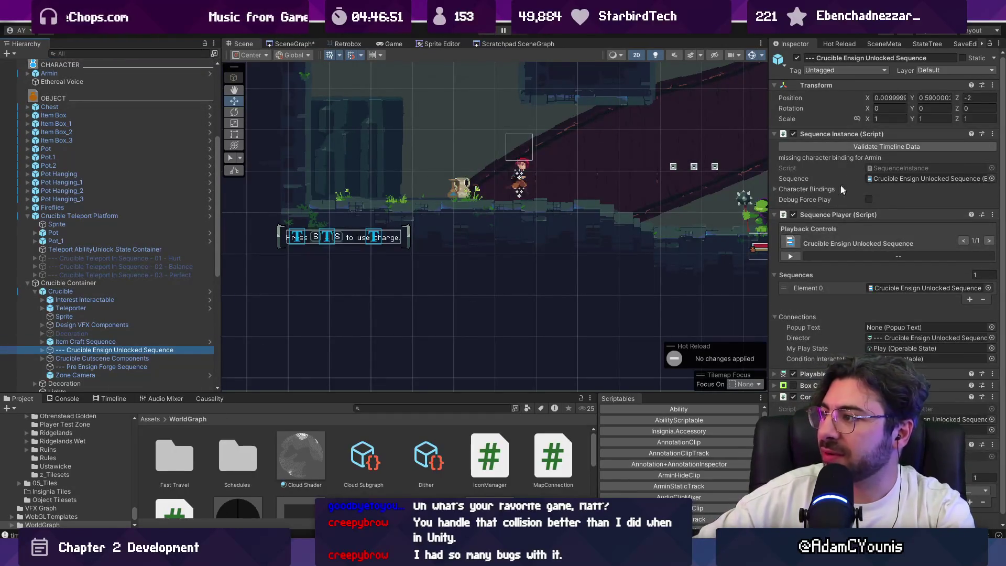
Frame the Crucible forge and confirm its Ability field is WallRide Ability.
scroll(832, 240, "down", 1)
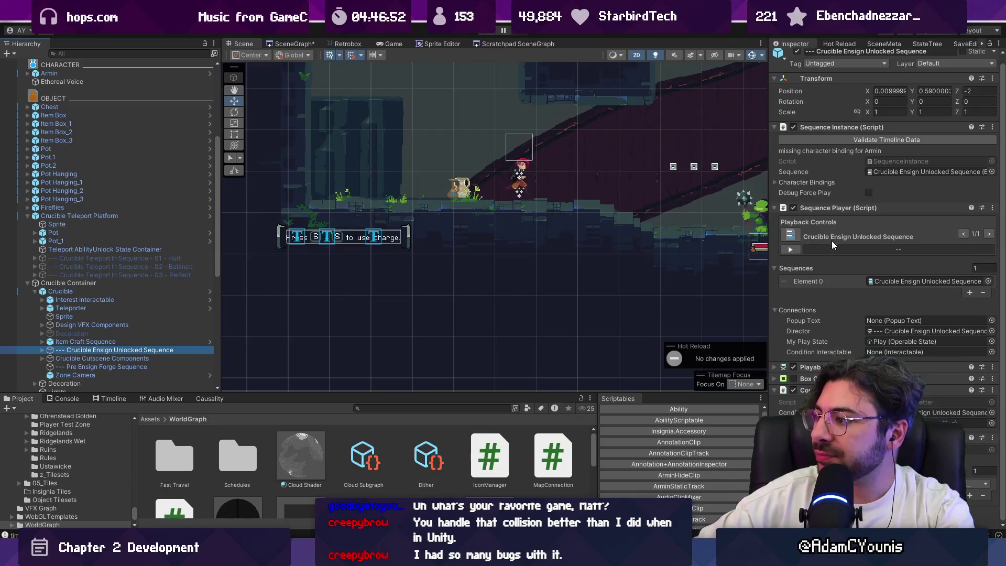
double_click(117, 291)
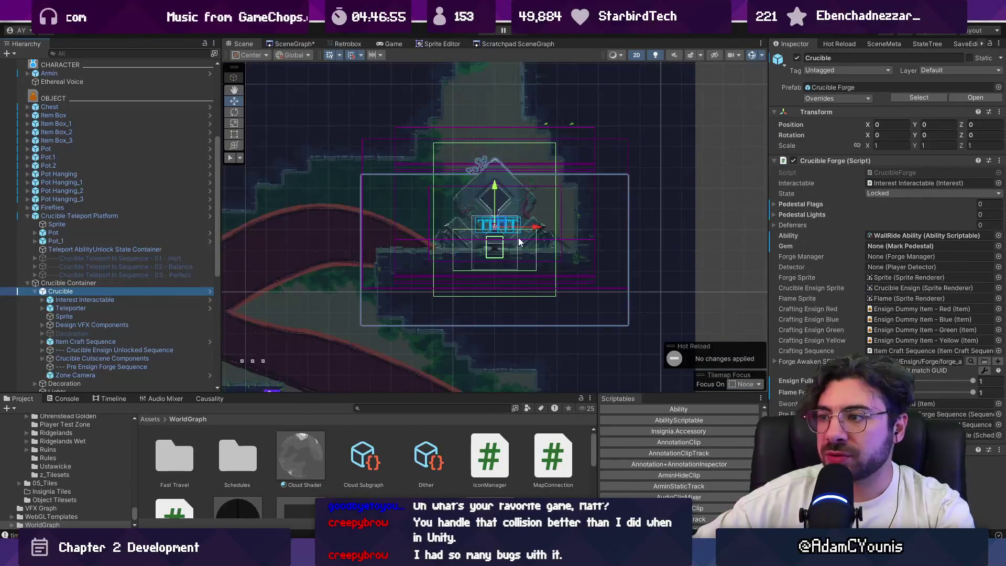
scroll(507, 241, "down", 5)
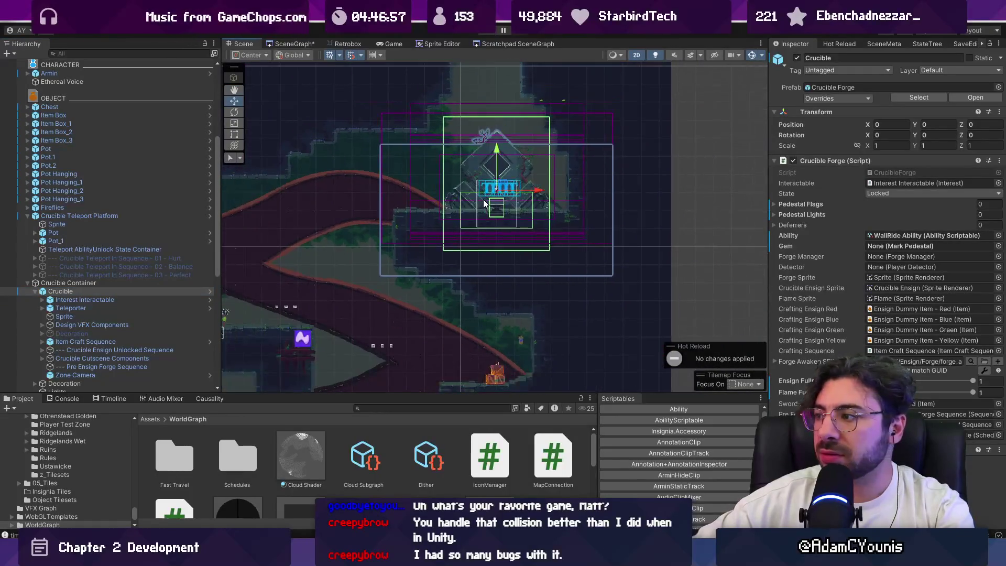
left_click(78, 249)
left_click(79, 241)
left_click(82, 234)
left_click(83, 217)
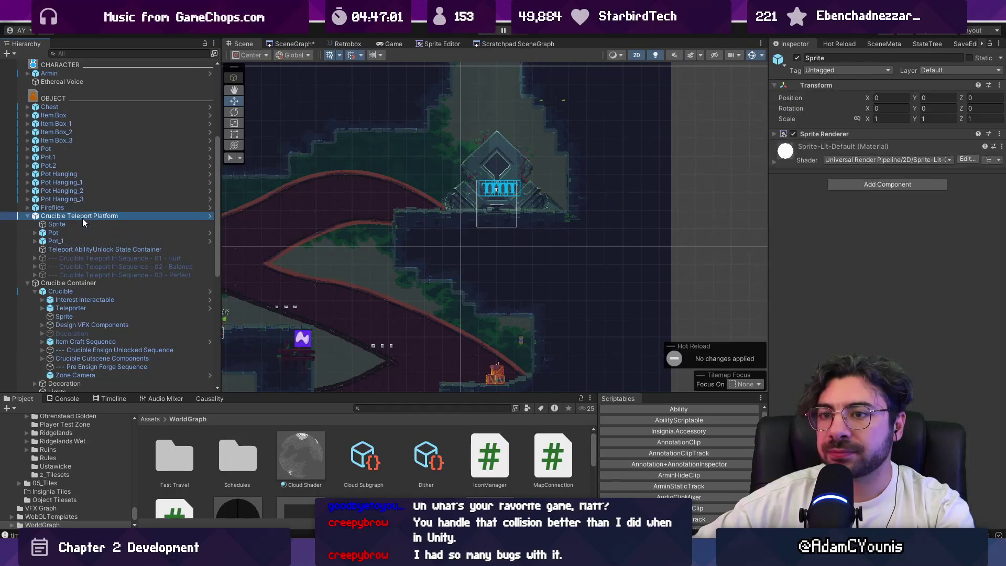
left_click(78, 291)
left_click(78, 300)
left_click(79, 293)
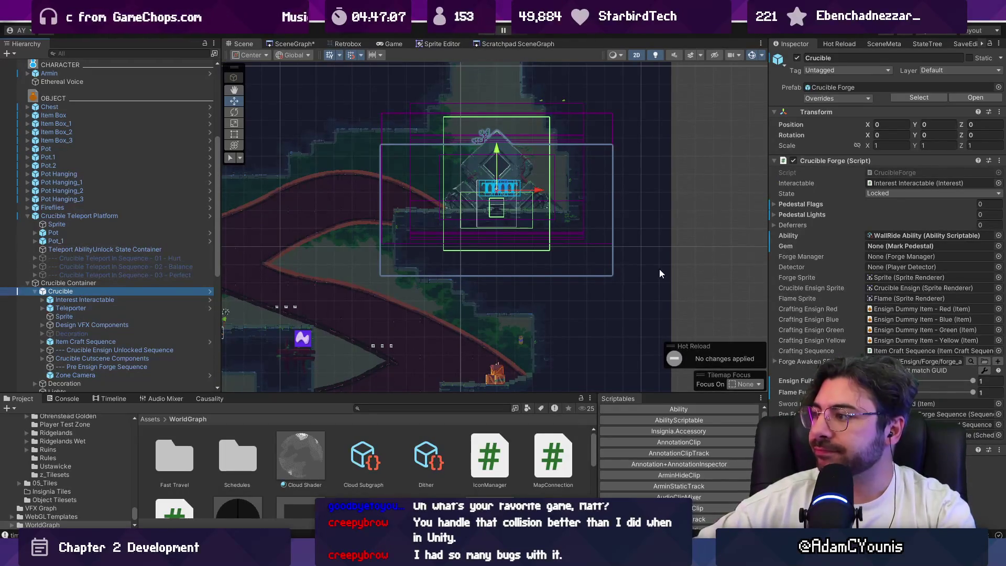
Select the Crucible Ensign Unlocked Sequence and review its settings.
scroll(702, 238, "down", 2)
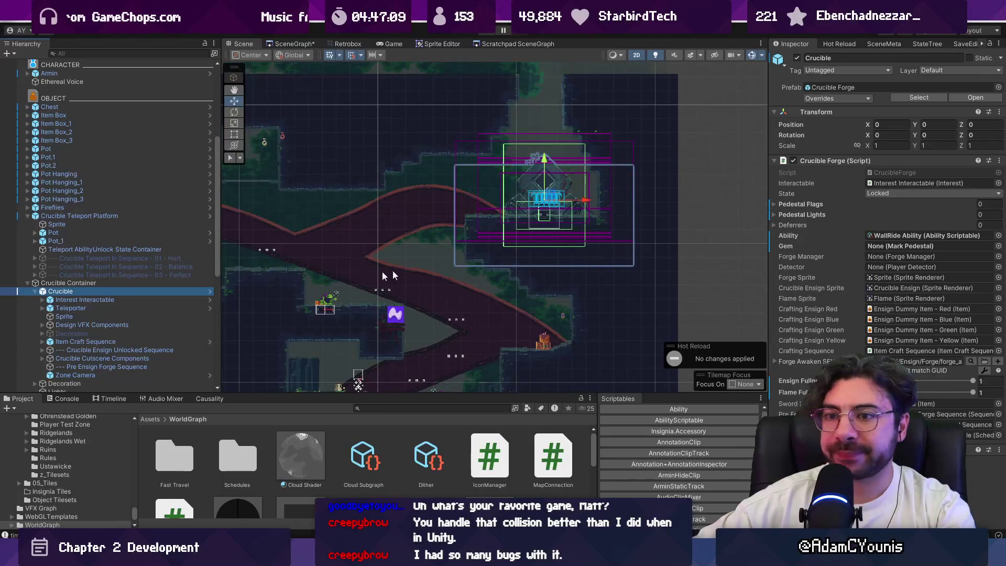
scroll(119, 288, "down", 3)
left_click(121, 288)
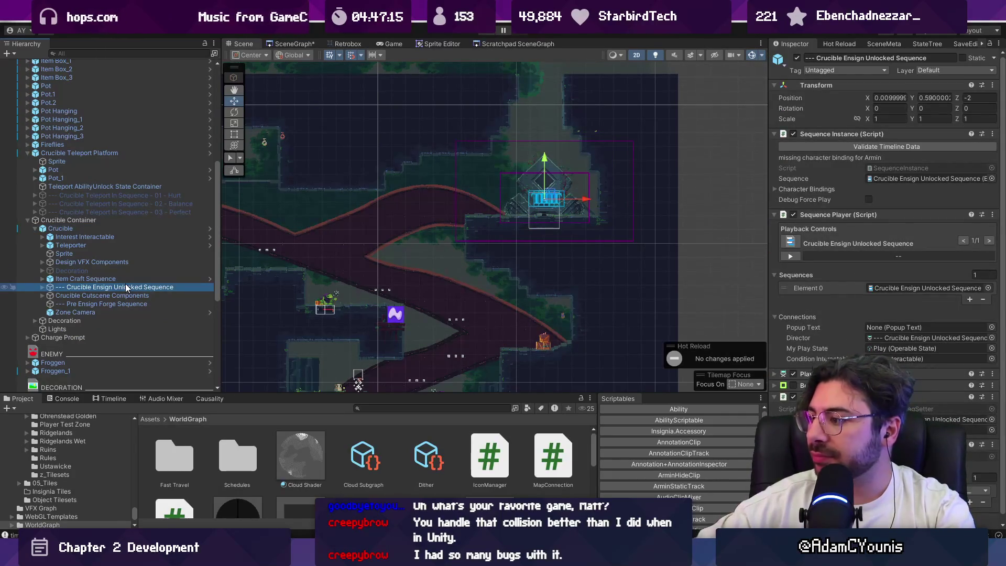
scroll(550, 315, "down", 4)
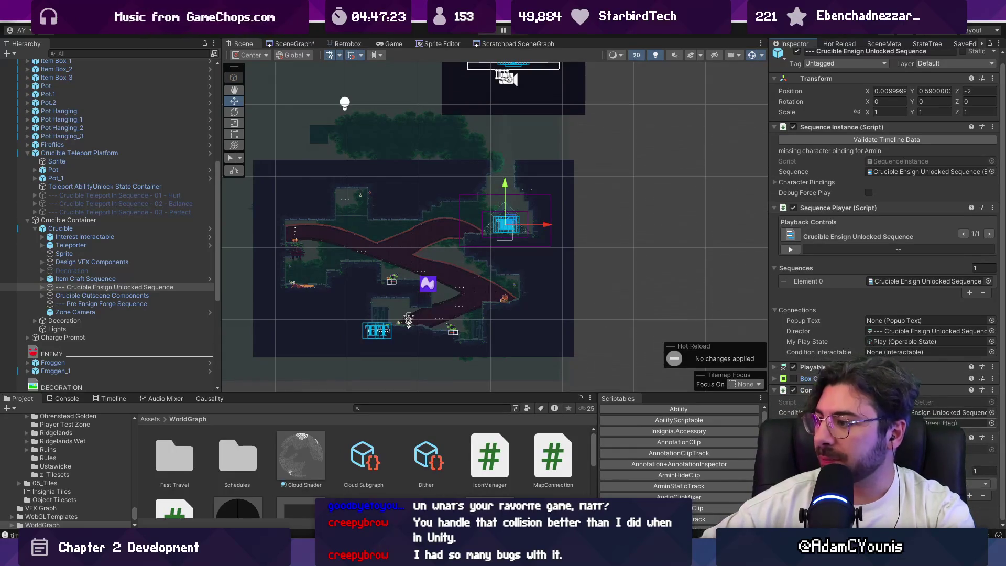
Clear and enlarge the Console, then open the first error's failing line in MetaRefDictionary.cs.
double_click(883, 281)
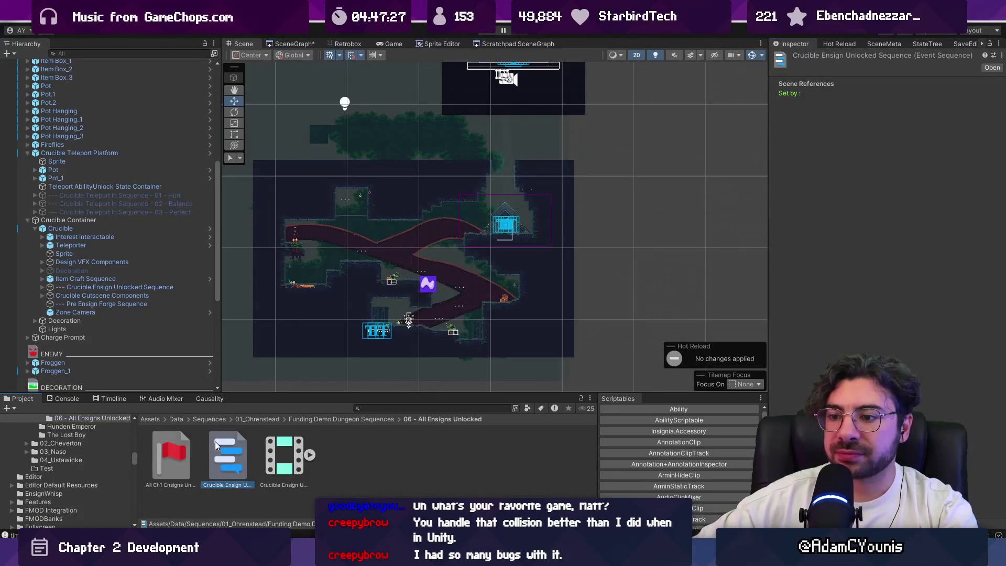
mouse_move(773, 52)
left_mouse_down()
mouse_move(839, 44)
mouse_move(258, 422)
left_mouse_up()
left_click(64, 399)
left_click(10, 408)
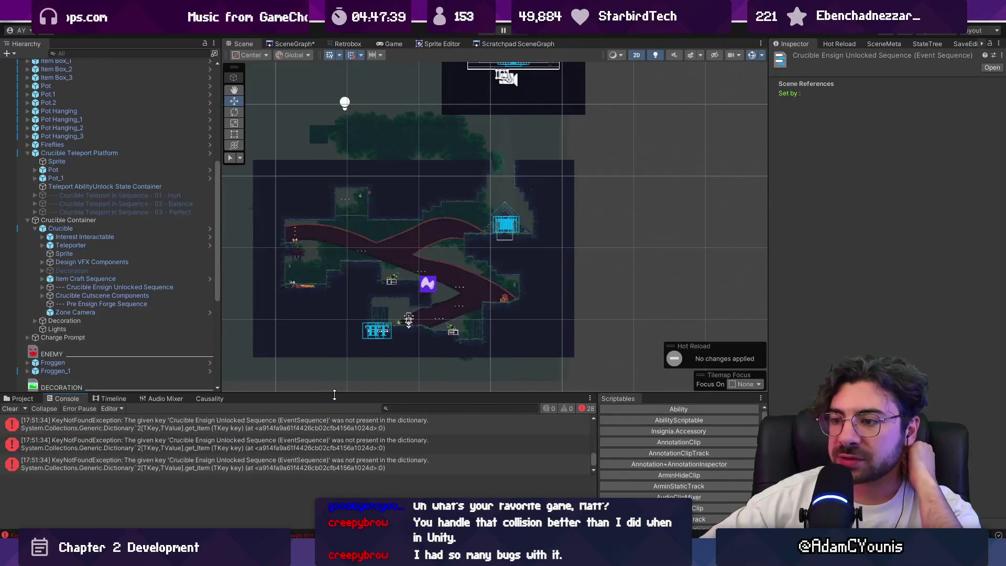
left_click_drag(334, 394, 334, 292)
left_click(287, 325)
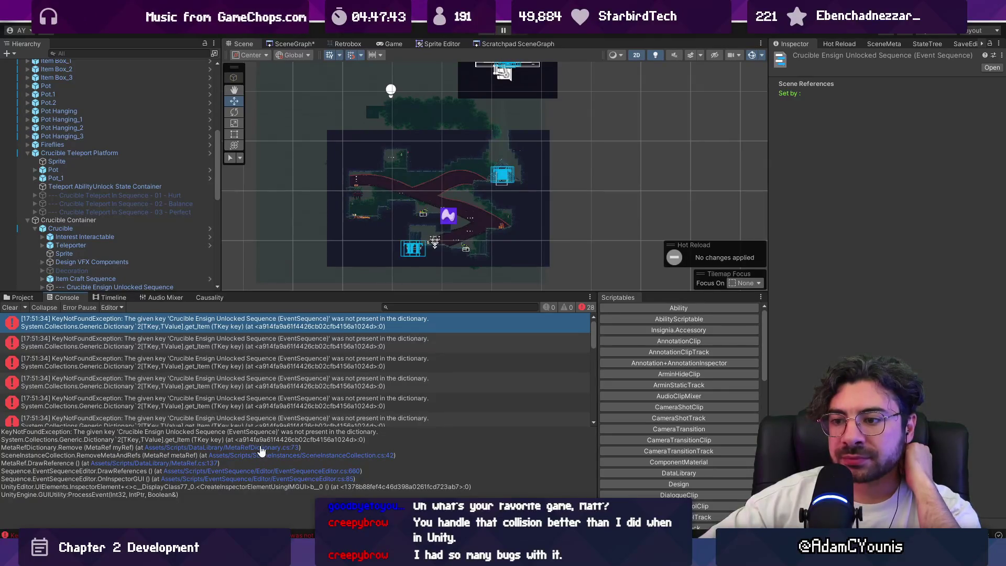
left_click(261, 449)
Back in Unity, show which sequences set each flag, then run and stop a quick playtest.
key("alt+Tab")
left_click(208, 298)
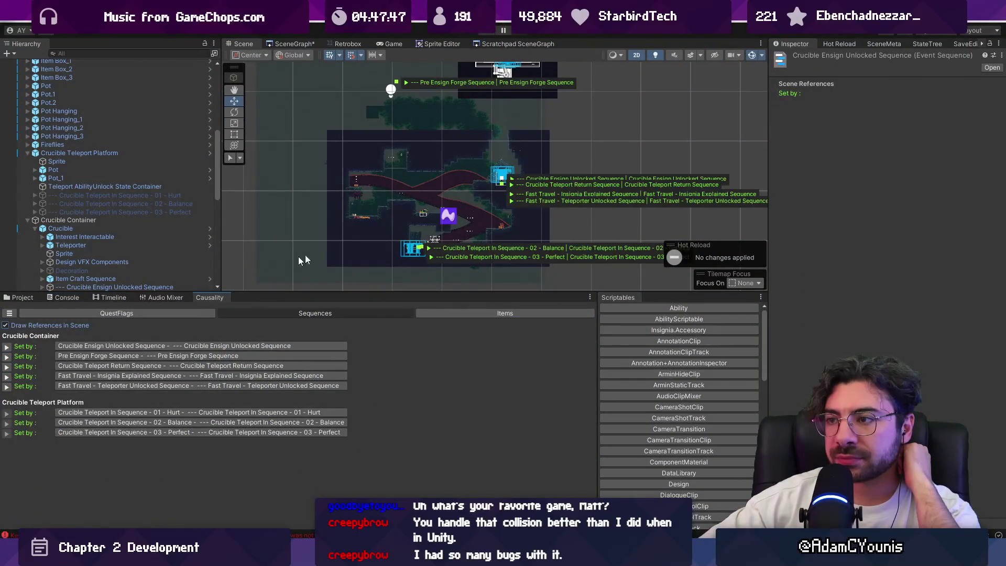
scroll(381, 209, "up", 3)
scroll(484, 170, "down", 3)
scroll(386, 137, "up", 1)
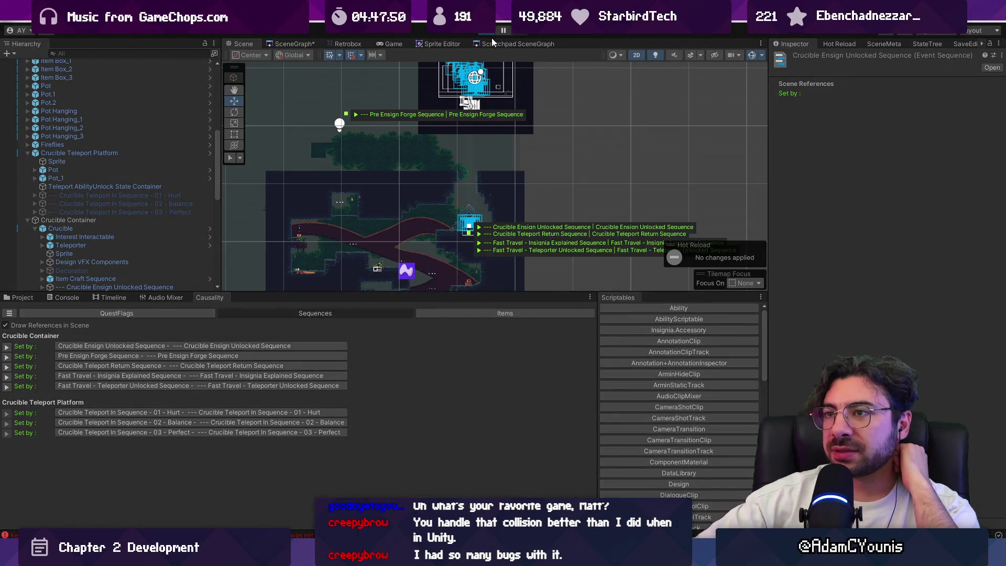
left_click(489, 33)
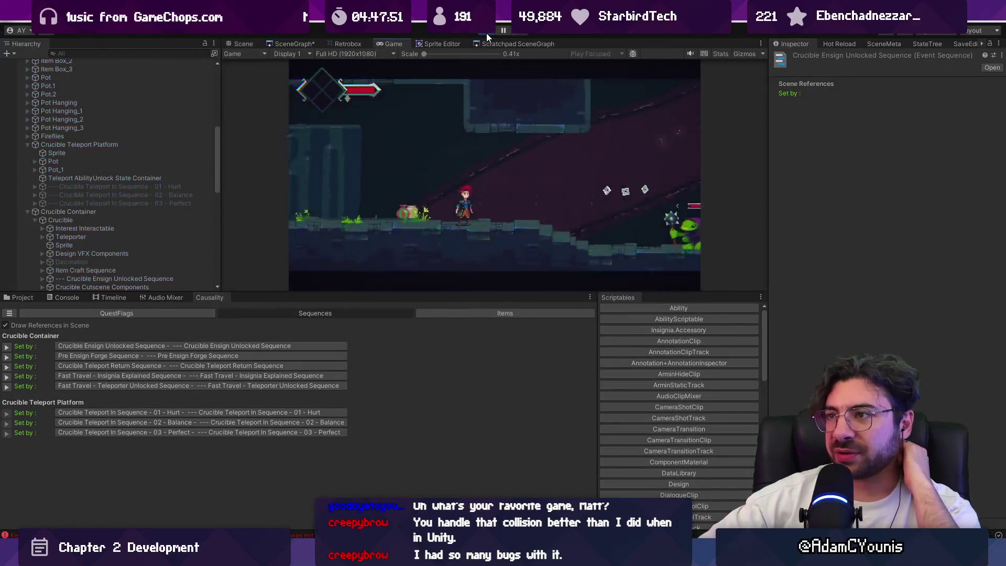
left_click(487, 34)
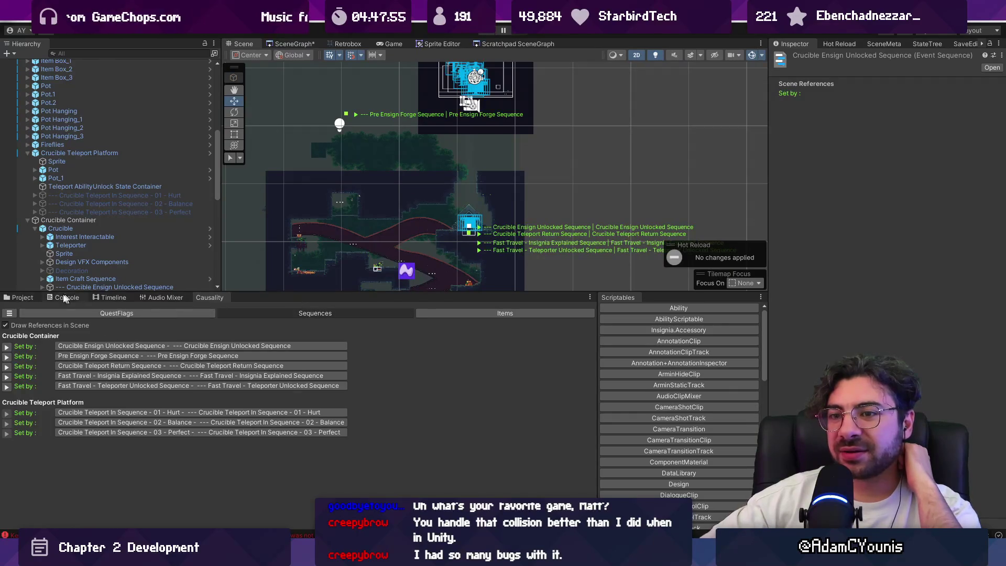
Open HUDBehaviour.cs at HideHUD line 91 from the NullReferenceException stack trace.
left_click(21, 298)
left_click(65, 297)
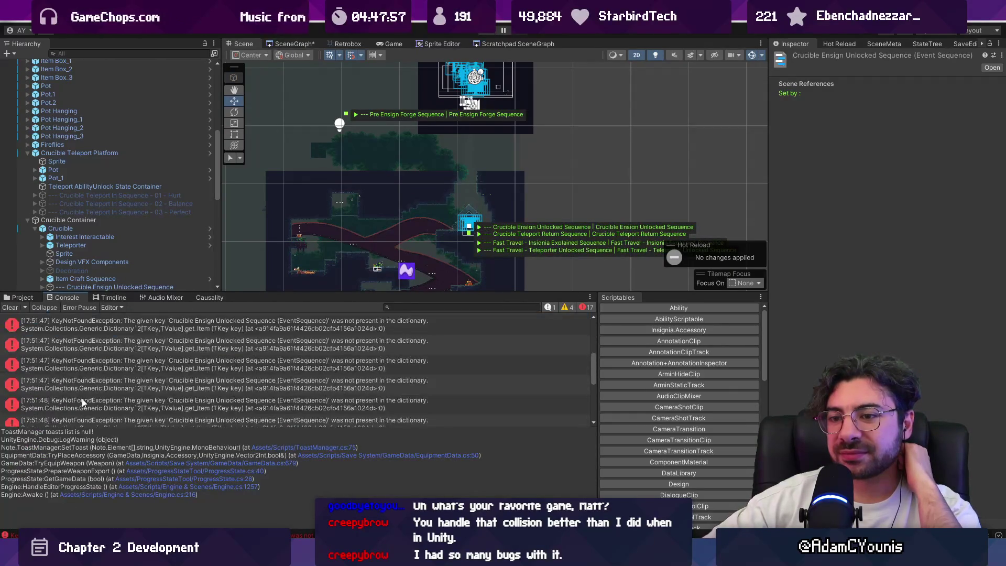
scroll(95, 400, "down", 2)
left_click(100, 388)
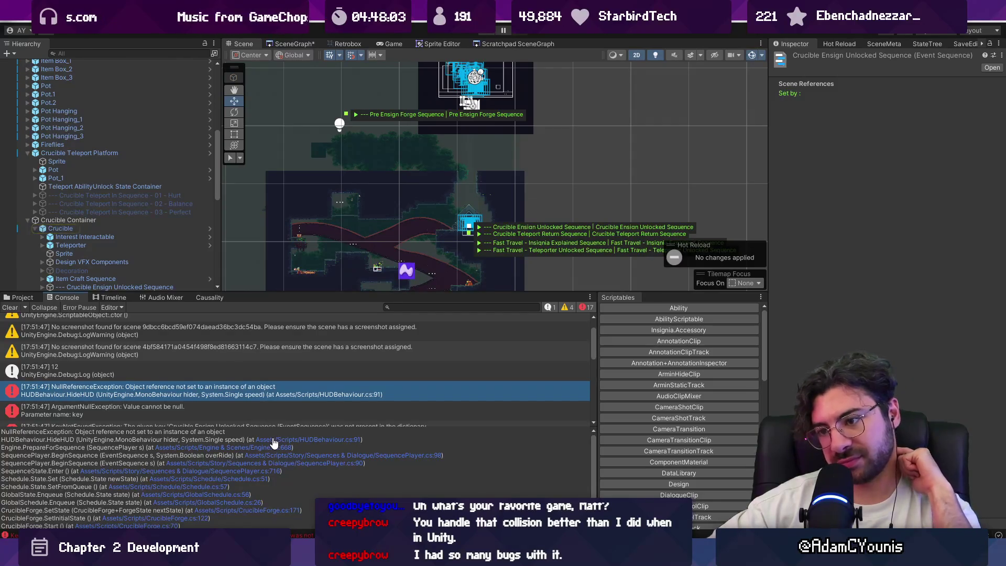
left_click(273, 443)
left_click(304, 328)
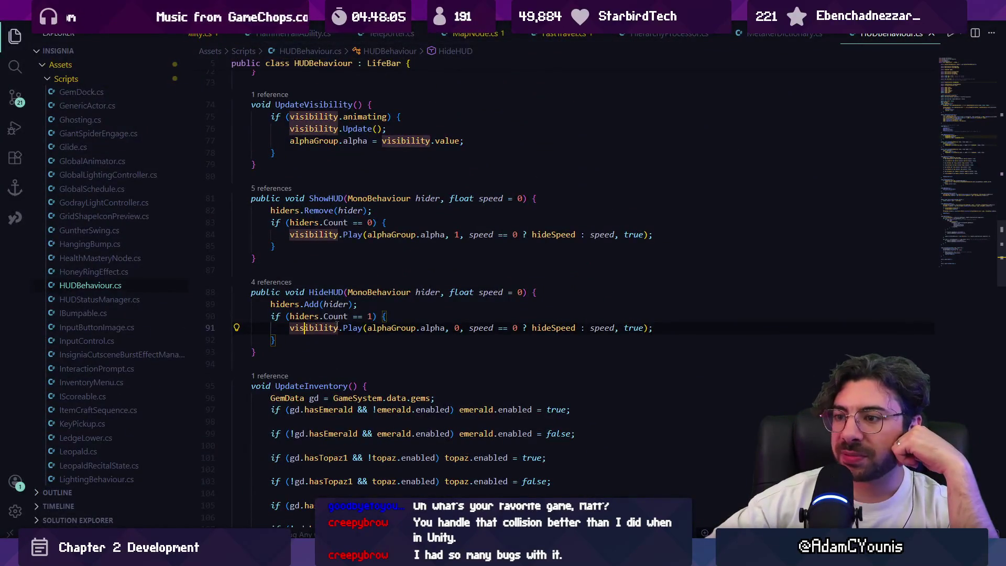
Move the visibility SimpleAnimation initializer from Start() onto its line 24 declaration with ' = ', and save.
left_click(343, 328)
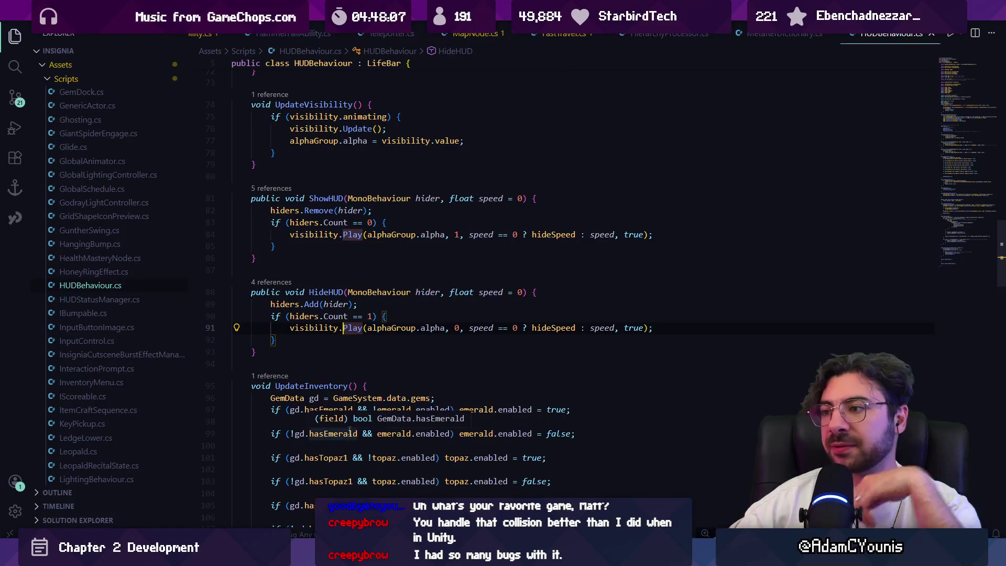
scroll(350, 431, "down", 1)
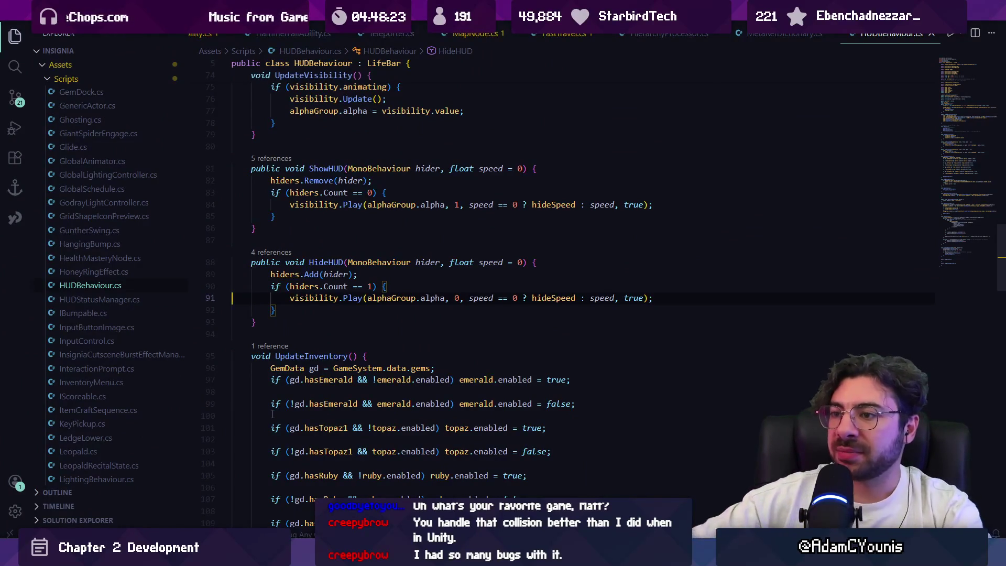
left_click(304, 303, "ctrl")
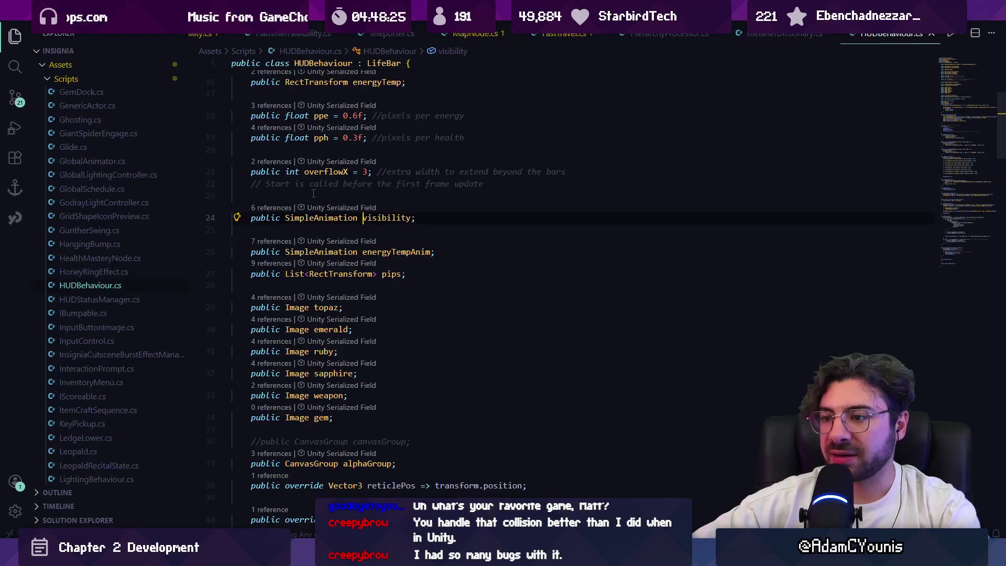
scroll(378, 219, "down", 5)
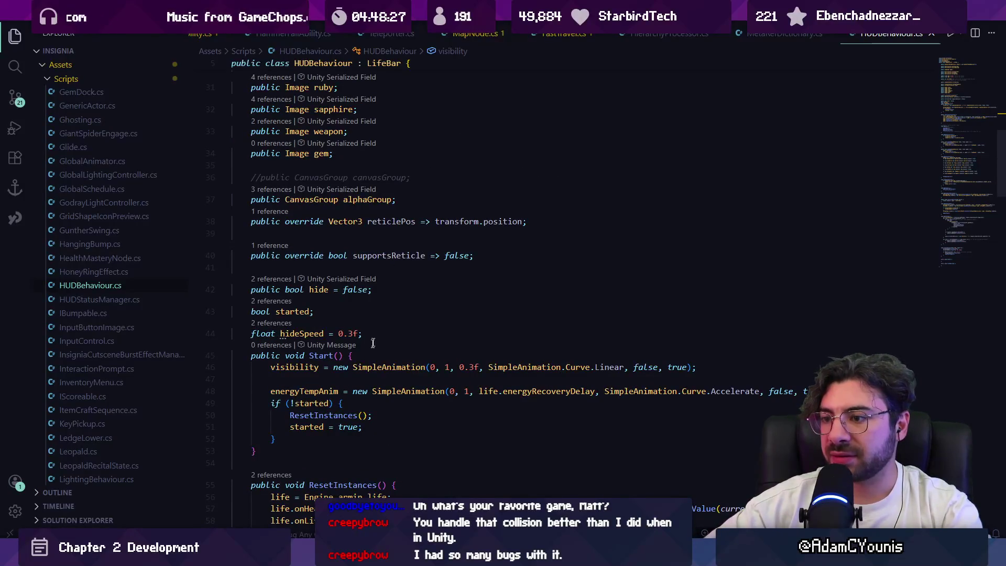
left_click(334, 367)
key("shift+End")
key("ctrl+c")
key("BackSpace")
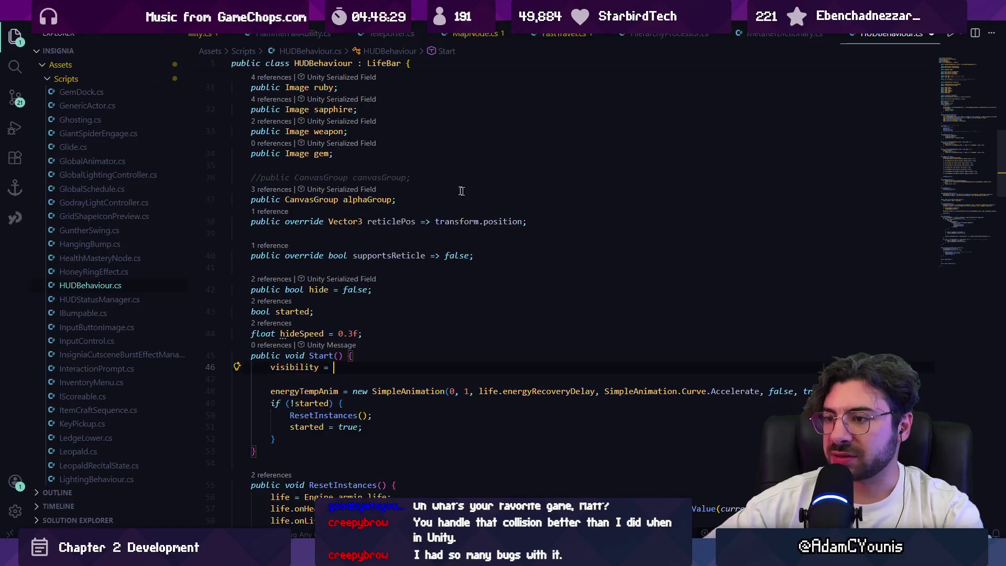
scroll(390, 182, "up", 3)
scroll(358, 201, "up", 3)
left_click(411, 244)
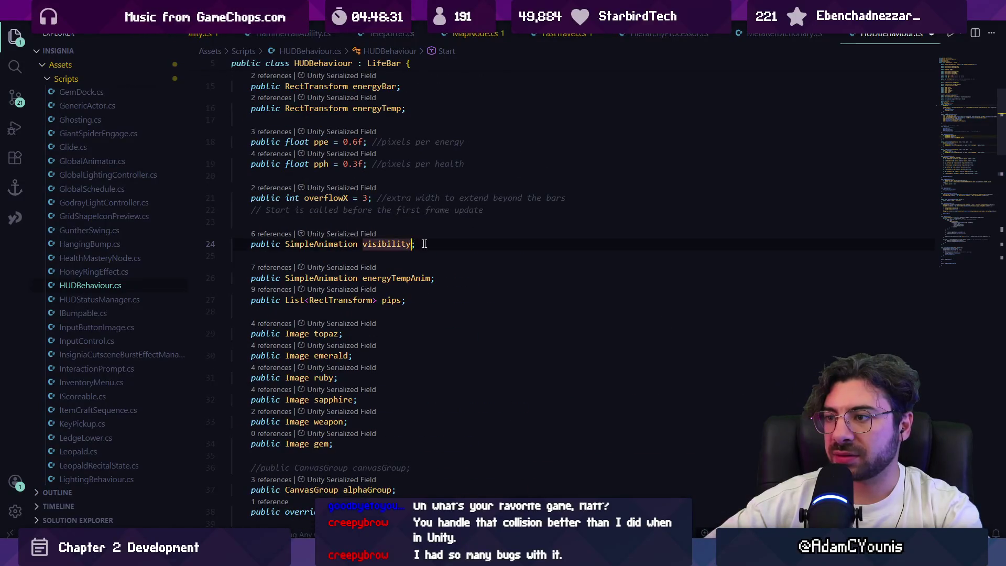
key("ctrl+v")
left_click(414, 243)
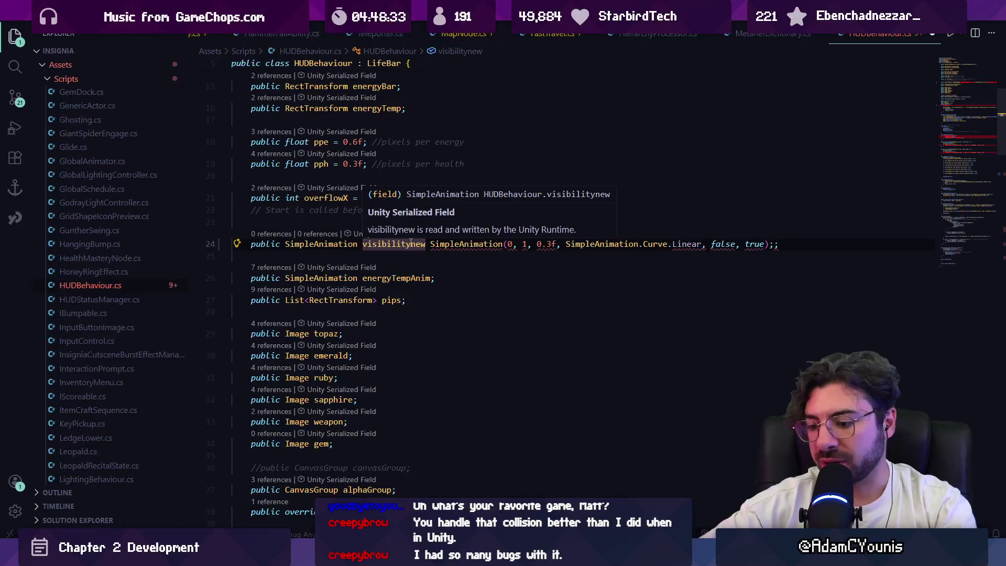
type("=")
key("ctrl+s")
Delete the leftover visibility line in Start() and remove the extra ';' on line 24.
scroll(366, 262, "down", 5)
triple_click(297, 367)
key("BackSpace")
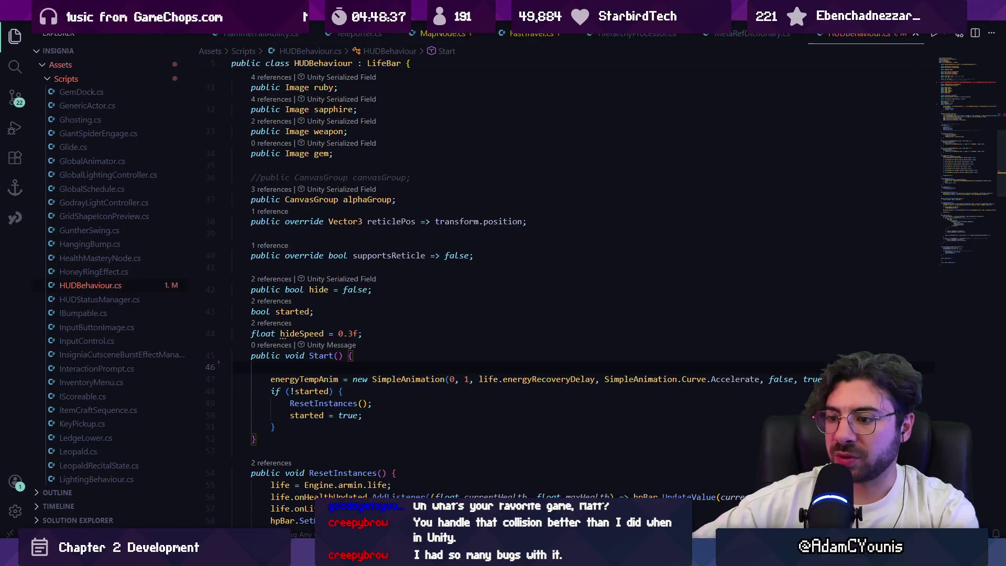
key("alt+Tab")
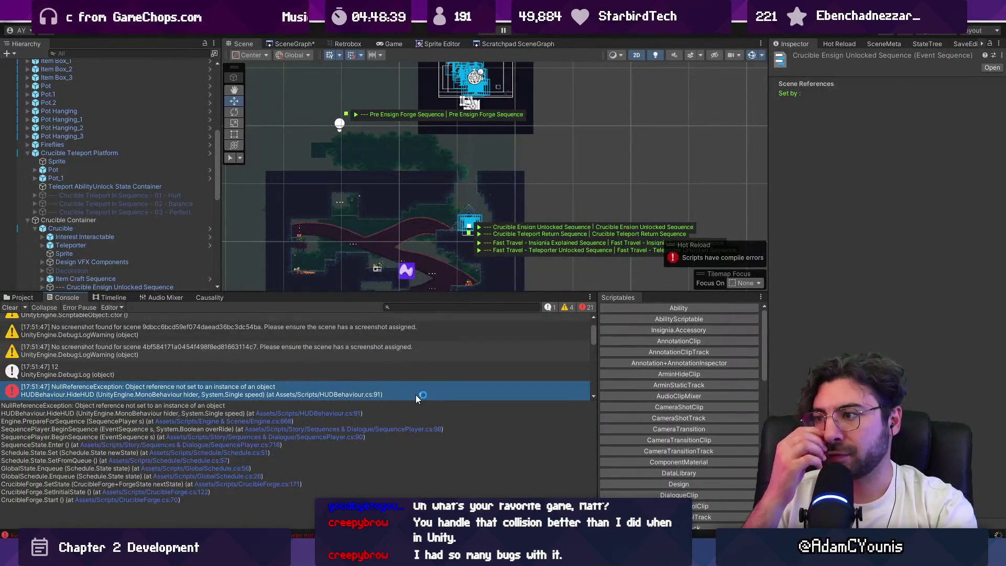
left_click(10, 308)
double_click(338, 319)
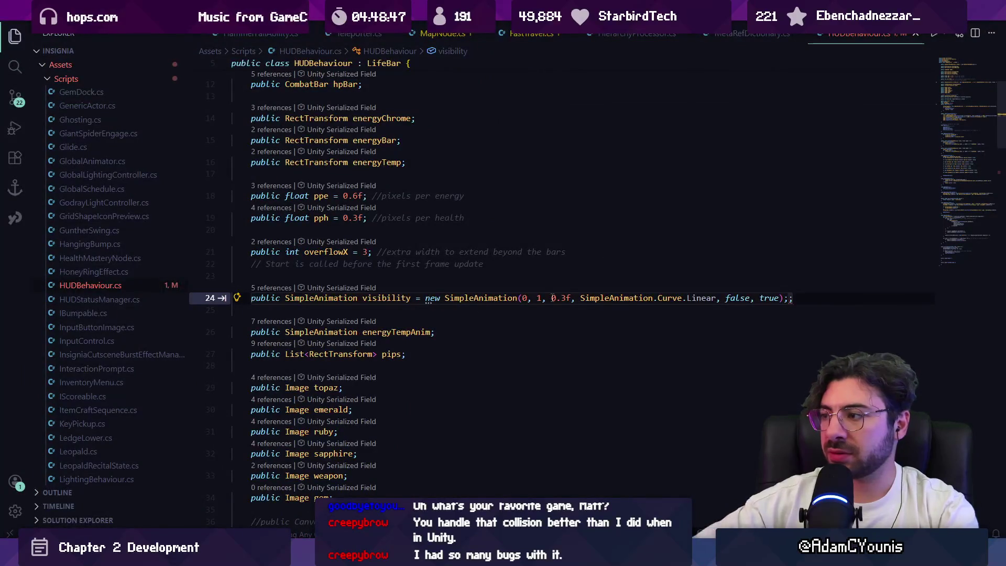
key("BackSpace")
key("alt+Tab")
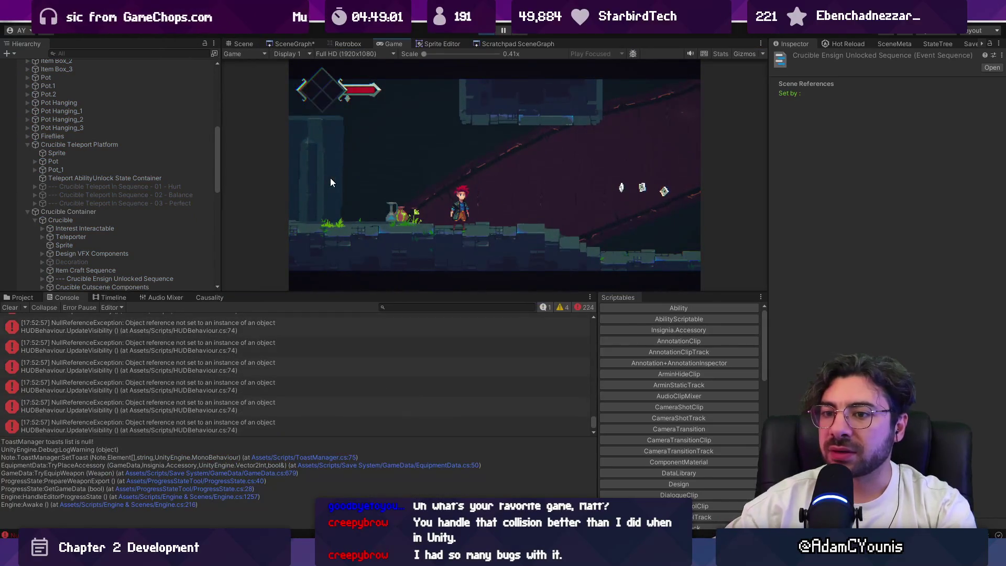
Stop Play mode and open HUDBehaviour.cs at HideHUD line 90 from the NullReferenceException trace.
key("ctrl+p")
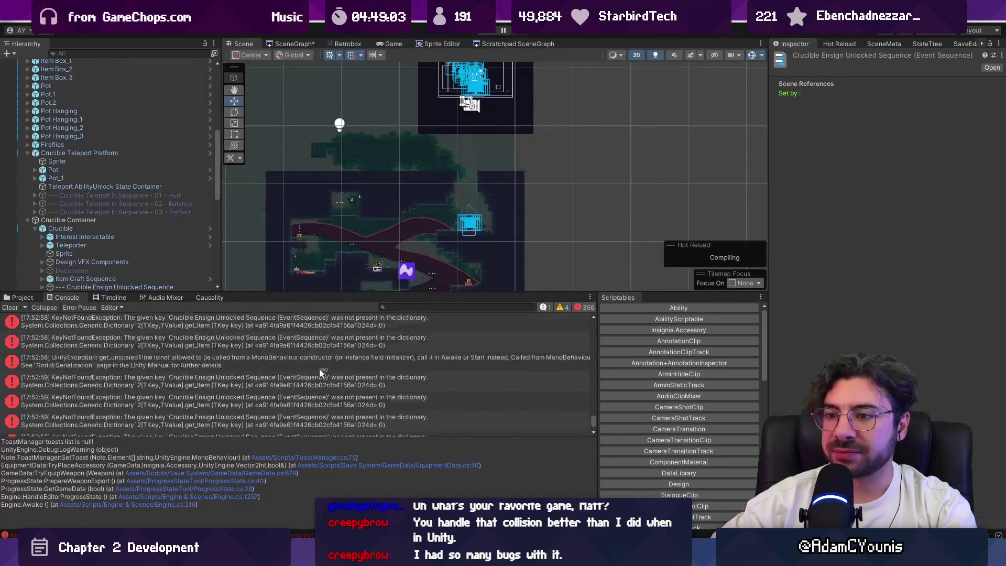
left_click_drag(593, 403, 593, 317)
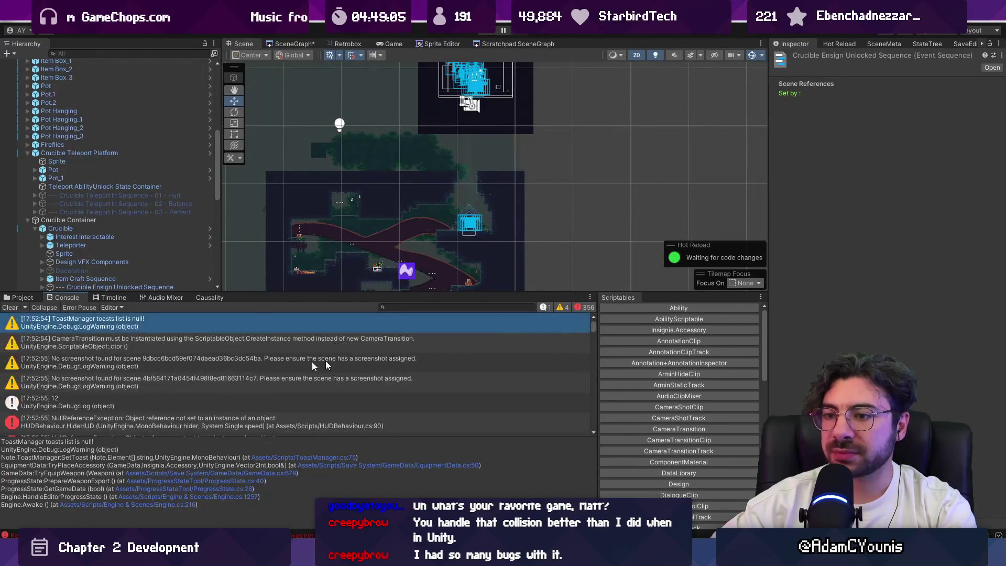
left_click(123, 421)
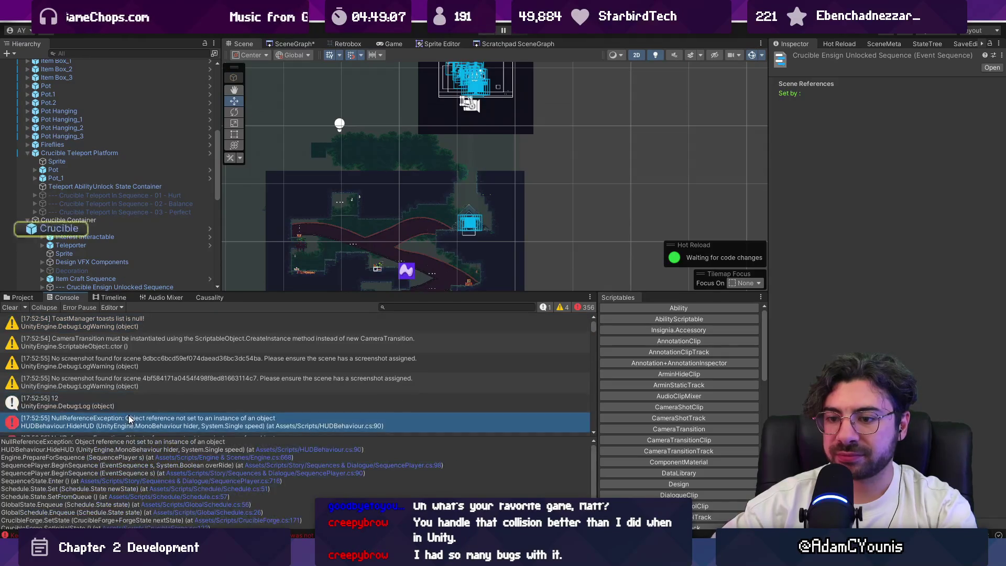
left_click(277, 452)
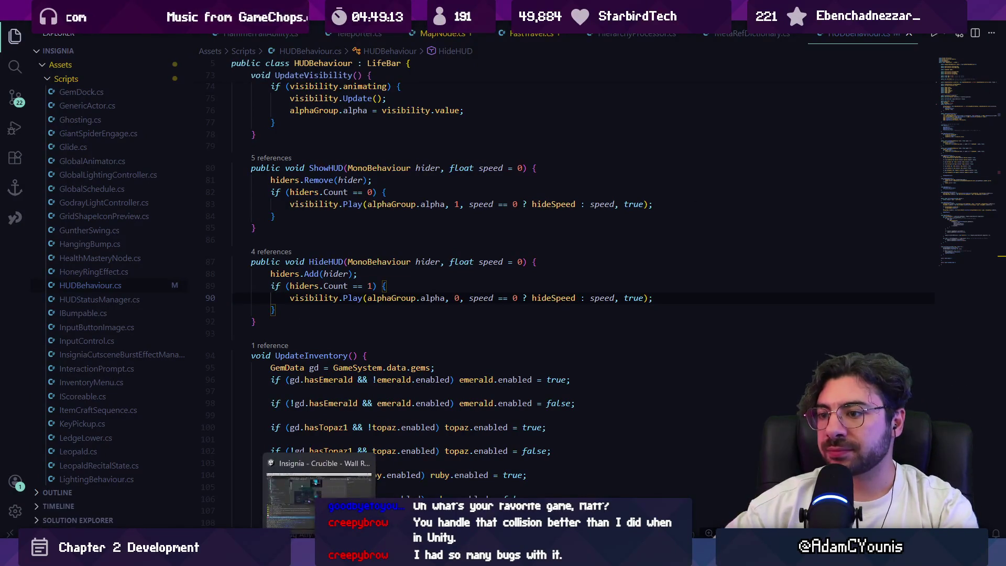
Deactivate the Crucible Container, run a playtest, and view the first UpdateVisibility null reference error.
key("alt+Tab")
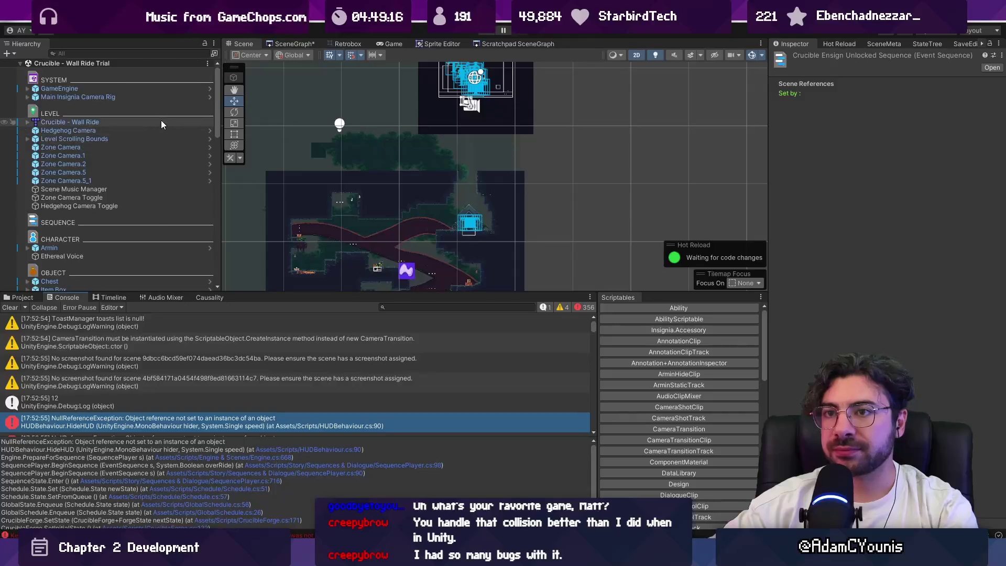
scroll(155, 131, "down", 10)
left_click(137, 172)
left_click(63, 206)
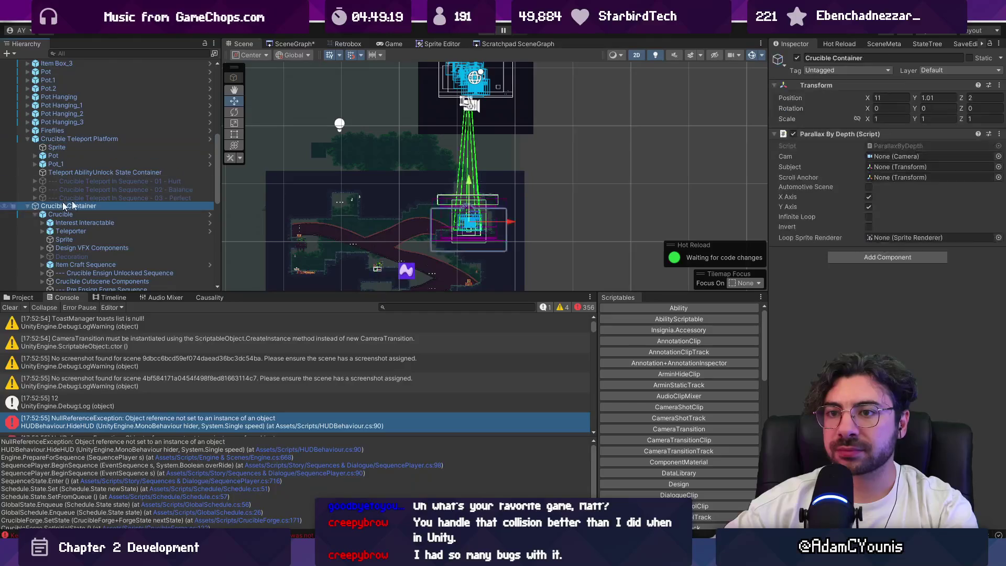
left_click(797, 57)
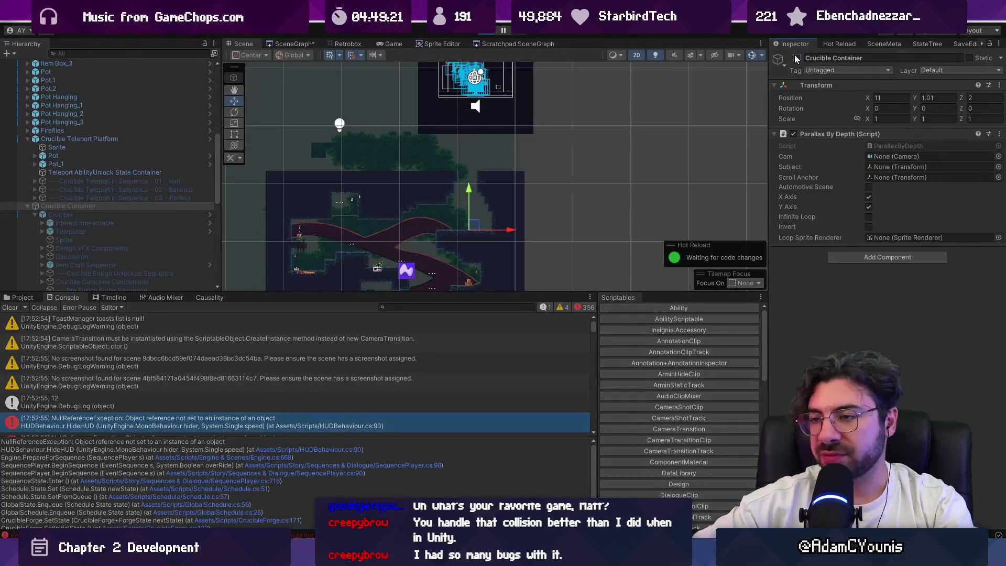
key("ctrl+p")
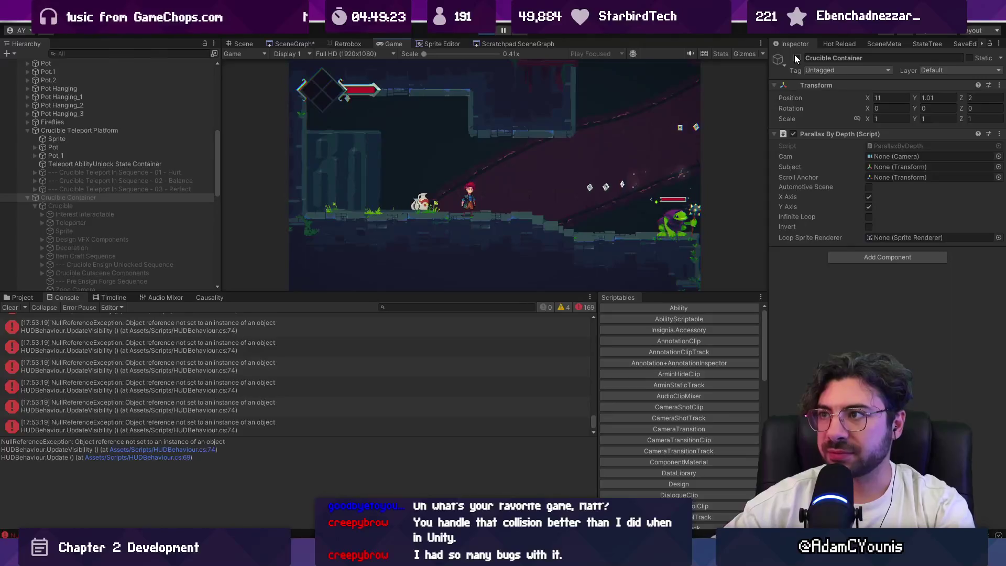
key("ctrl+p")
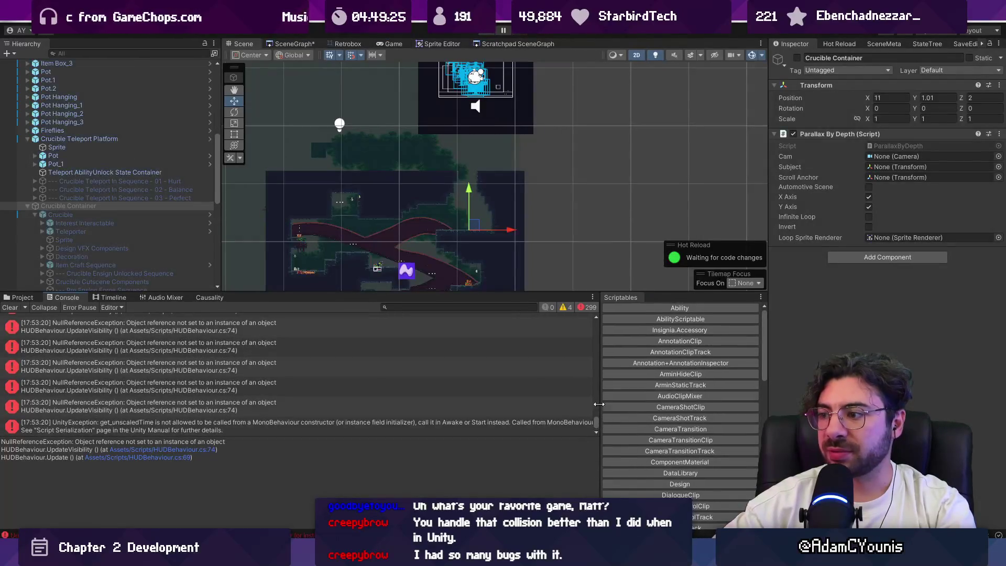
left_click_drag(600, 428, 587, 309)
left_click(237, 401)
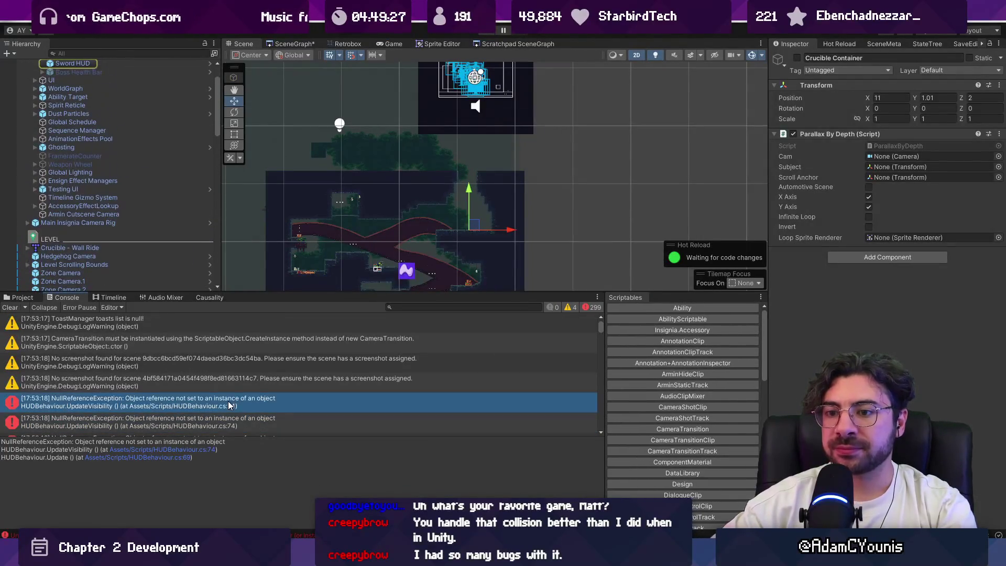
Open HUDBehaviour.cs at the UpdateVisibility error and trace the visibility field's definition.
left_click(136, 458)
left_click(299, 299, "ctrl")
left_click(315, 367, "ctrl")
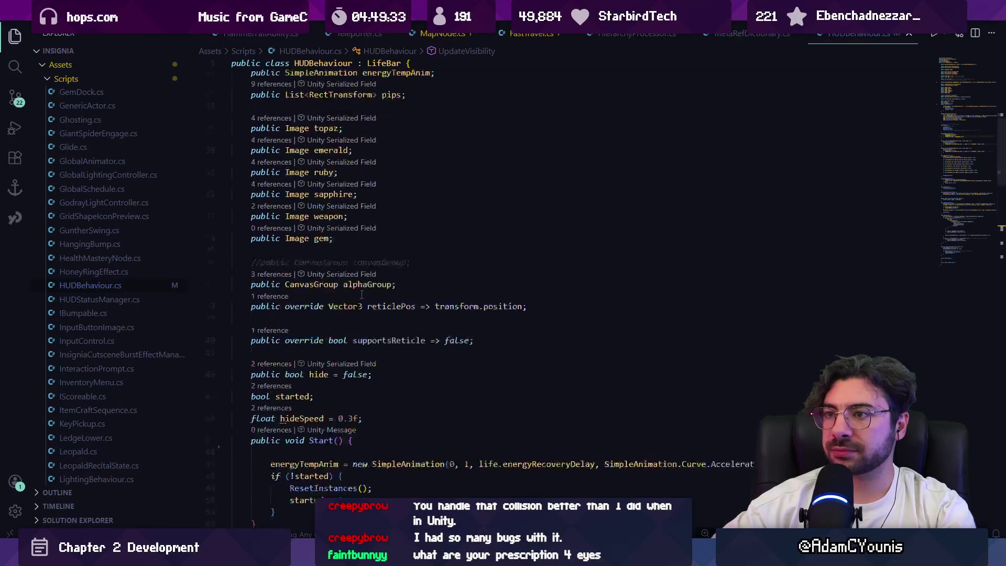
scroll(366, 250, "up", 3)
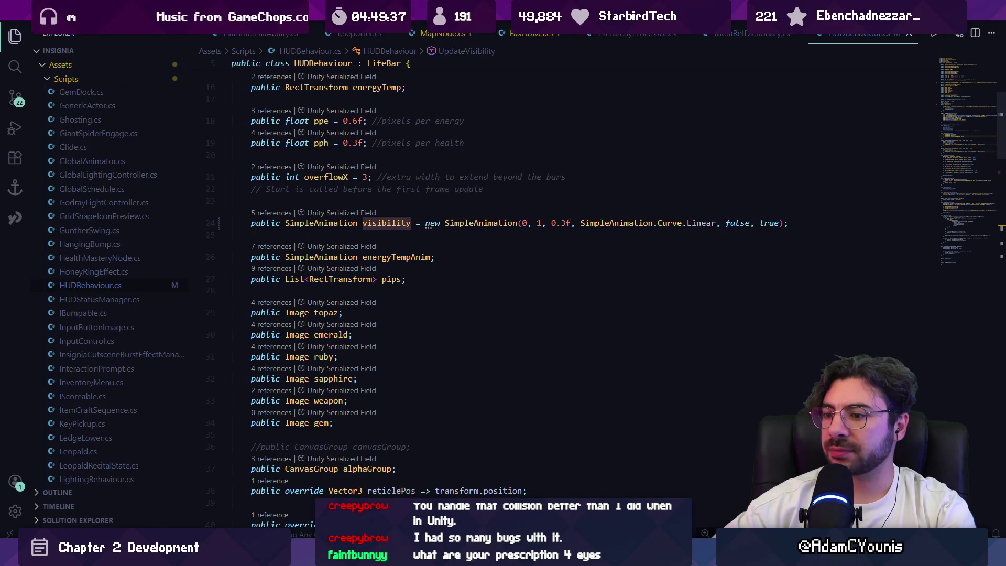
Inspect Sword HUD, its Health bar and the HUD Container, undoing the accidental container move.
key("alt+Tab")
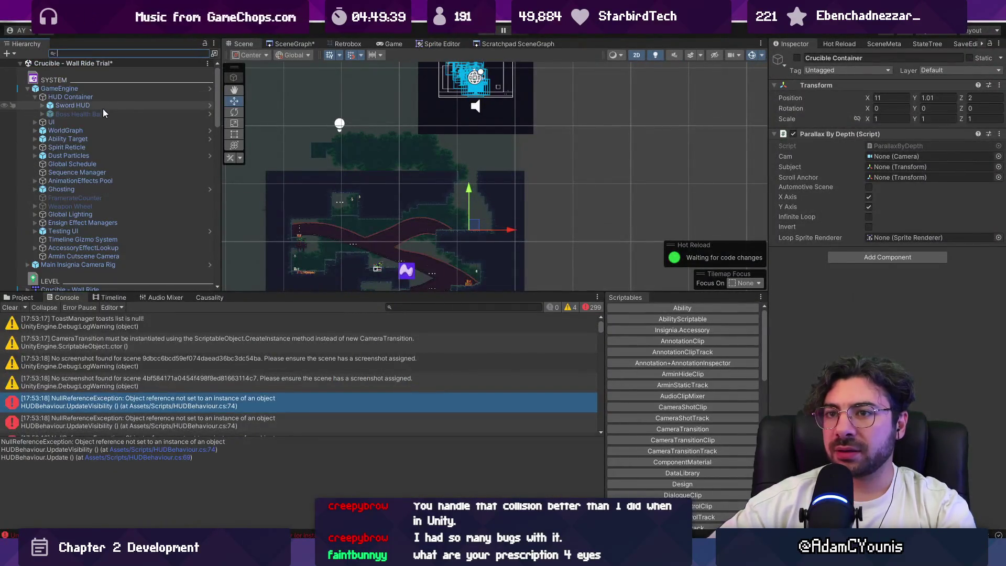
left_click(103, 107)
left_click(42, 105)
left_click(58, 115)
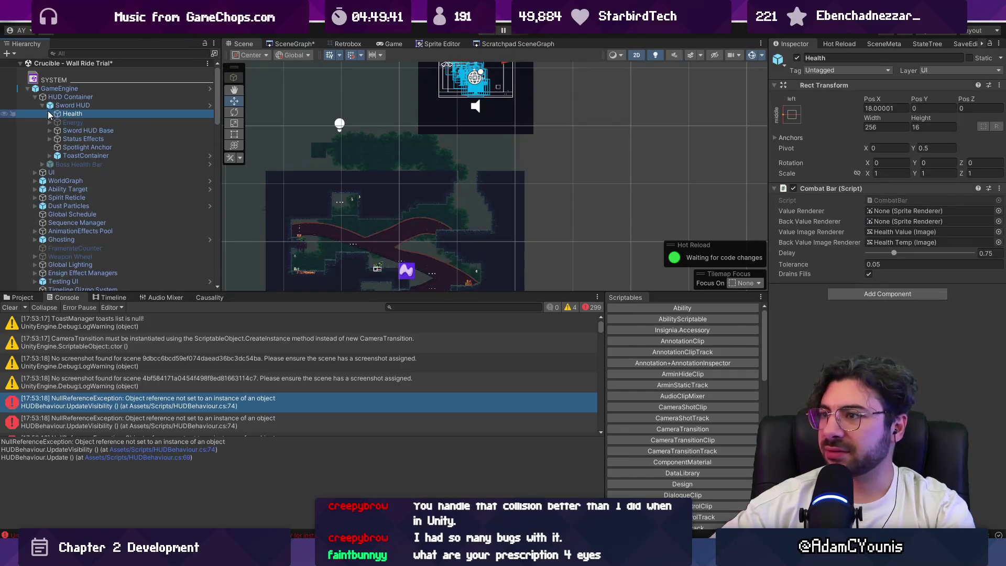
double_click(86, 98)
left_click_drag(498, 179, 340, 186)
scroll(476, 204, "up", 2)
key("ctrl+z")
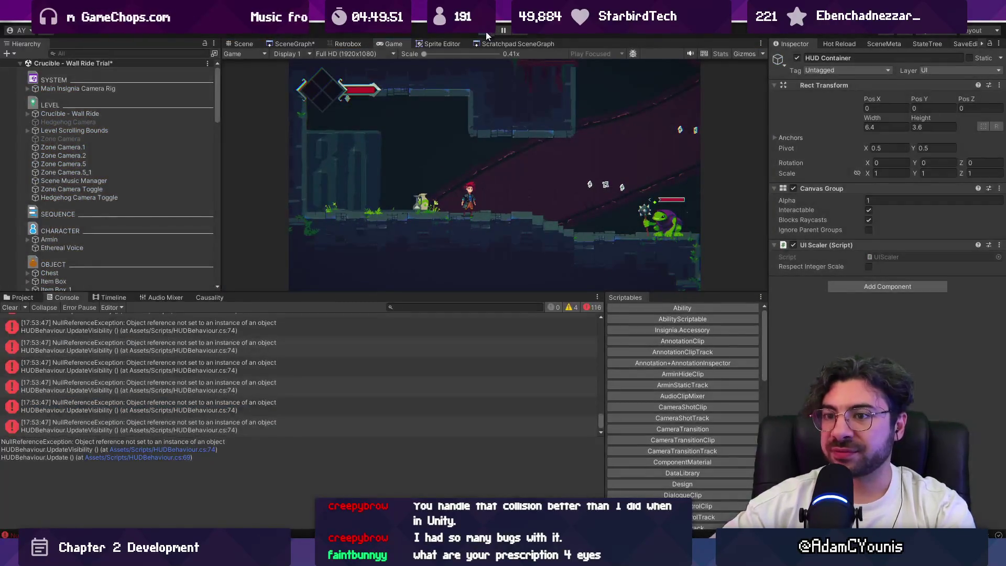
Stop the playtest and open HUDBehaviour.cs at UpdateVisibility line 74 from the Console.
left_click(486, 32)
scroll(363, 344, "up", 3)
left_click_drag(599, 412, 594, 324)
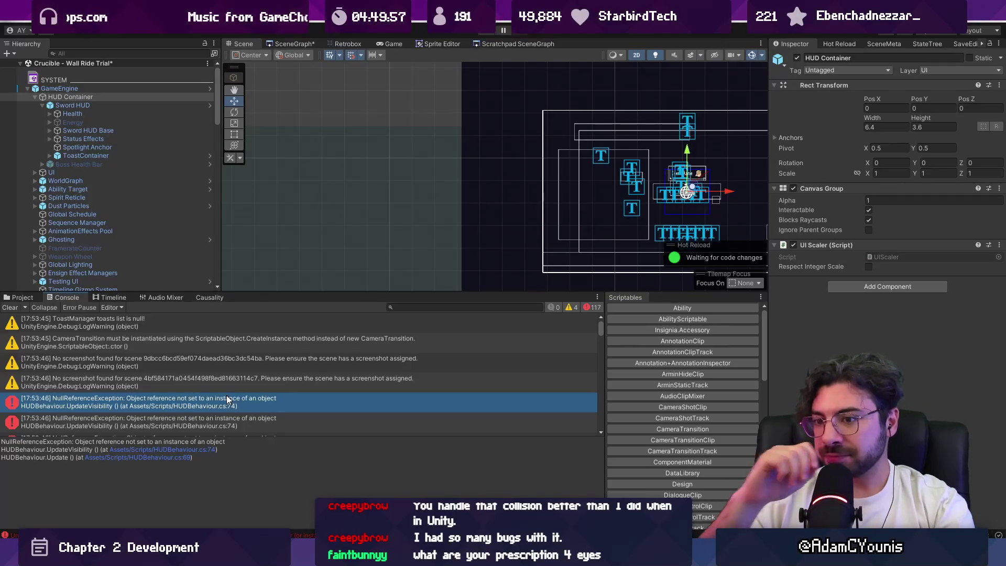
left_click(150, 449)
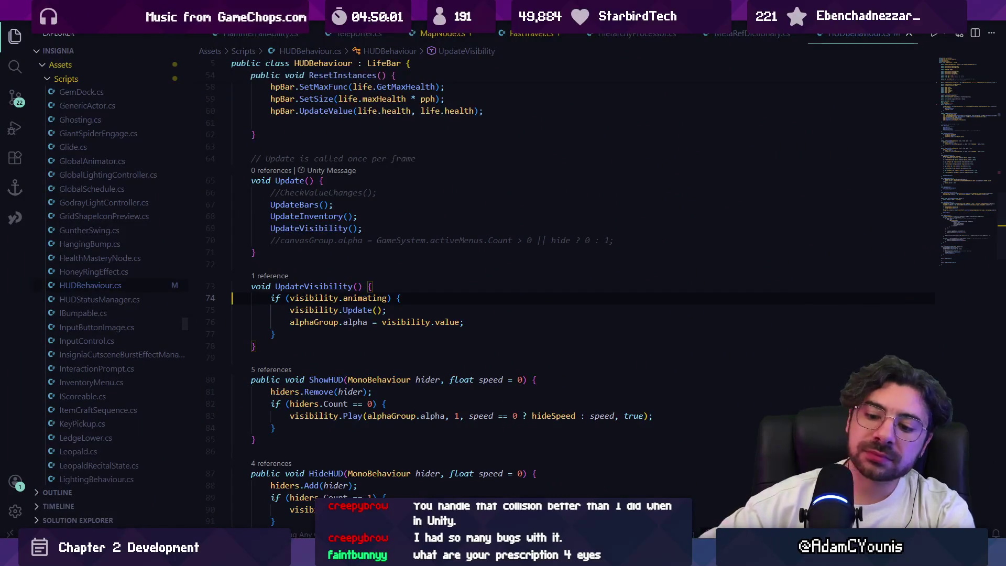
Put the visibility = new SimpleAnimation(0, 1, 0.3f) assignment back in Start(), then return to Unity.
left_click(960, 64)
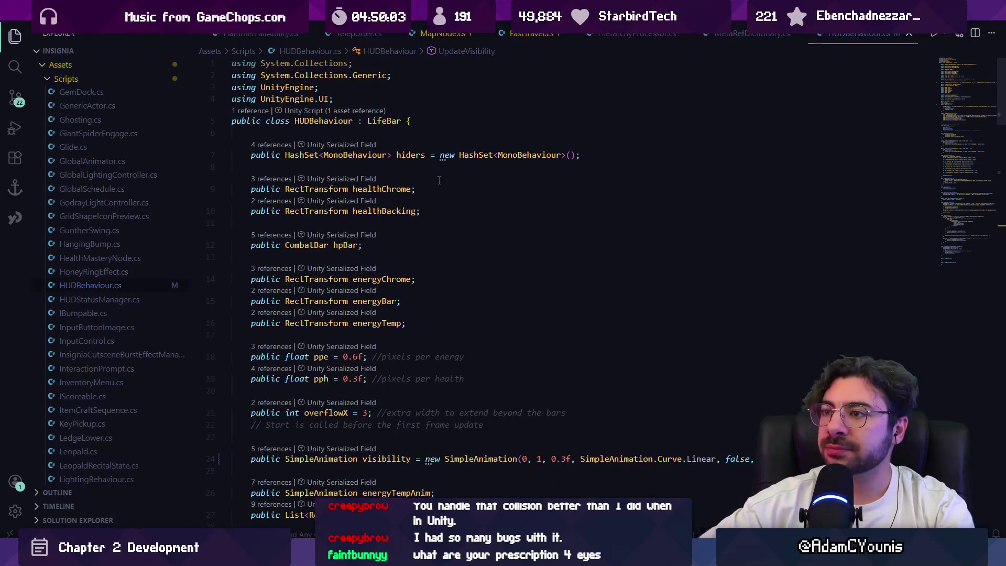
scroll(439, 198, "down", 3)
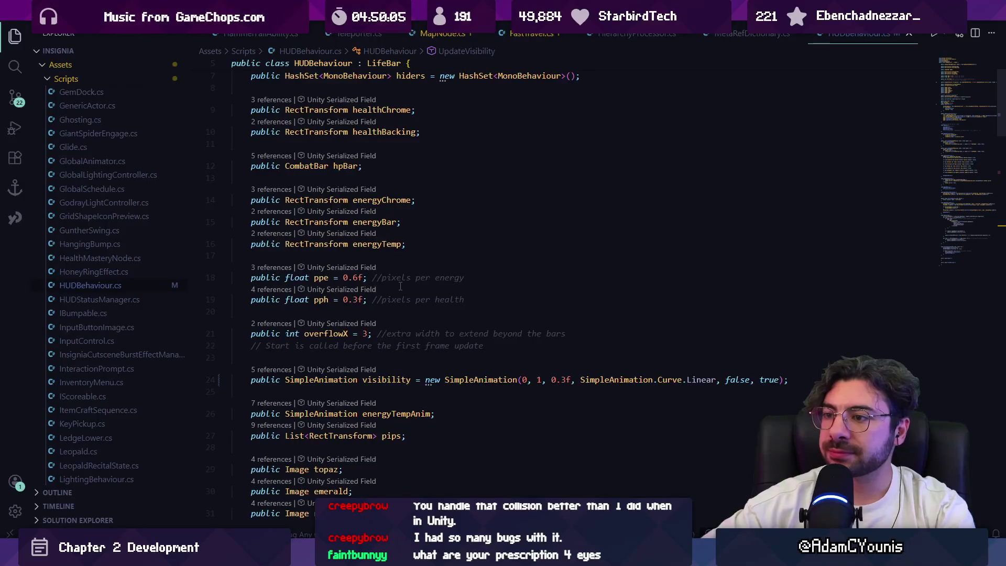
scroll(400, 286, "down", 3)
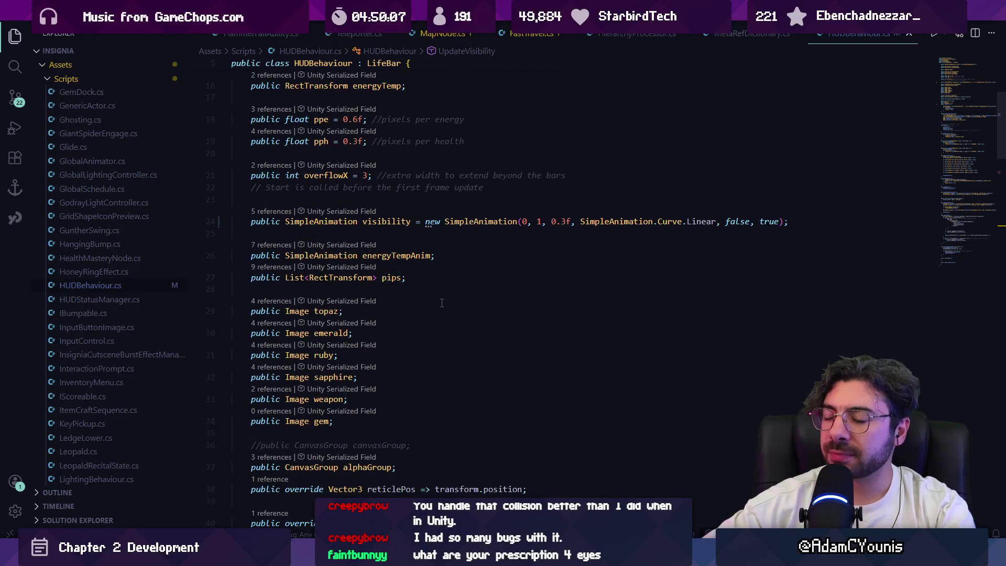
scroll(442, 303, "down", 2)
scroll(441, 301, "down", 3)
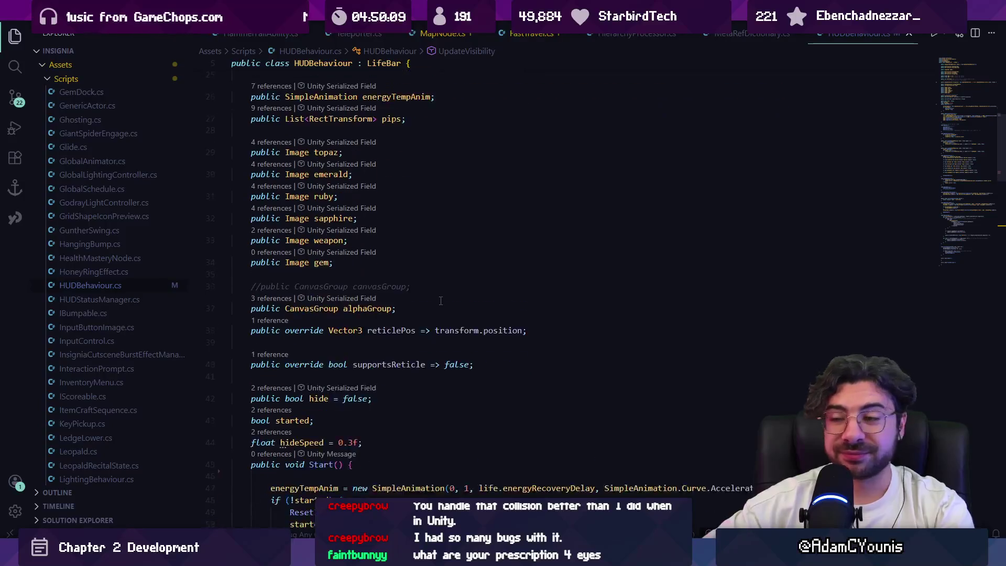
double_click(317, 362)
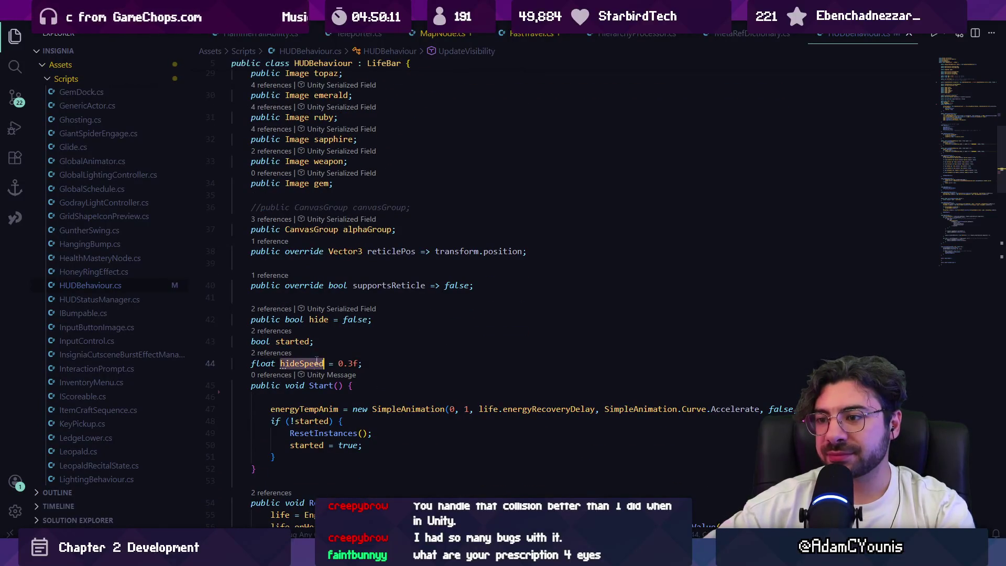
double_click(316, 409)
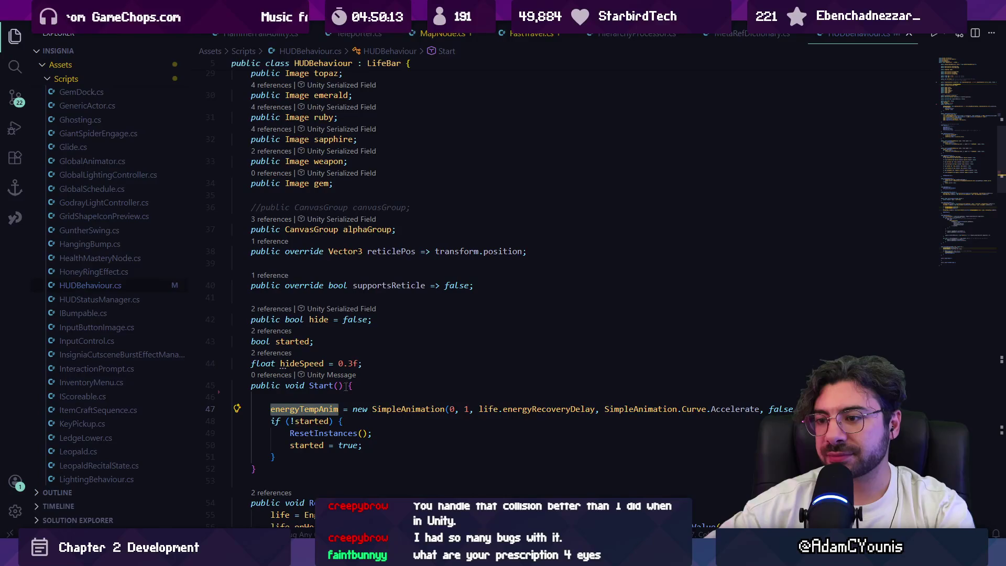
scroll(346, 386, "down", 2)
key("F12")
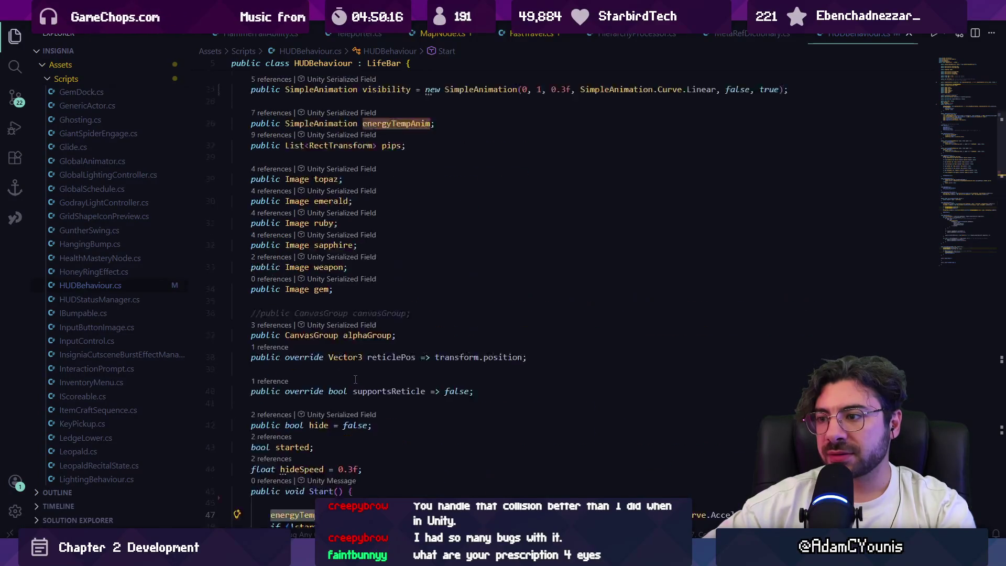
key("alt+Left")
key("ctrl+z")
key("ctrl+z")
key("ctrl+z")
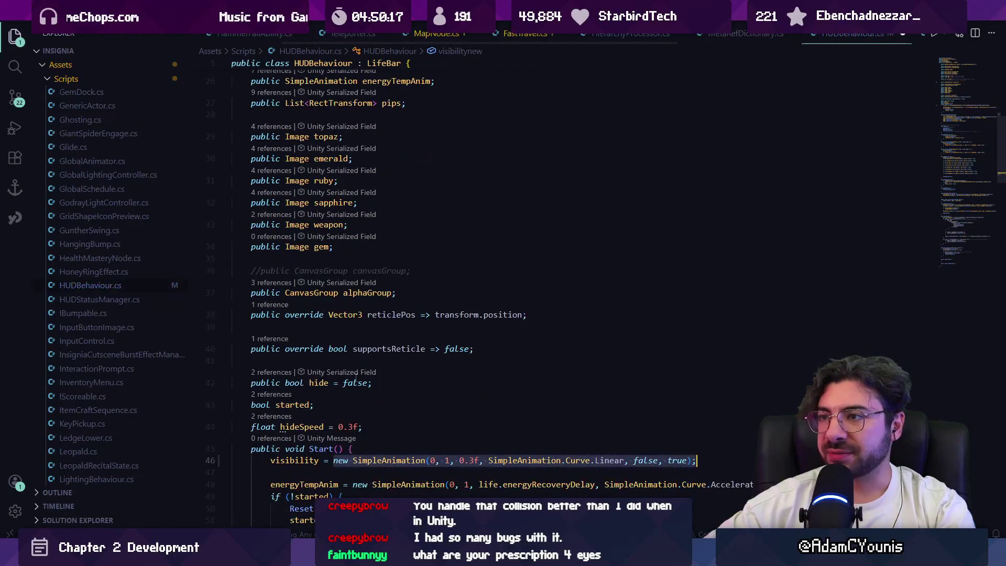
key("alt+Tab")
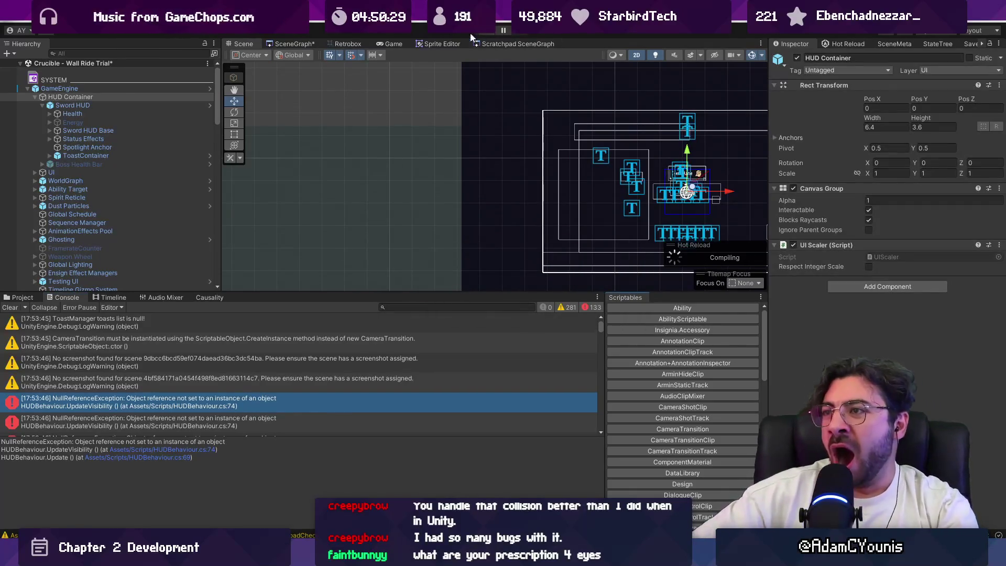
Load the Crucible - Wall Ride Trial scene from the SceneGraph, saving modified scenes.
left_click(322, 44)
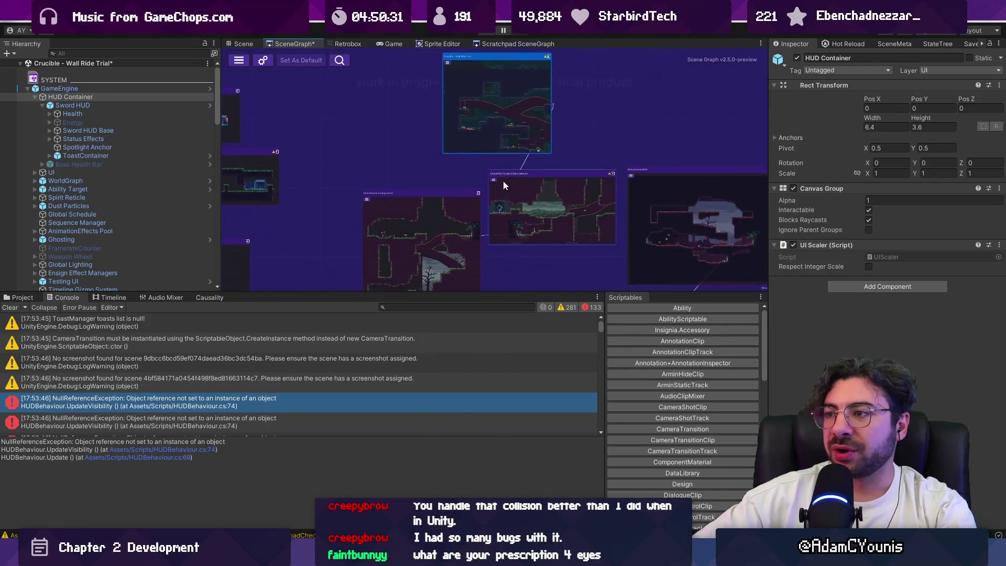
double_click(512, 187)
left_click(494, 296)
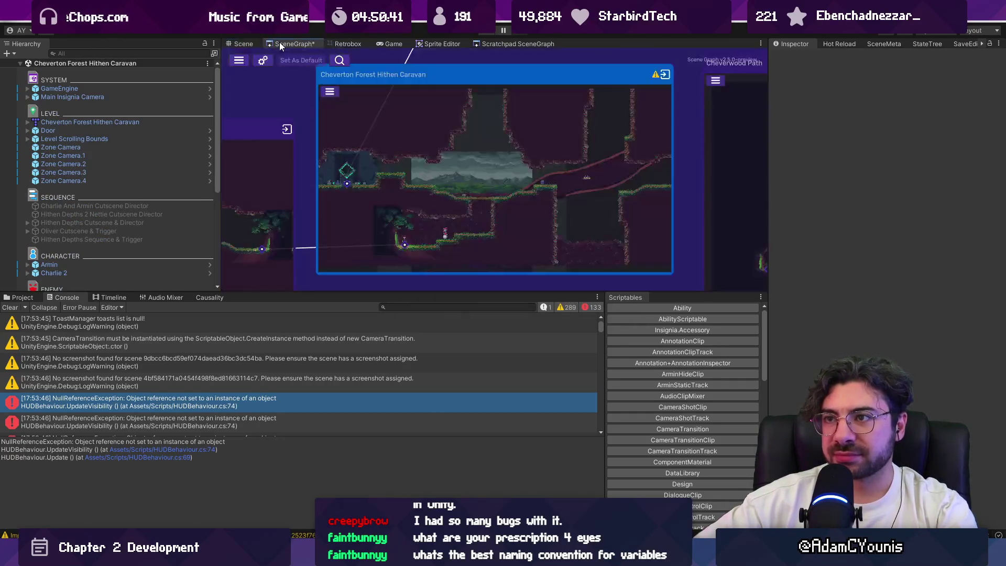
Playtest the level, then return to the scene layout and select the Zone Camera Toggle.
scroll(442, 115, "down", 3)
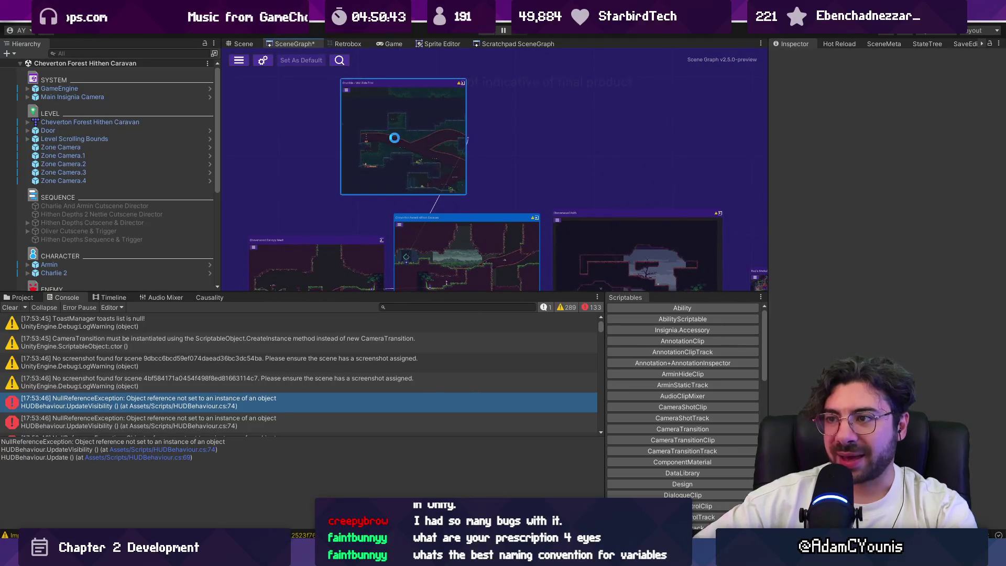
key("q")
left_click_drag(551, 120, 335, 116)
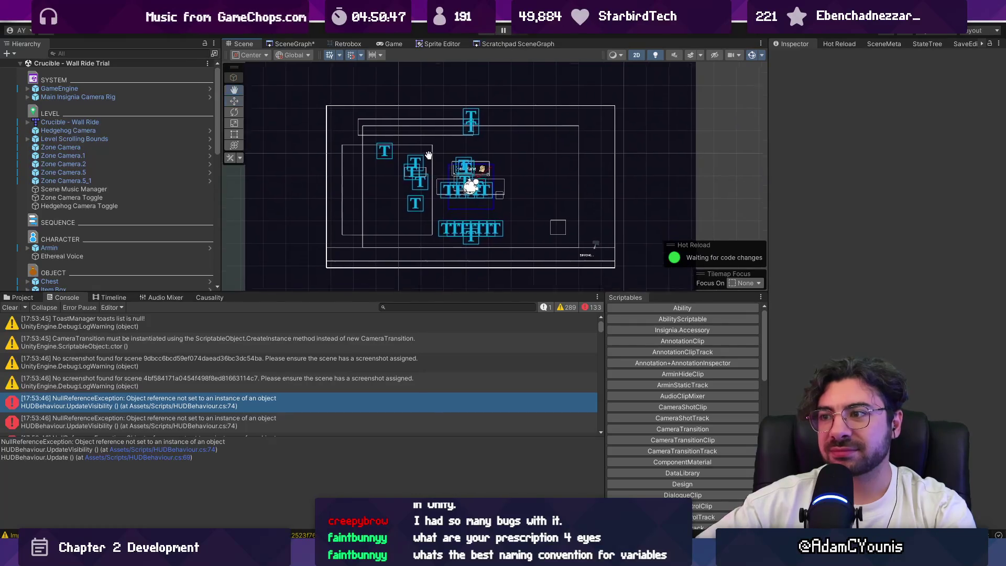
scroll(428, 156, "up", 3)
key("w")
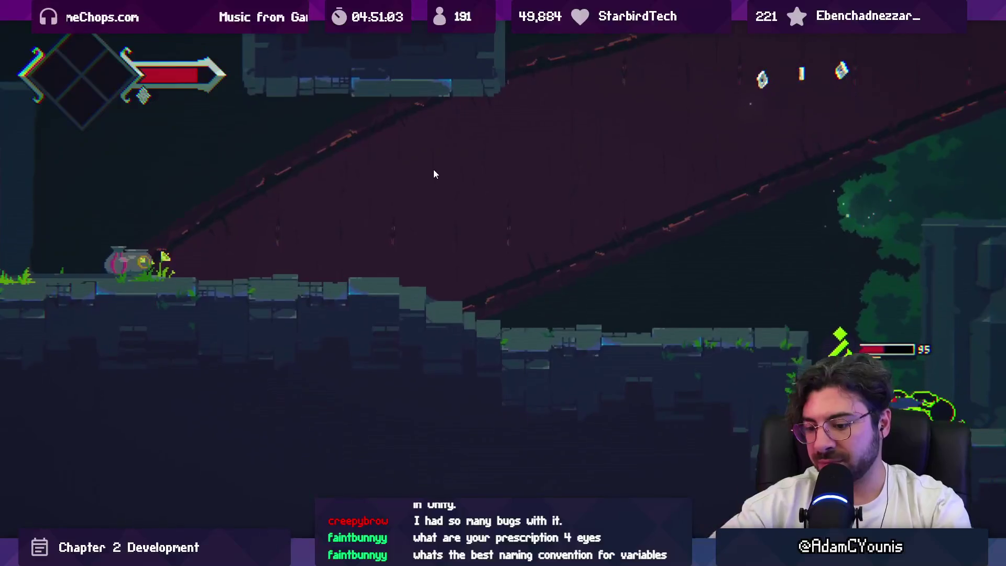
key("shift+space")
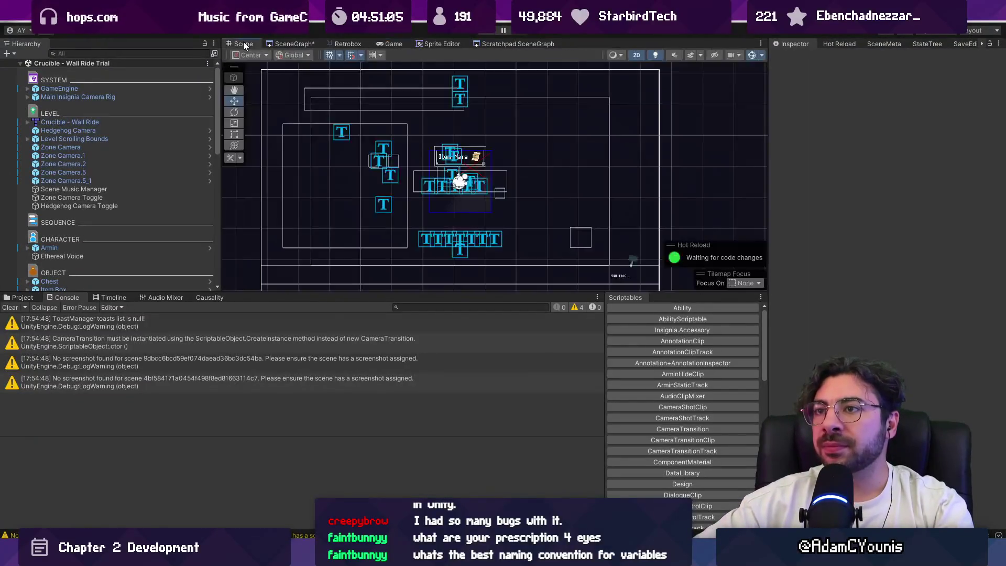
key("ctrl+1")
left_click(290, 44)
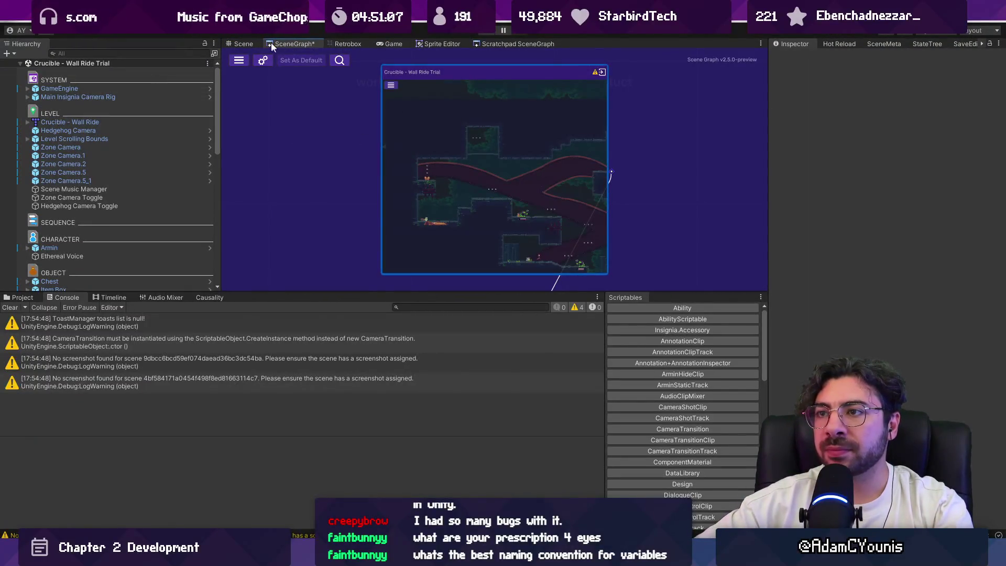
left_click(243, 44)
left_click(77, 197)
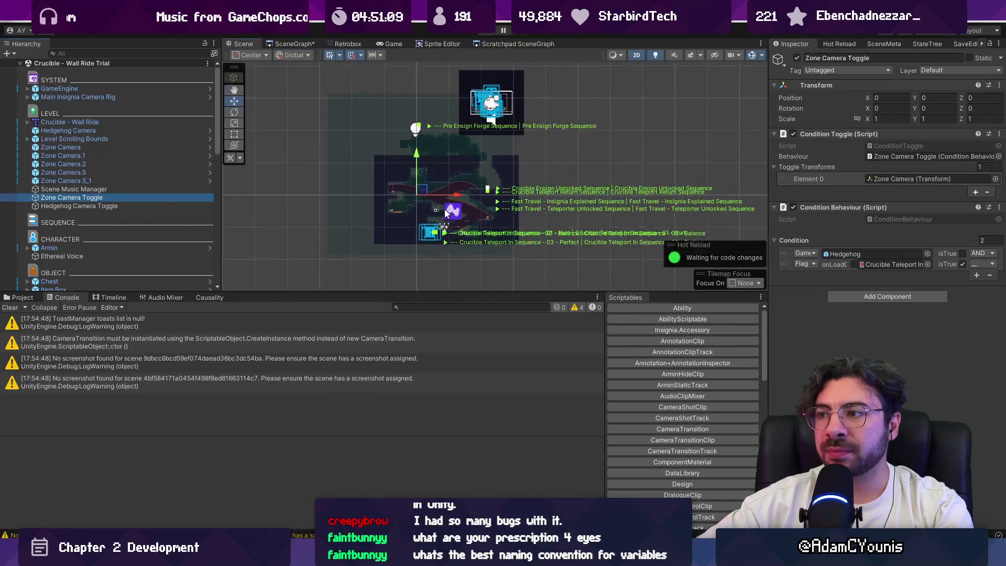
Set the Left Edge collider to 2 points with Element 1 X at 0, stretched further down.
scroll(463, 207, "up", 3)
scroll(409, 243, "up", 3)
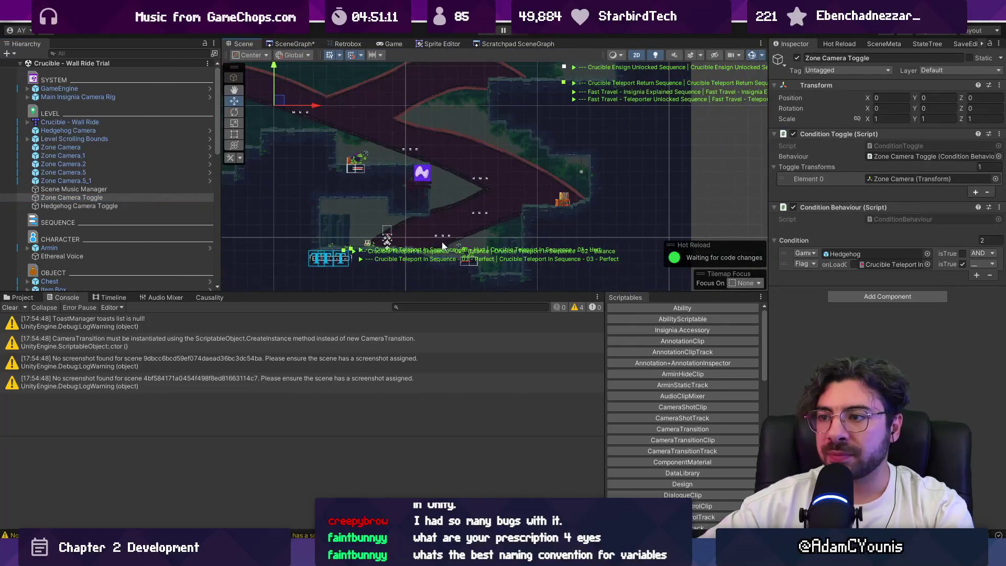
double_click(101, 139)
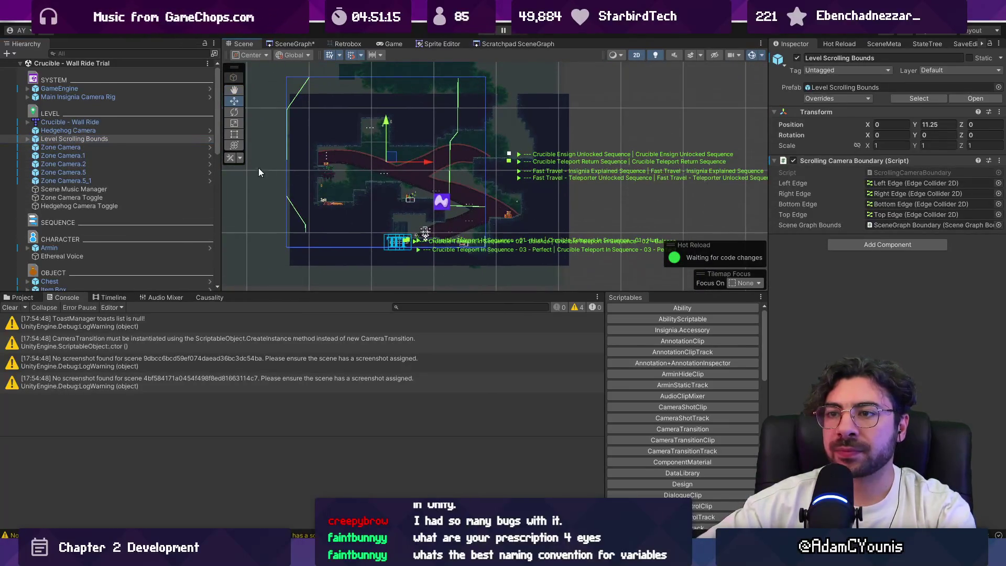
left_click(28, 139)
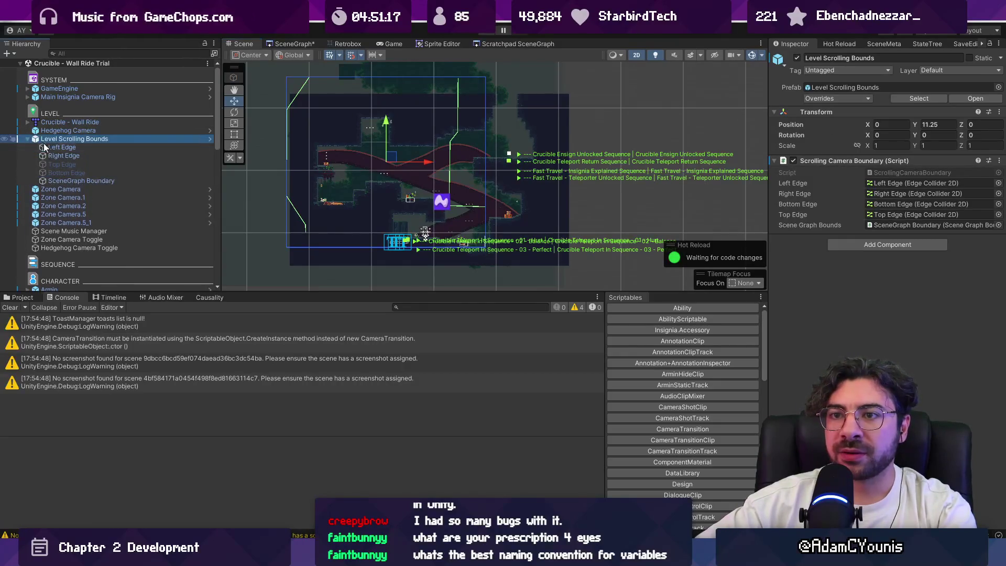
left_click(55, 148)
left_click(824, 217)
left_click(887, 224)
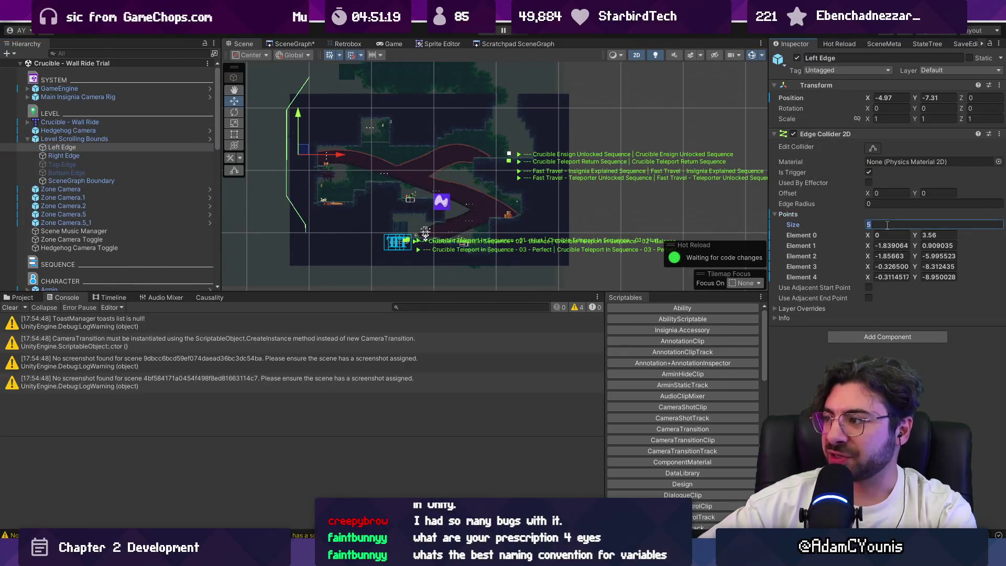
type("2")
key("Return")
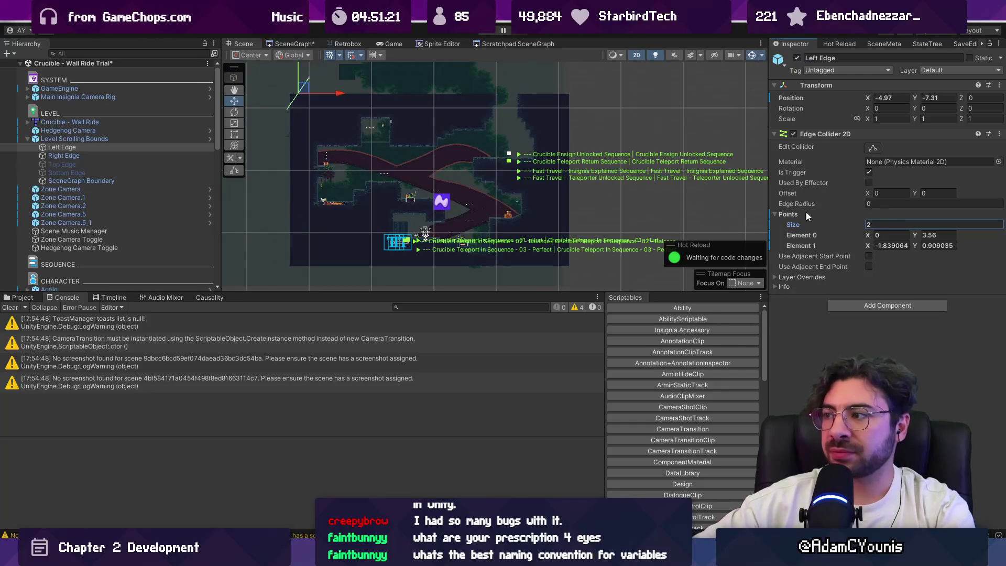
left_click(898, 246)
type("0")
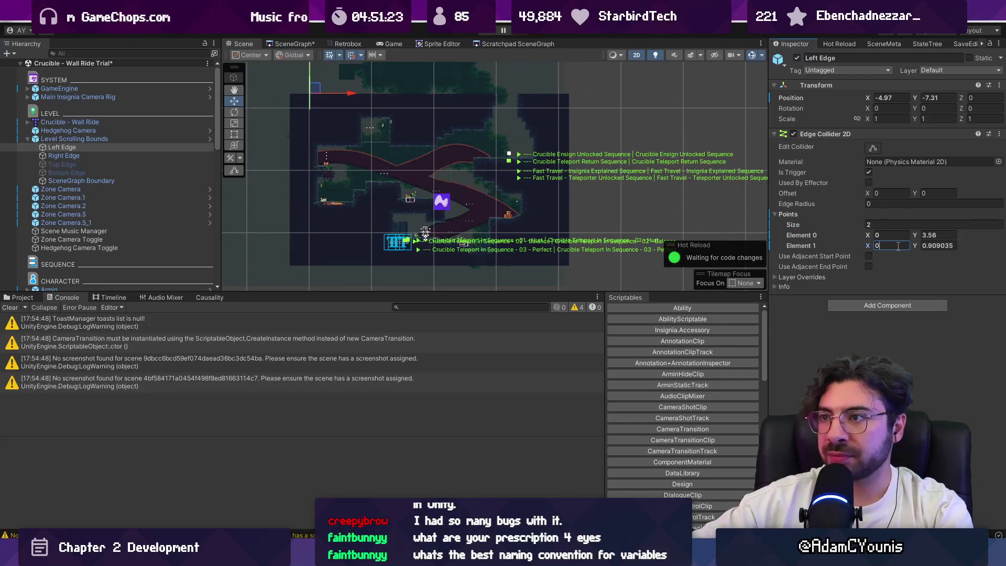
mouse_move(912, 246)
left_mouse_down()
mouse_move(643, 227)
mouse_move(697, 224)
left_mouse_up()
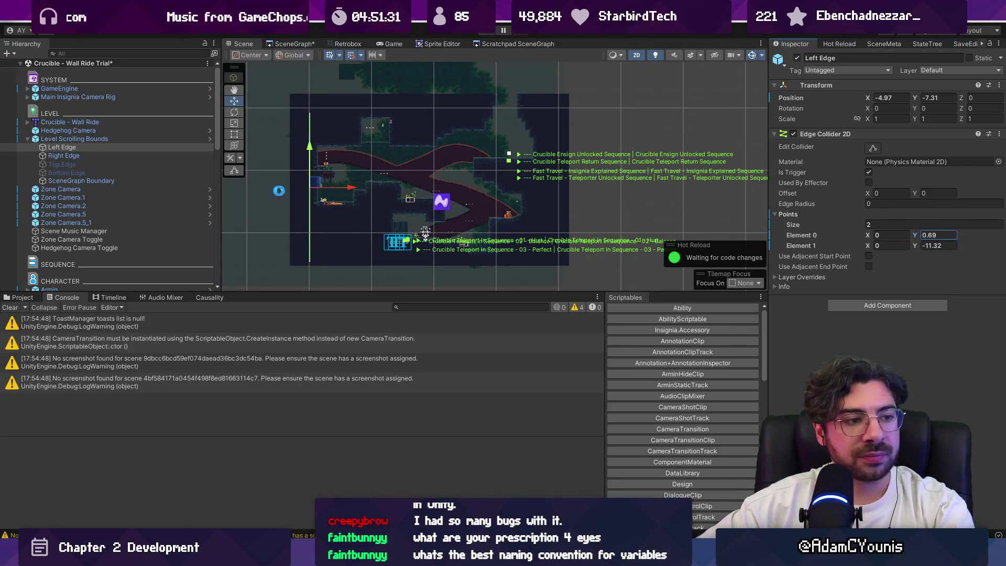
Move the Right Edge further right and turn its stepped corner into a diagonal.
left_click(62, 155)
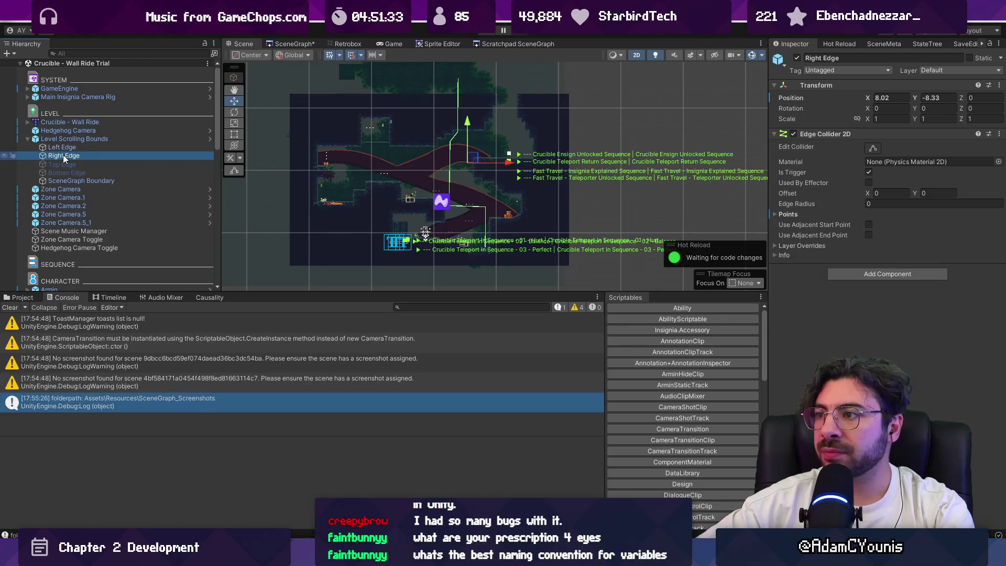
left_click_drag(506, 166, 558, 161)
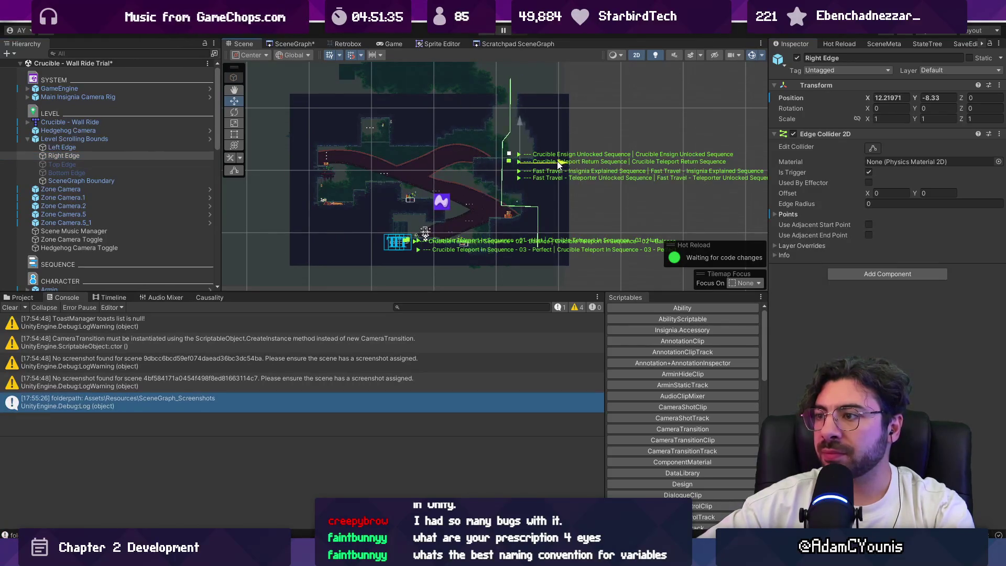
key("f")
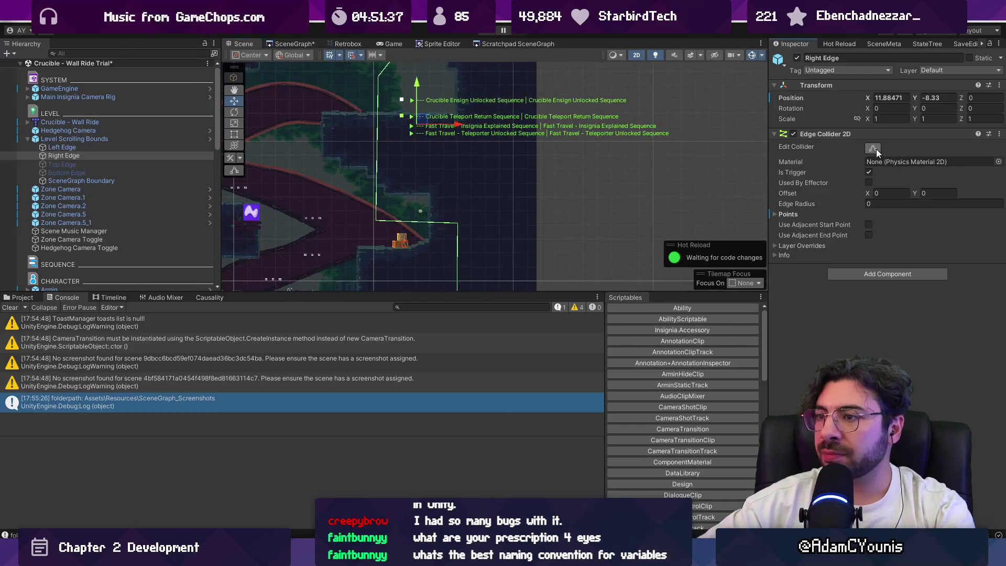
left_click(873, 148)
mouse_move(384, 219)
left_mouse_down()
mouse_move(460, 180)
mouse_move(461, 209)
left_mouse_up()
key("f")
mouse_move(387, 146)
left_mouse_down()
mouse_move(408, 145)
mouse_move(444, 193)
left_mouse_up()
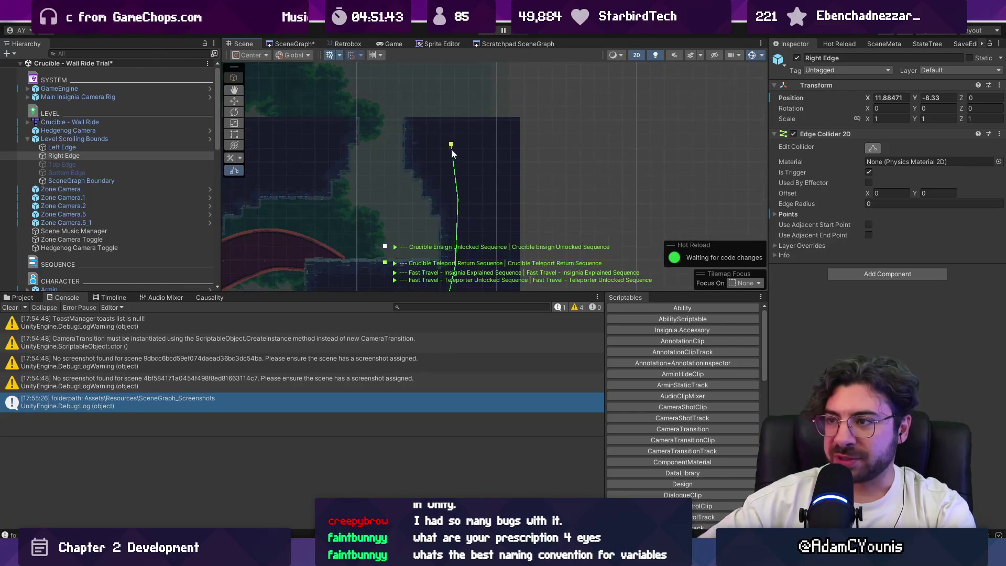
scroll(454, 176, "down", 2)
mouse_move(454, 176)
left_mouse_down()
mouse_move(397, 160)
mouse_move(479, 109)
left_mouse_up()
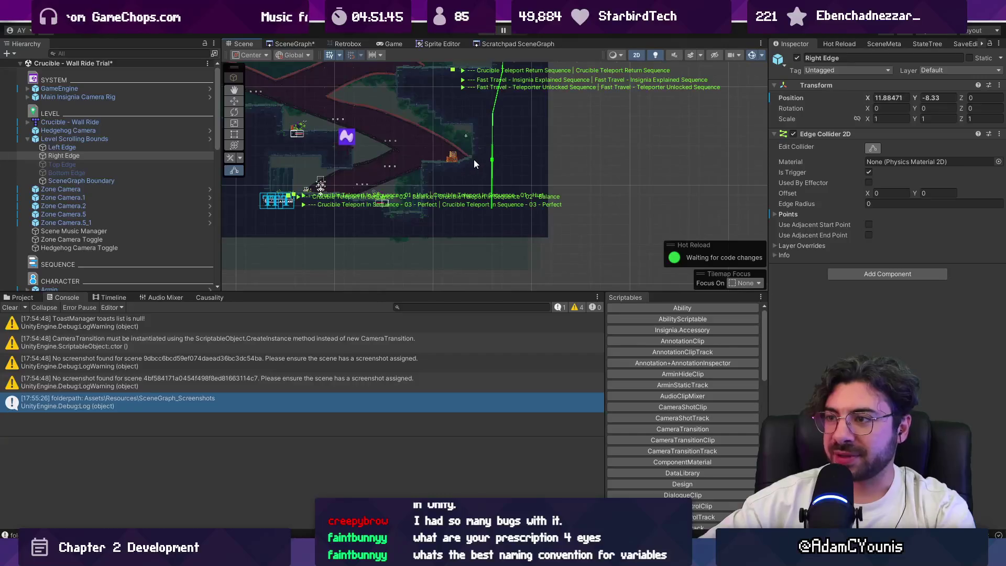
scroll(472, 160, "up", 2)
Remove the Right Edge collider's vertical drop and pull its lower vertex down the wall.
left_click_drag(487, 192, 441, 197)
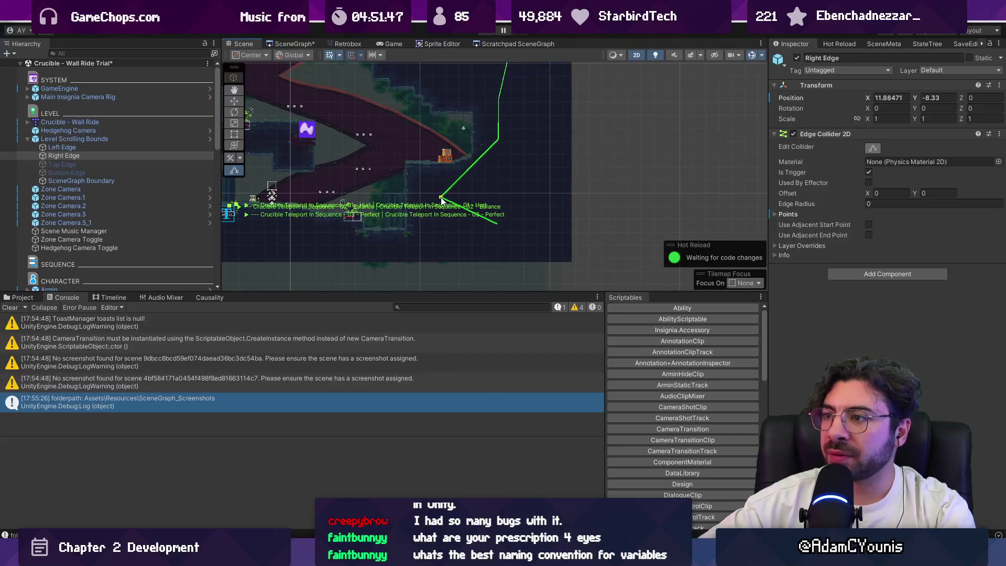
left_click_drag(436, 234, 440, 234)
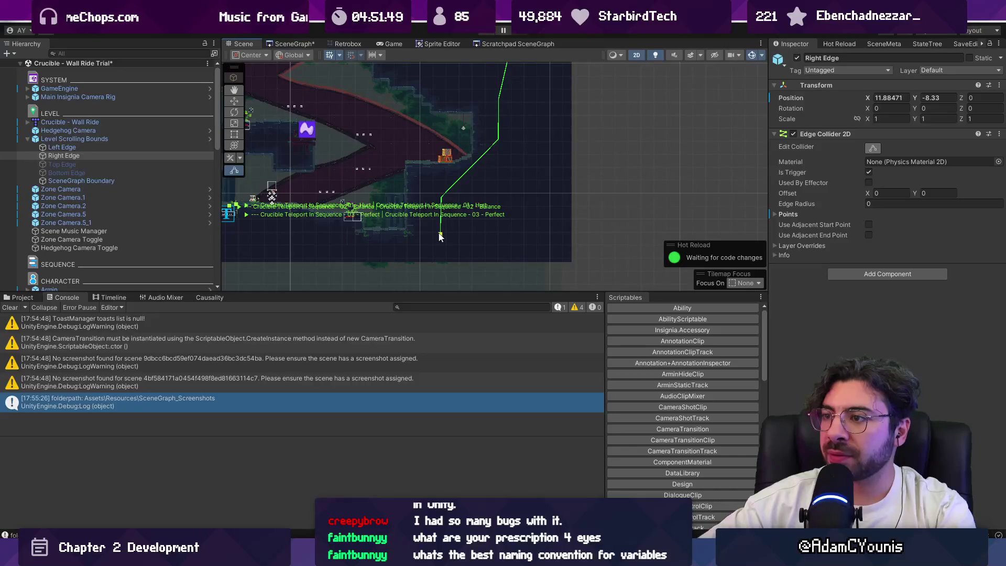
left_click_drag(503, 173, 498, 171)
left_click_drag(507, 128, 487, 199)
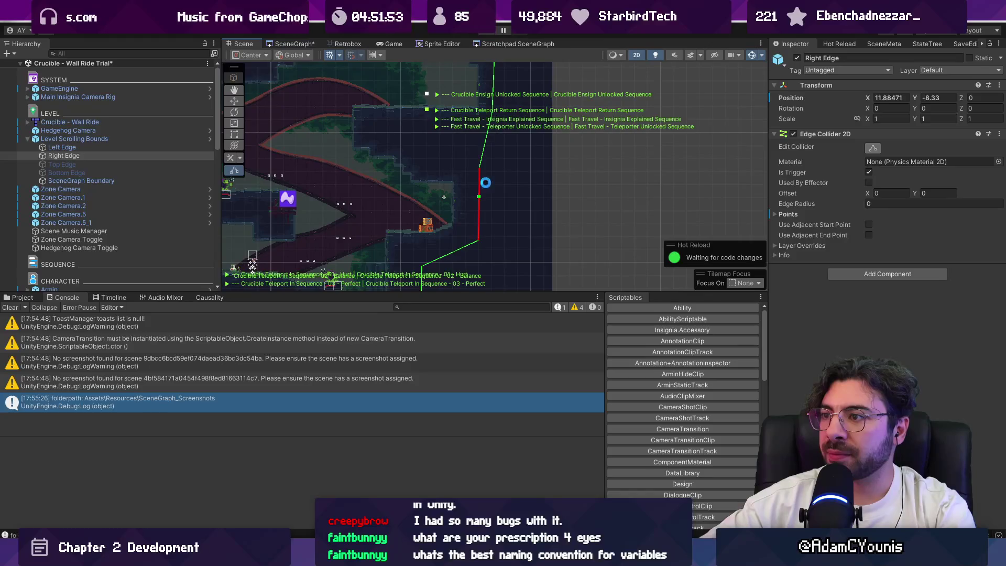
left_click(479, 195, "ctrl")
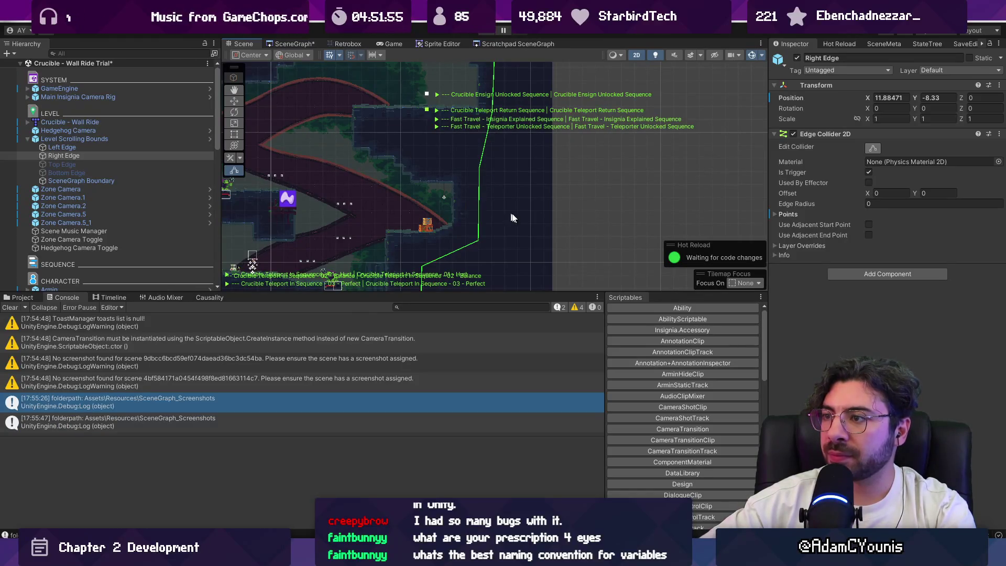
left_click(480, 219, "ctrl")
left_click_drag(480, 169, 484, 235)
scroll(481, 198, "down", 1)
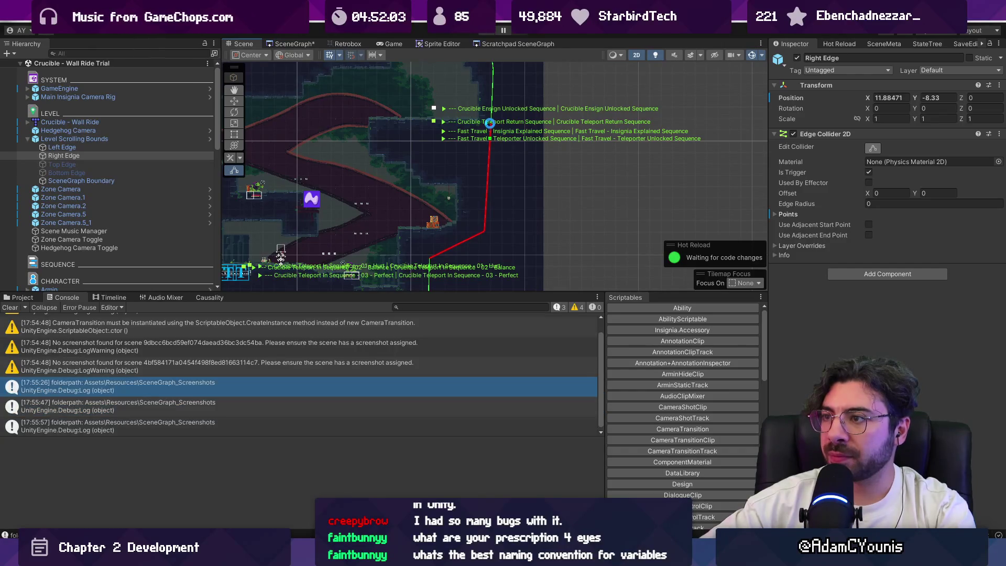
left_click_drag(489, 133, 438, 238)
mouse_move(472, 173)
left_mouse_down()
mouse_move(476, 263)
mouse_move(528, 135)
left_mouse_up()
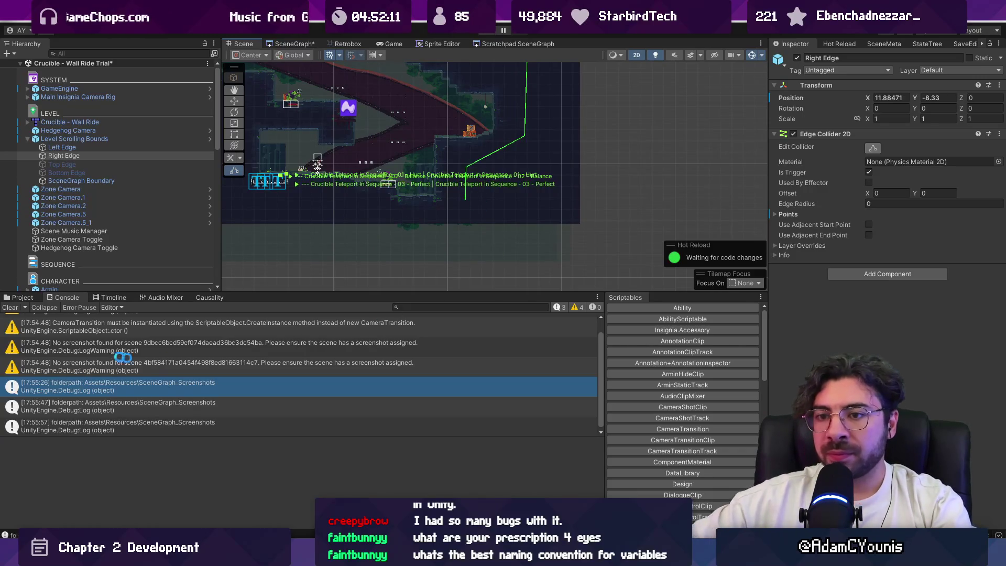
left_click(20, 298)
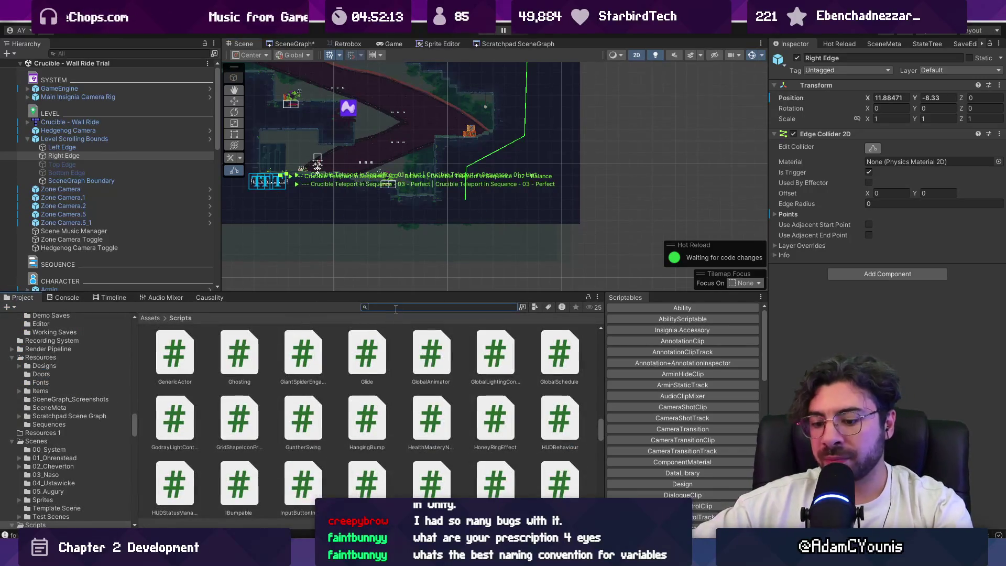
Move Gecko_1 up and right, then place a duplicate Gecko_2 higher up and left.
type("gecko")
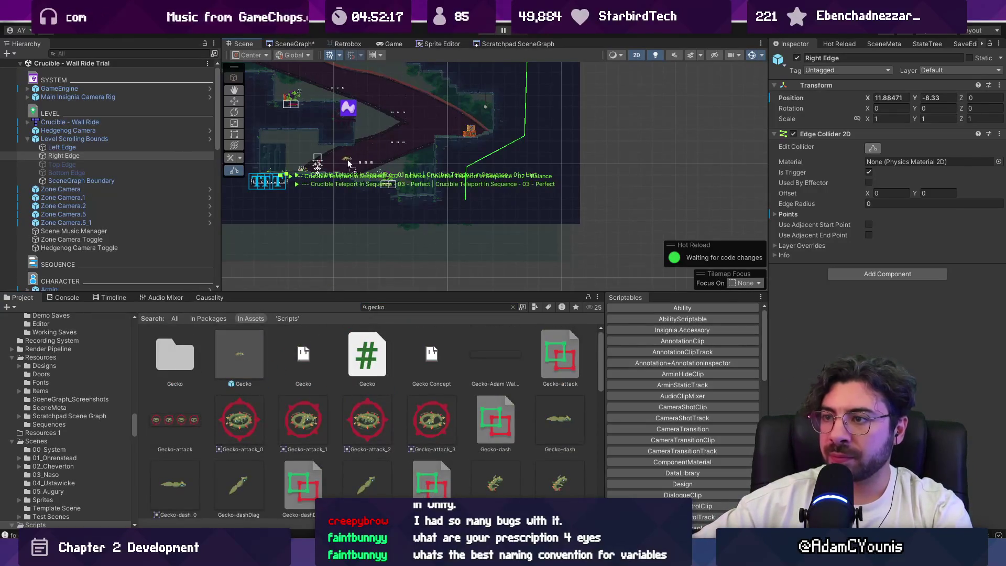
left_click(348, 163)
mouse_move(412, 239)
left_mouse_down()
mouse_move(519, 168)
mouse_move(497, 193)
mouse_move(446, 175)
left_mouse_up()
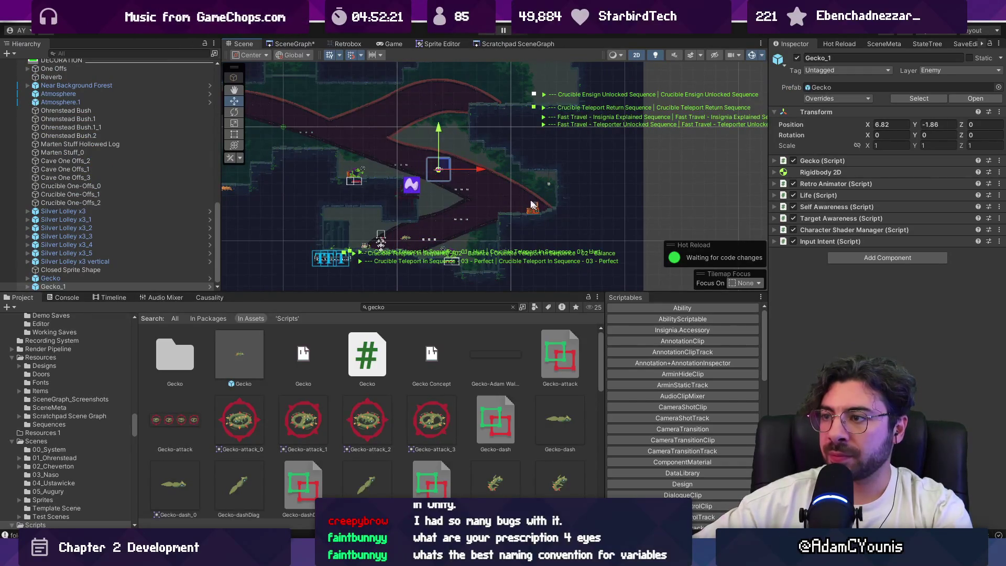
left_click_drag(533, 204, 648, 219)
key("ctrl+d")
mouse_move(554, 183)
left_mouse_down()
mouse_move(419, 126)
mouse_move(446, 142)
left_mouse_up()
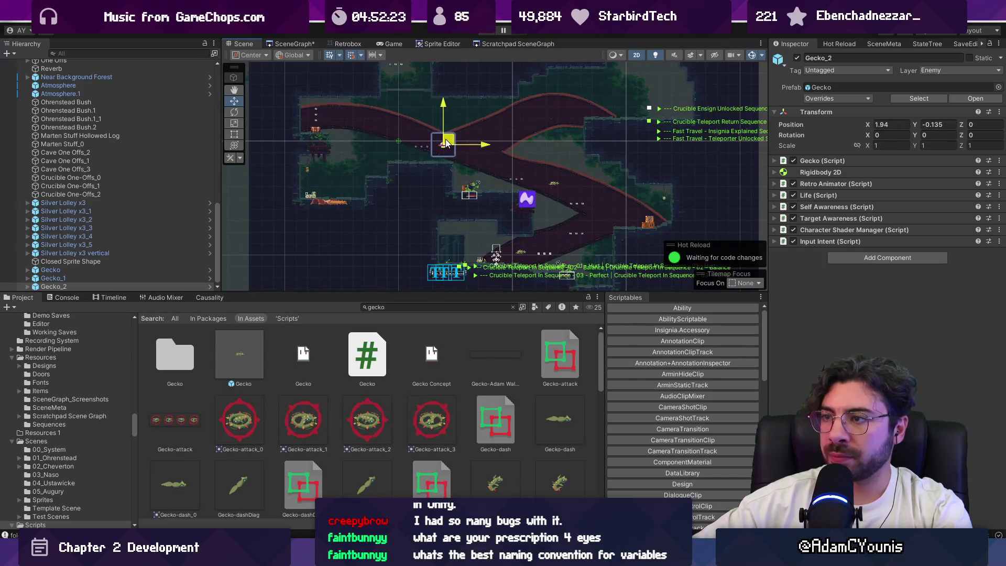
Playtest the level with the repositioned geckos, then stop and return to the scene.
key("ctrl+p")
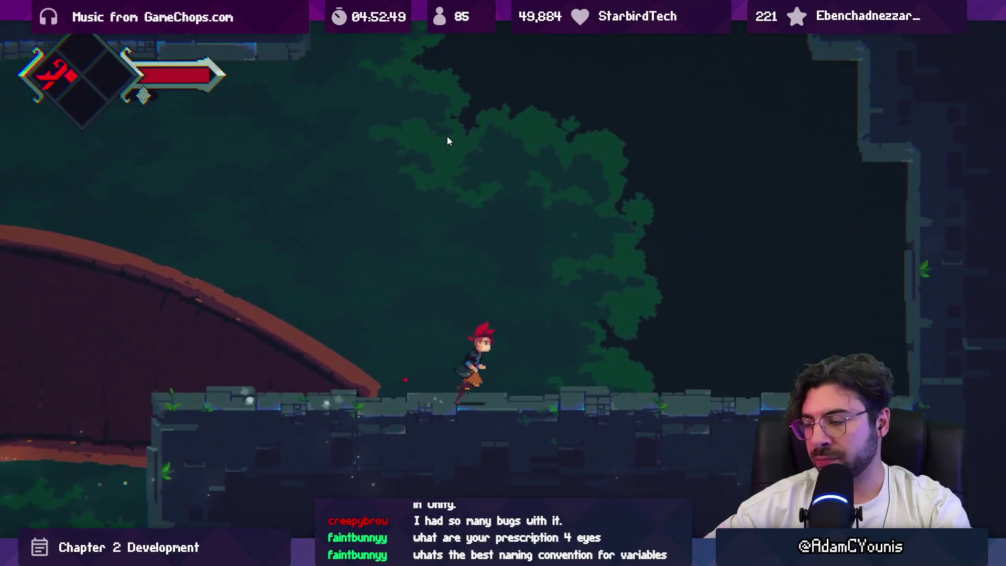
key("shift+space")
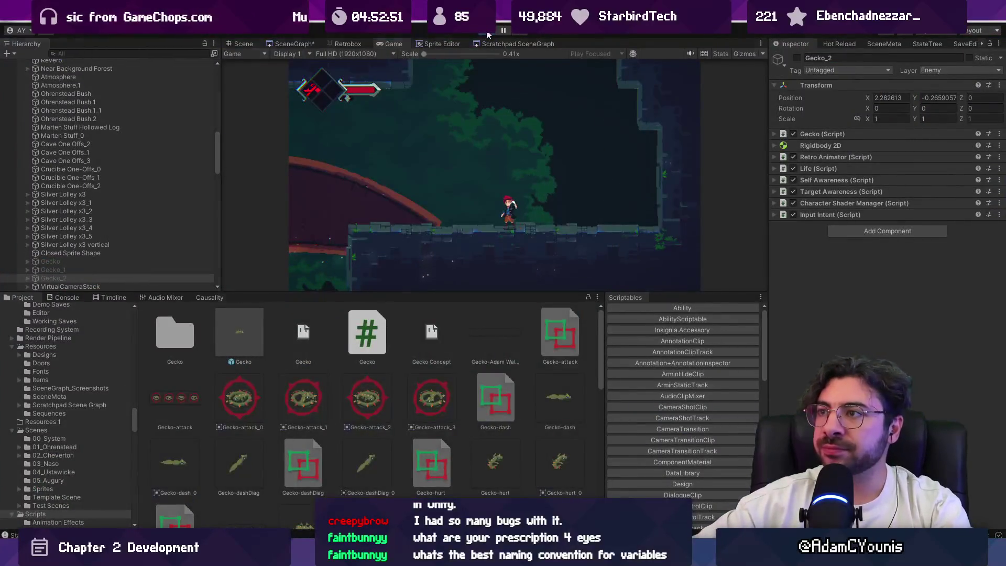
key("ctrl+p")
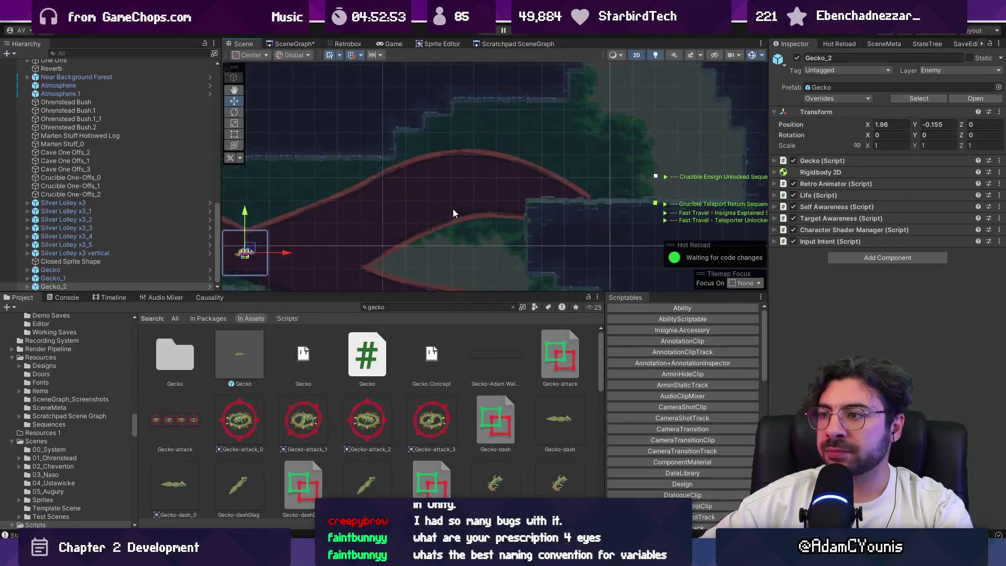
Round off the Closed Sprite Shape's pointed tip and shift its inner and top control points.
left_click(454, 209)
scroll(455, 209, "up", 3)
left_click(872, 271)
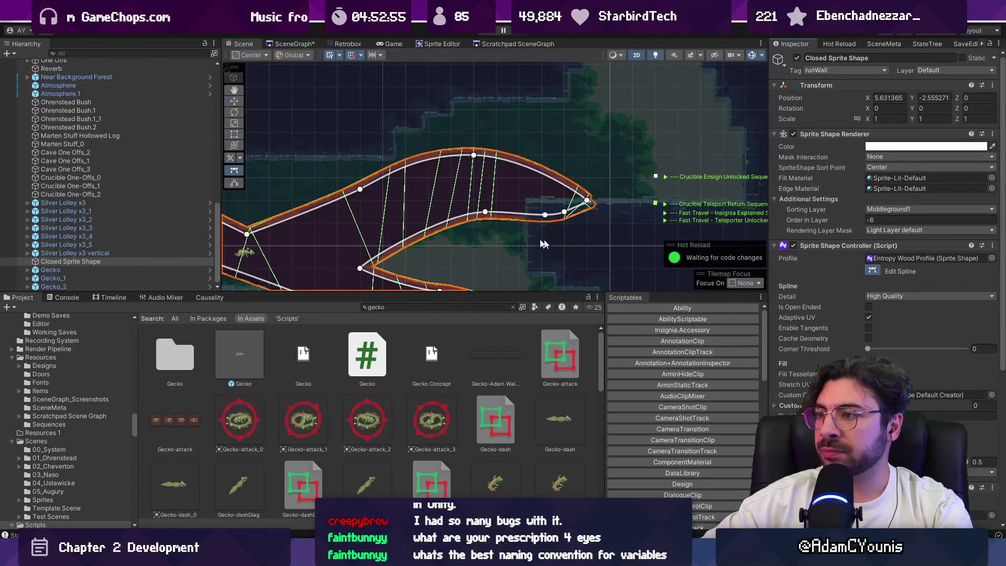
left_click_drag(566, 215, 577, 235)
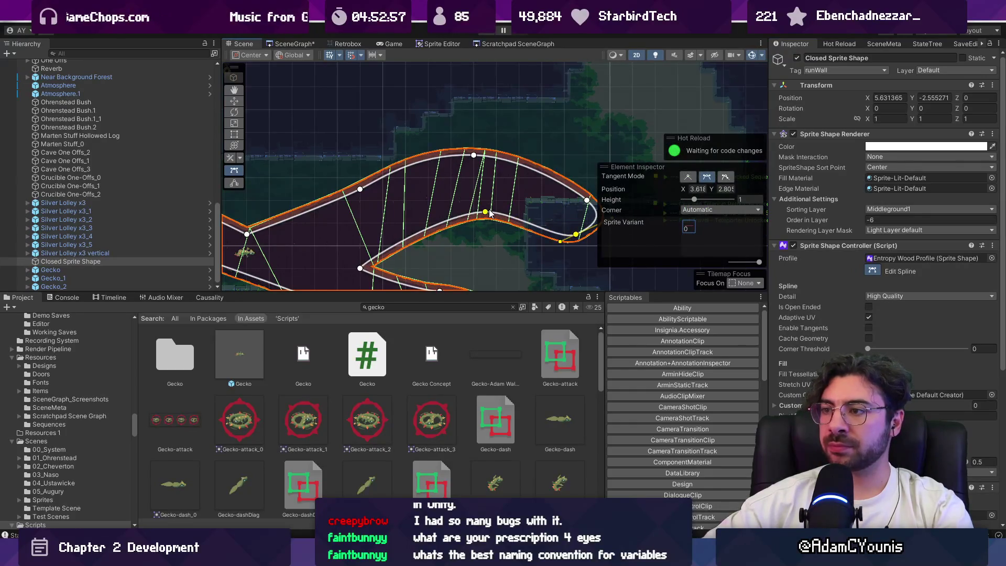
left_click_drag(489, 210, 484, 231)
left_click_drag(474, 156, 508, 181)
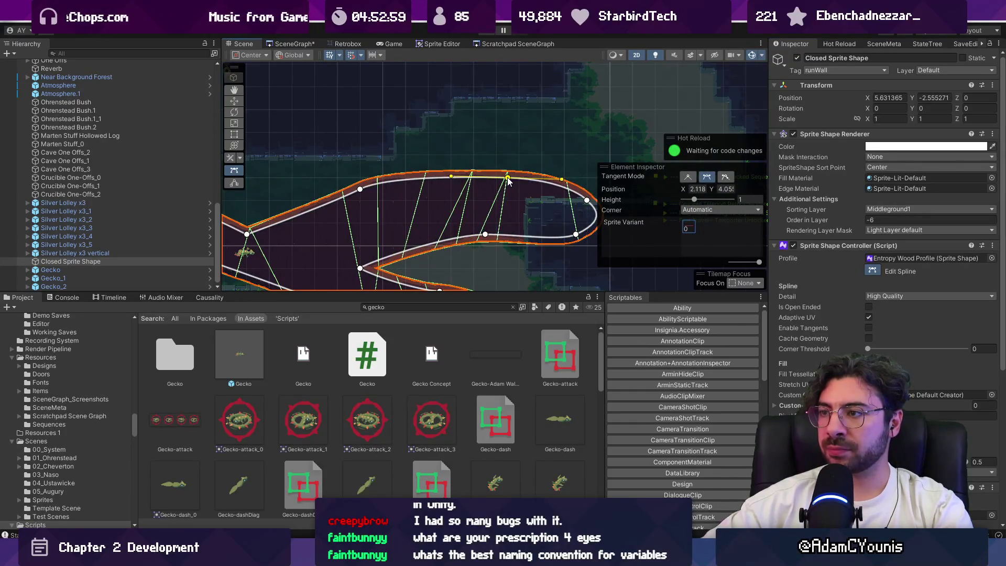
left_click_drag(361, 192, 384, 212)
left_click_drag(486, 234, 438, 260)
Smooth the top curve by moving its point left and lengthening its tangent, then adjust lower points.
left_click_drag(522, 228, 461, 213)
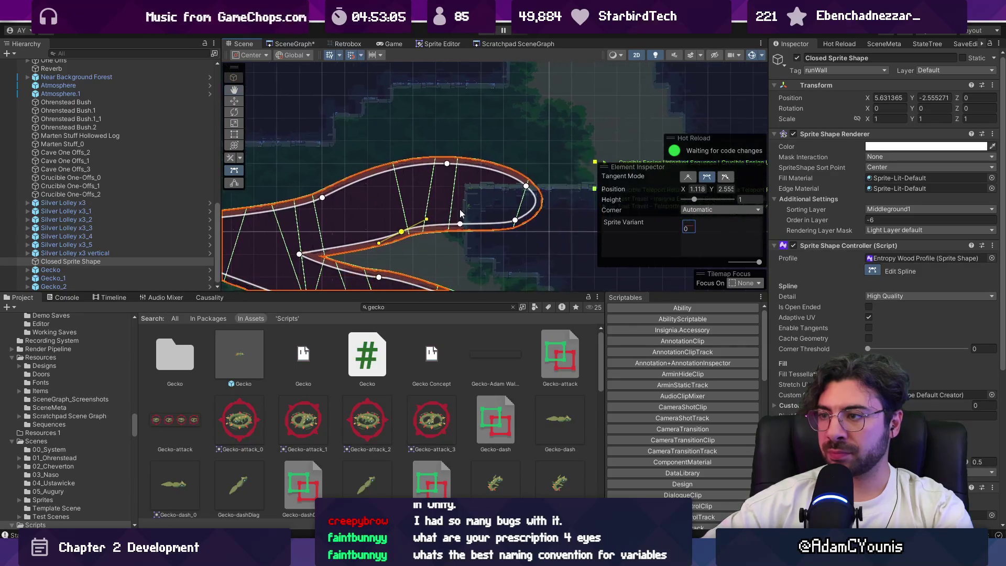
mouse_move(447, 165)
left_mouse_down()
mouse_move(426, 171)
mouse_move(436, 167)
left_mouse_up()
mouse_move(368, 165)
left_mouse_down()
mouse_move(401, 168)
mouse_move(405, 179)
mouse_move(481, 164)
mouse_move(507, 173)
left_mouse_up()
left_click_drag(515, 220, 503, 231)
left_click_drag(401, 230, 408, 222)
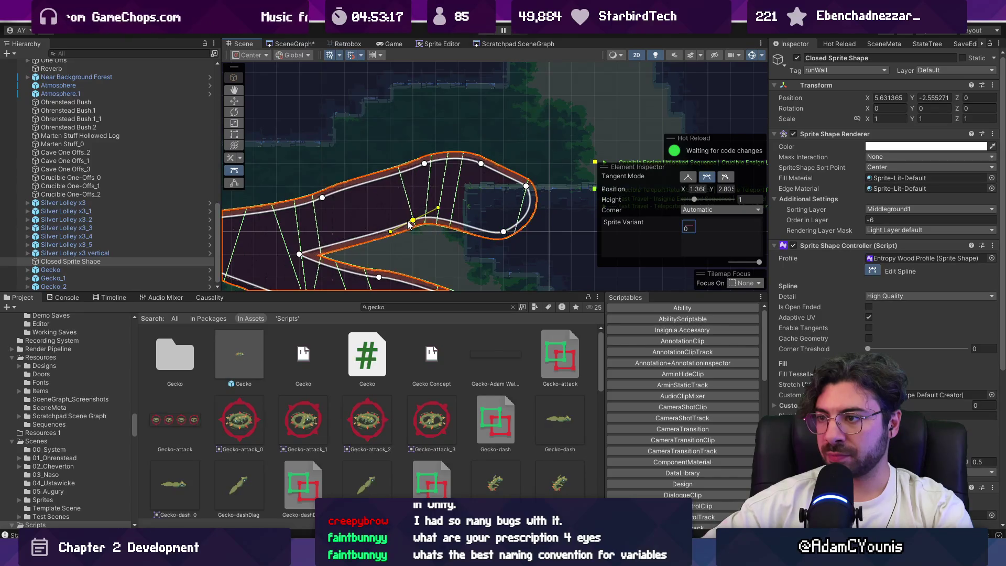
key("w")
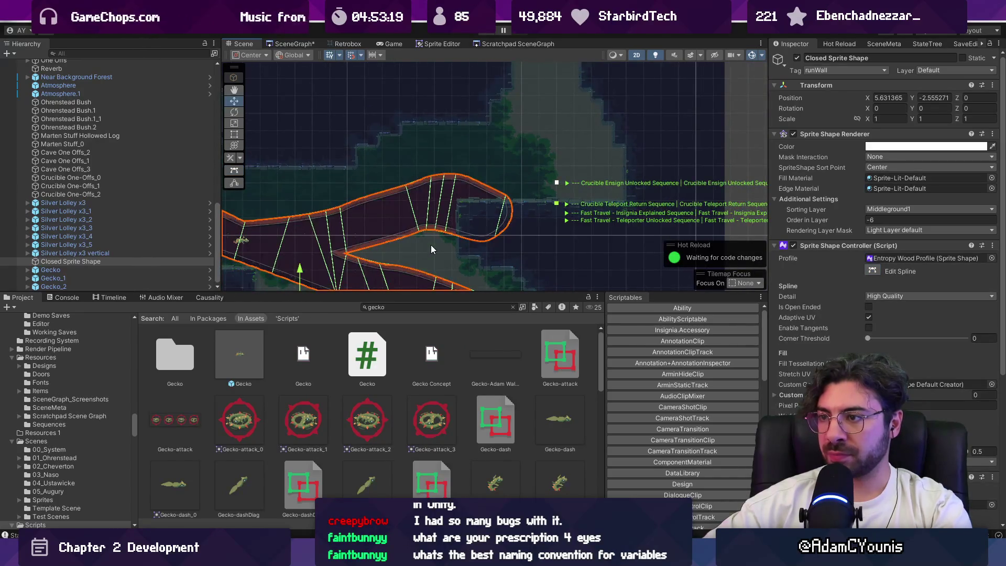
scroll(413, 166, "down", 2)
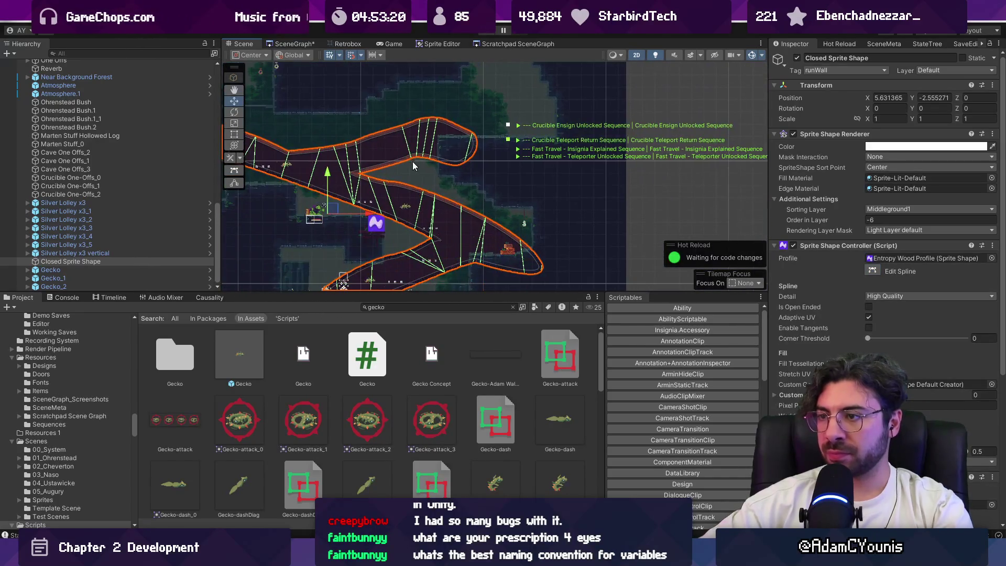
left_click(668, 202)
Insert a new edge point pulled downward and move an upper spline point right and down.
scroll(517, 230, "up", 3)
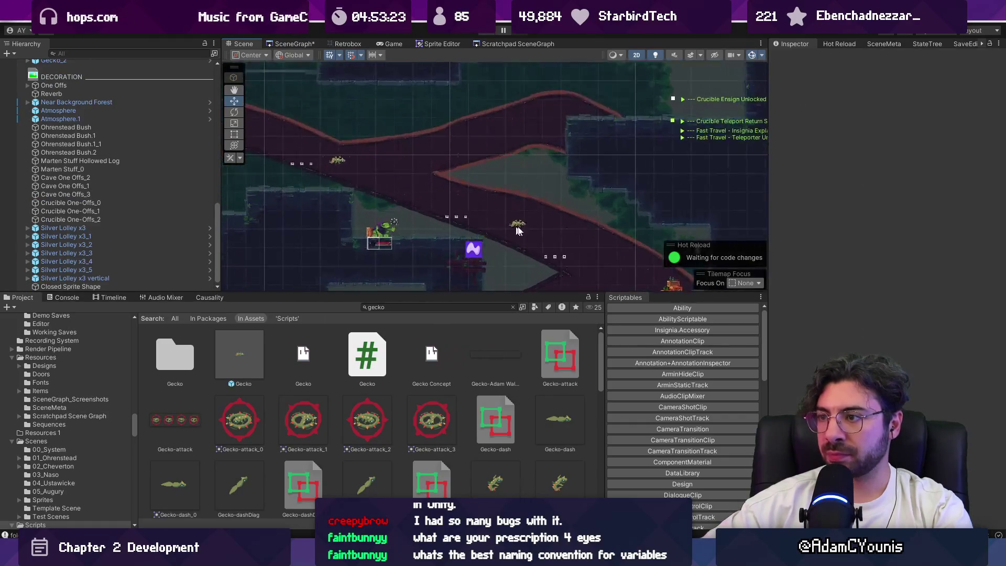
scroll(487, 178, "down", 2)
left_click(492, 180)
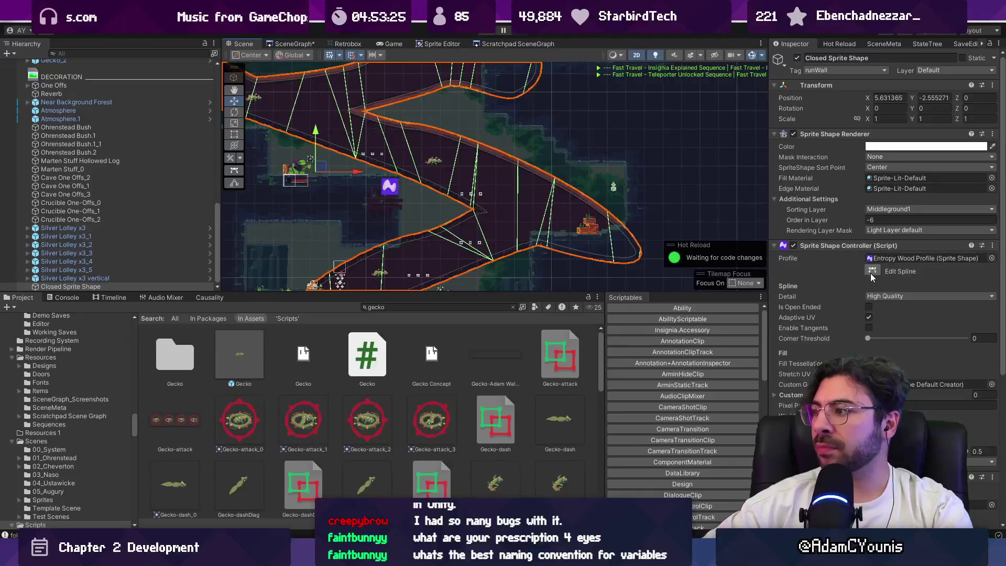
left_click(872, 271)
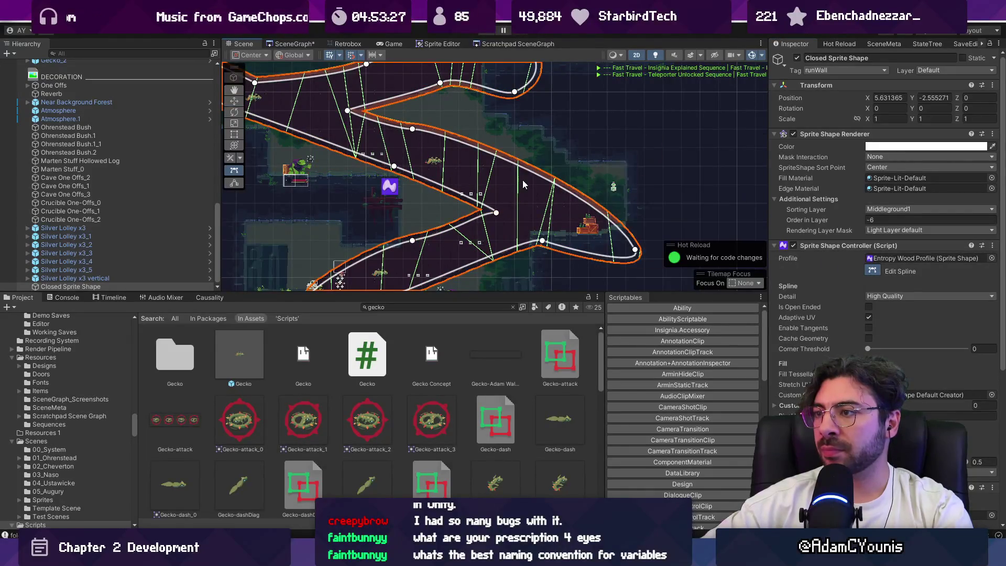
left_click_drag(533, 172, 534, 184)
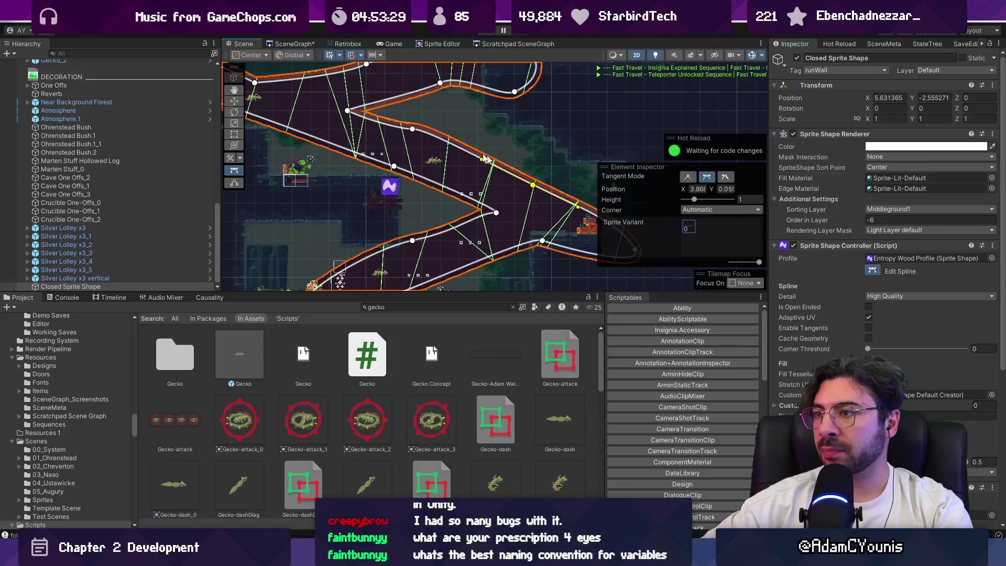
mouse_move(416, 133)
left_mouse_down()
mouse_move(474, 155)
mouse_move(385, 175)
left_mouse_up()
key("w")
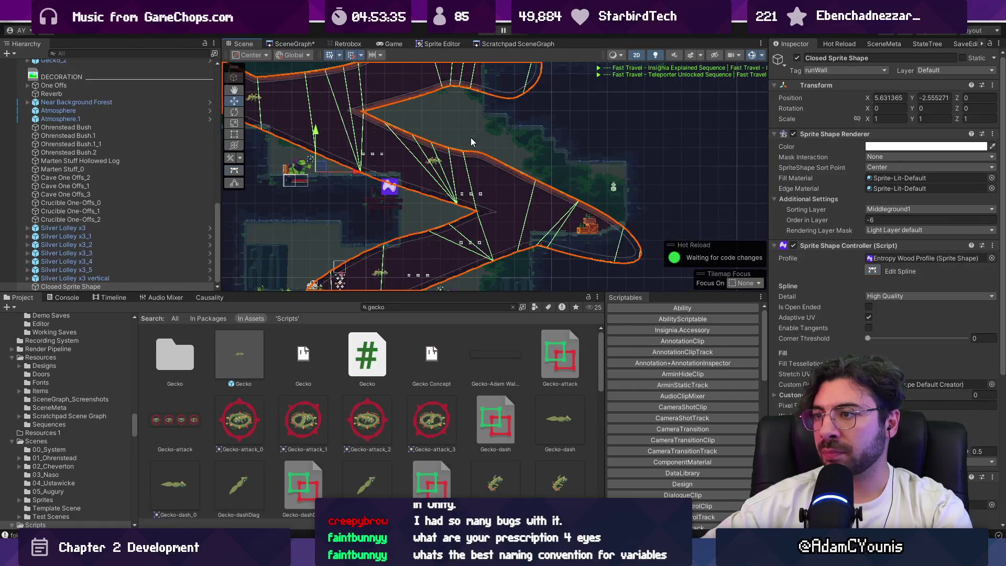
scroll(469, 137, "down", 2)
left_click(696, 186)
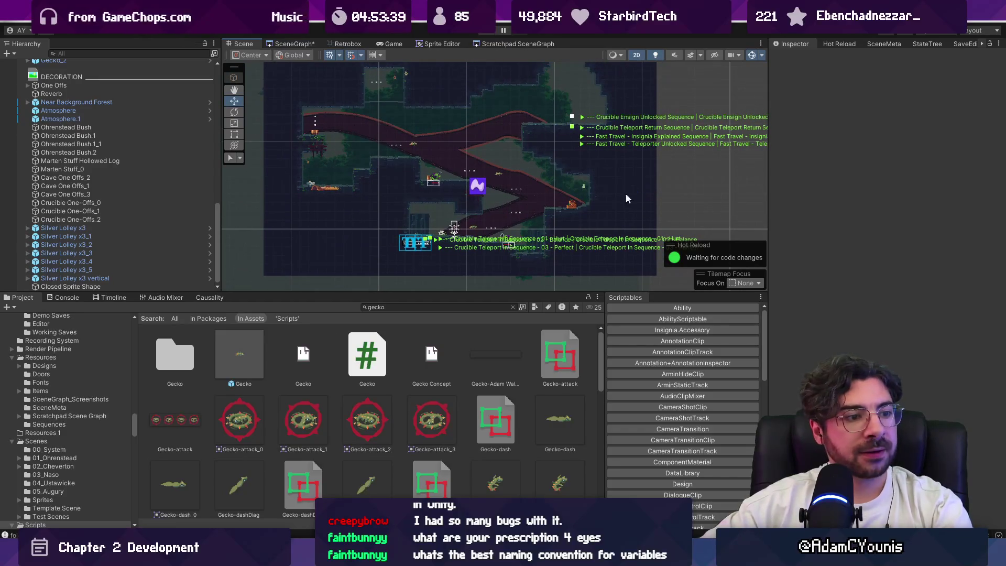
scroll(524, 197, "up", 5)
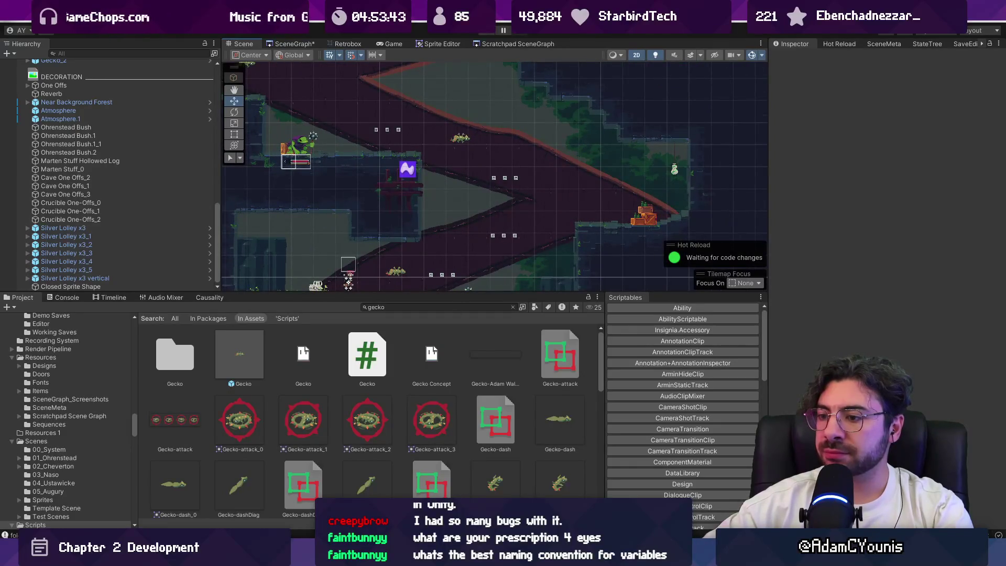
Adjust the tangent of a point on the wall's lower edge to reshape the curve.
key("alt+Tab")
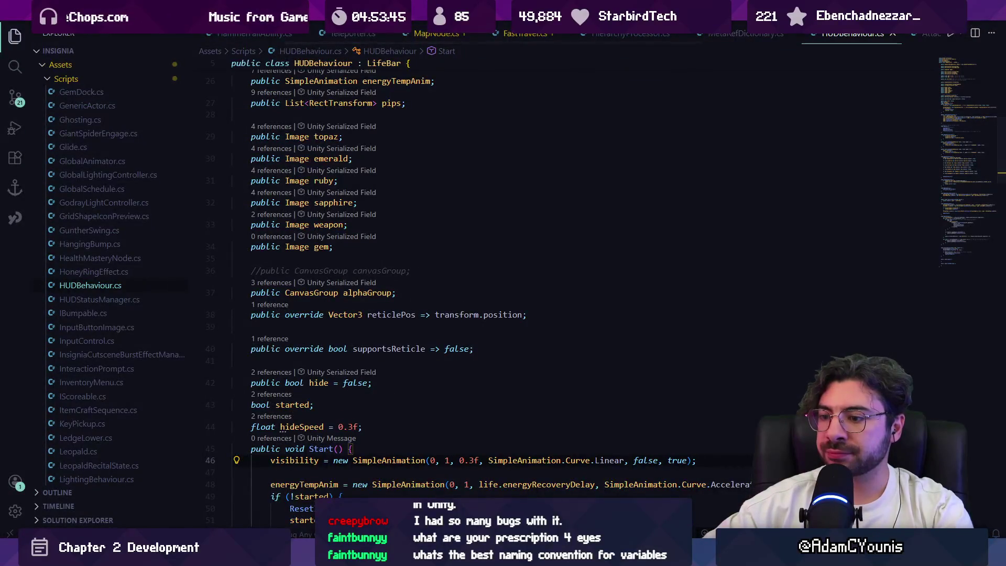
key("alt+Tab")
left_click_drag(529, 211, 510, 197)
left_click(549, 181)
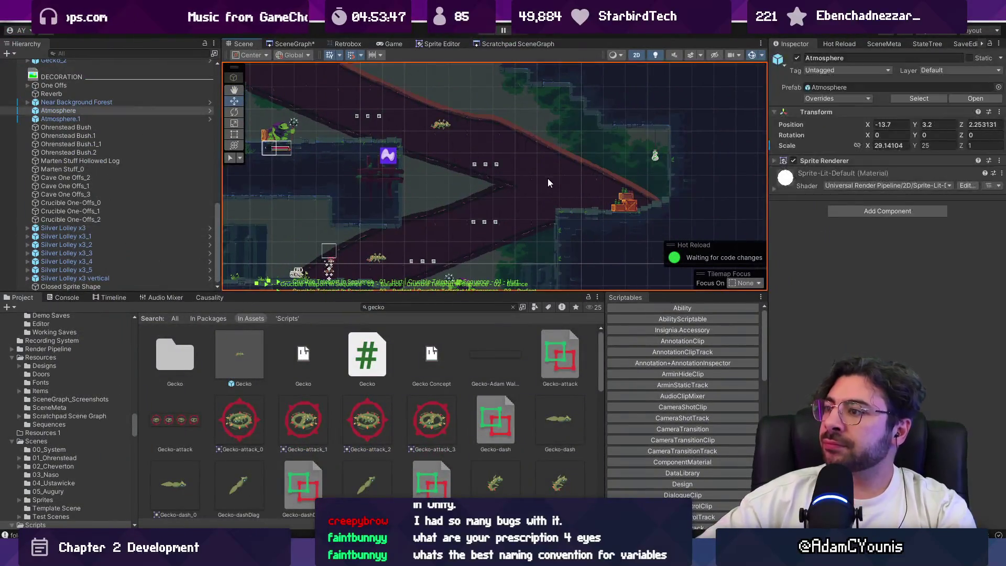
left_click(872, 268)
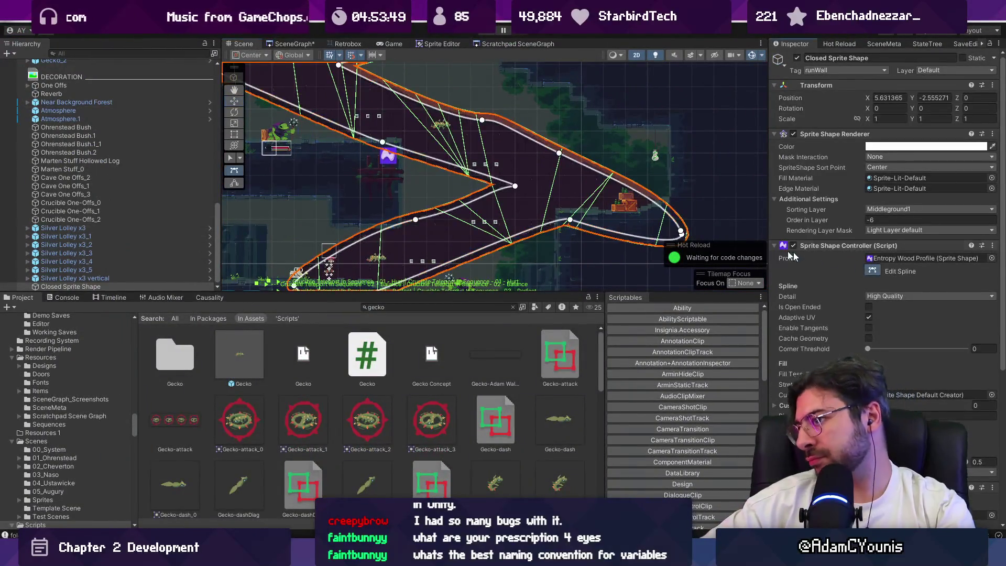
left_click(646, 197)
left_click_drag(564, 218, 432, 220)
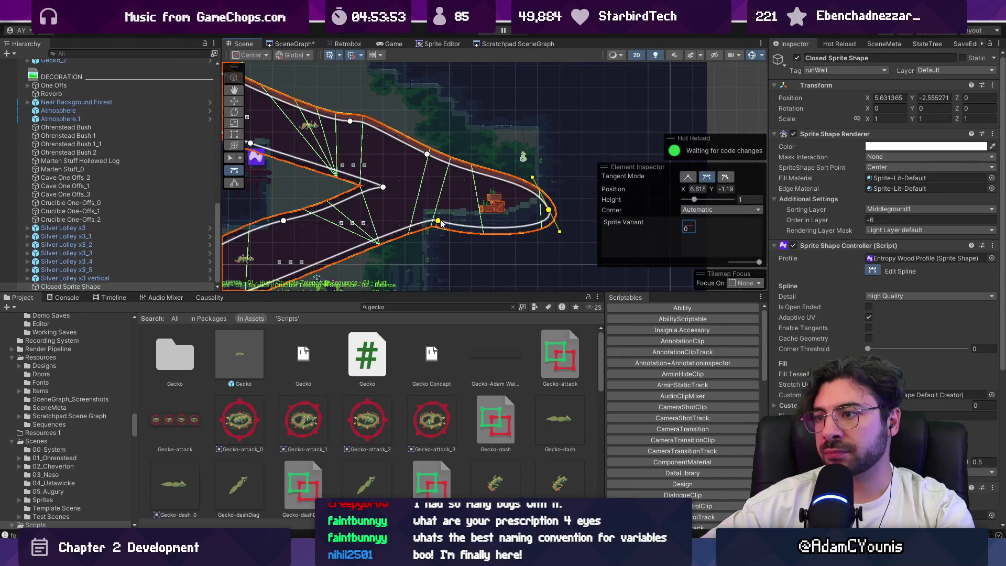
left_click_drag(562, 237, 541, 249)
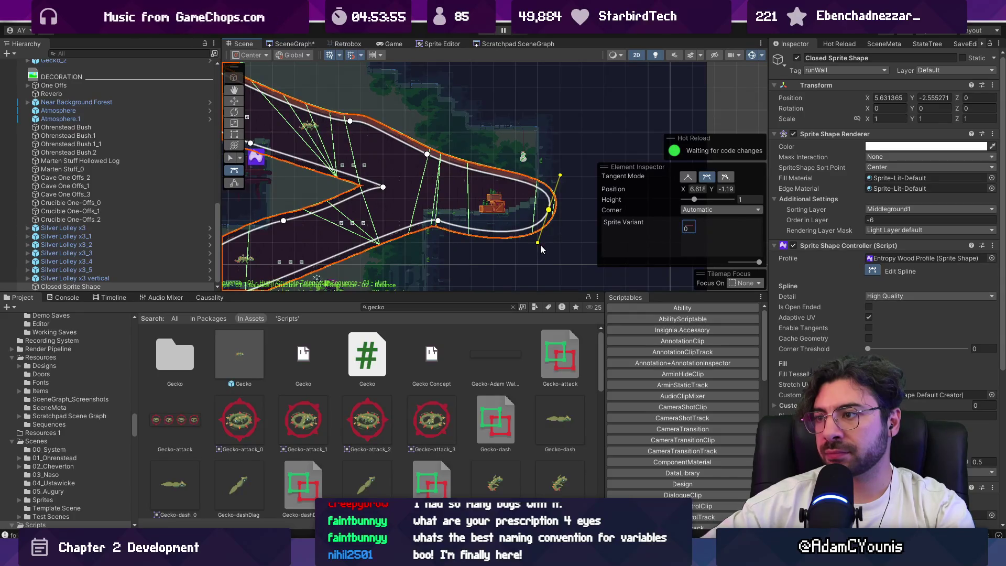
key("w")
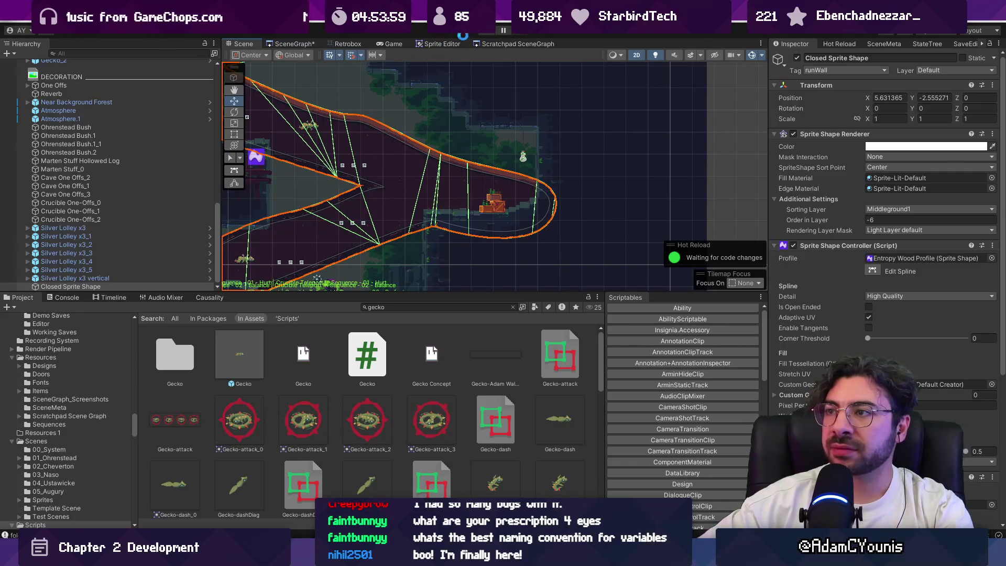
scroll(143, 175, "up", 10)
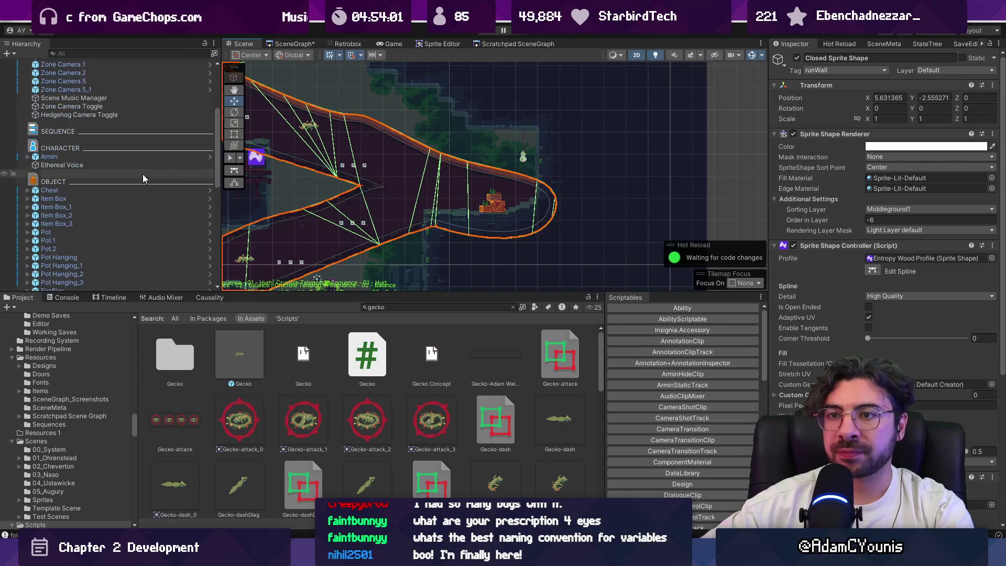
Stop the playtest, frame the Crucible Container, and view the NullReferenceException list in the Console.
left_click(105, 244)
left_click(797, 58)
scroll(524, 215, "down", 3)
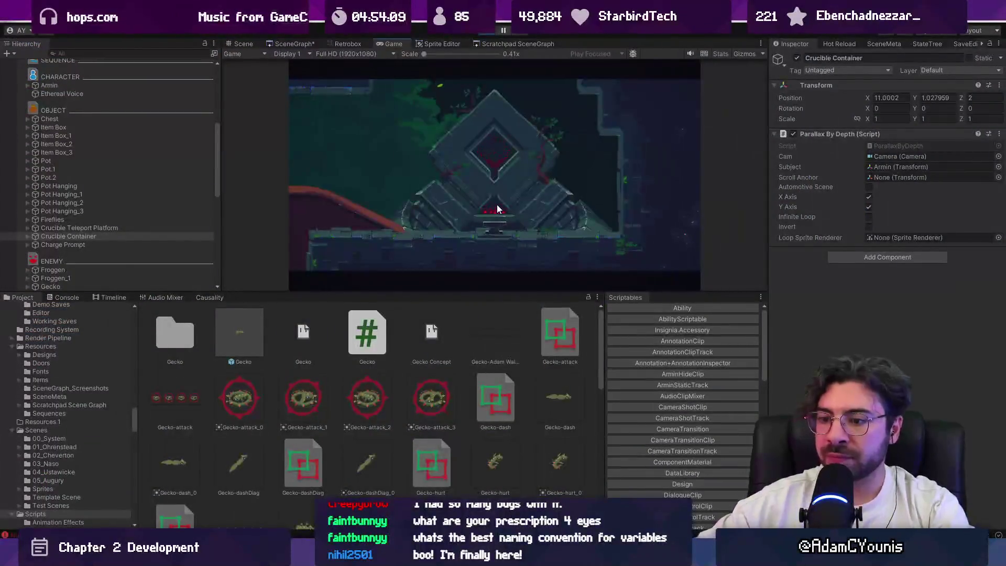
left_click(488, 31)
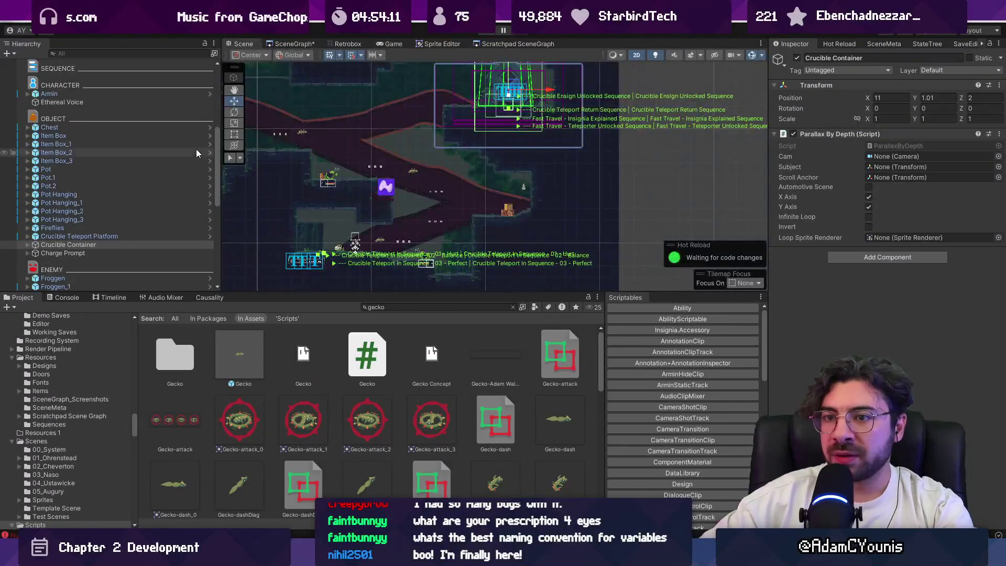
scroll(82, 241, "down", 10)
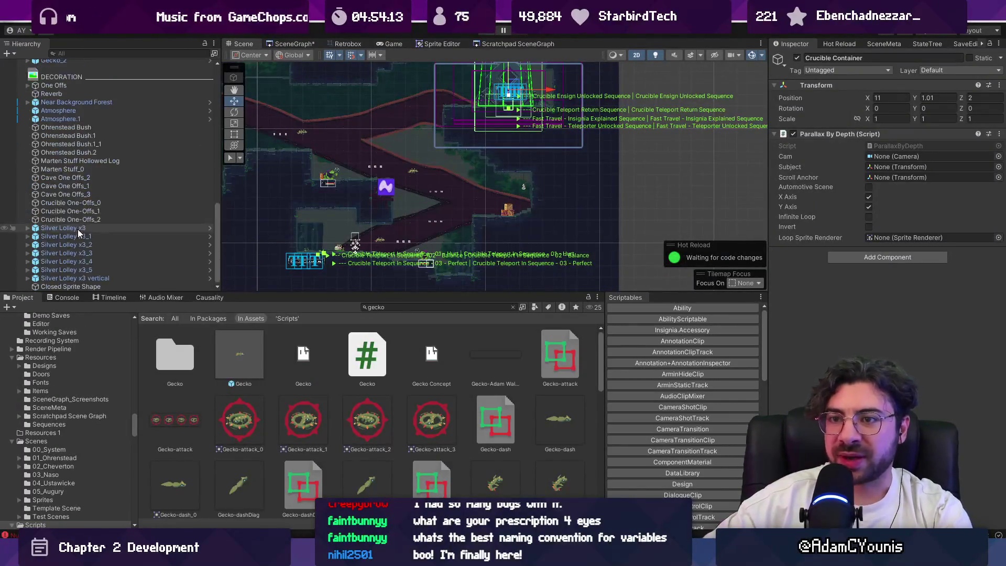
key("f")
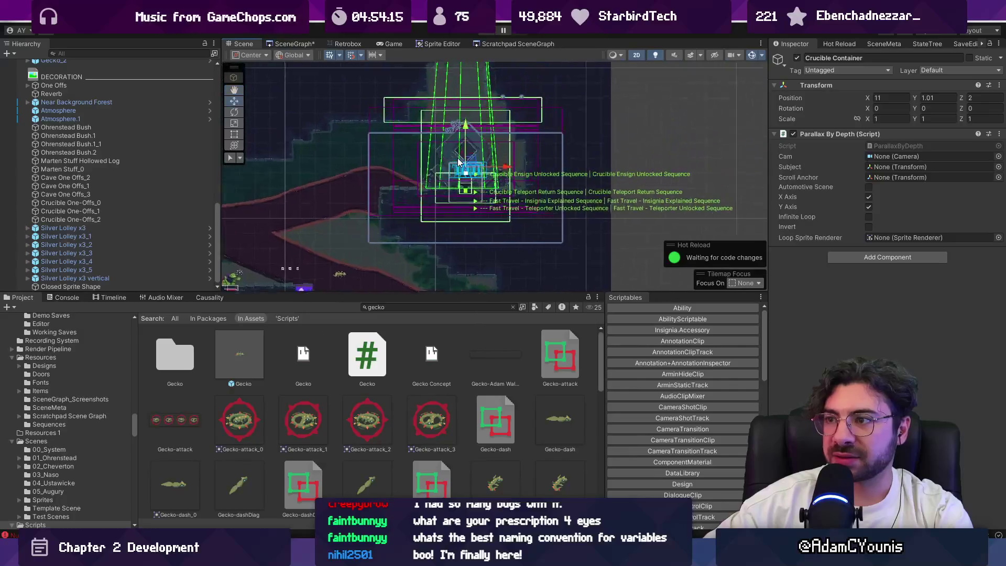
left_click(71, 297)
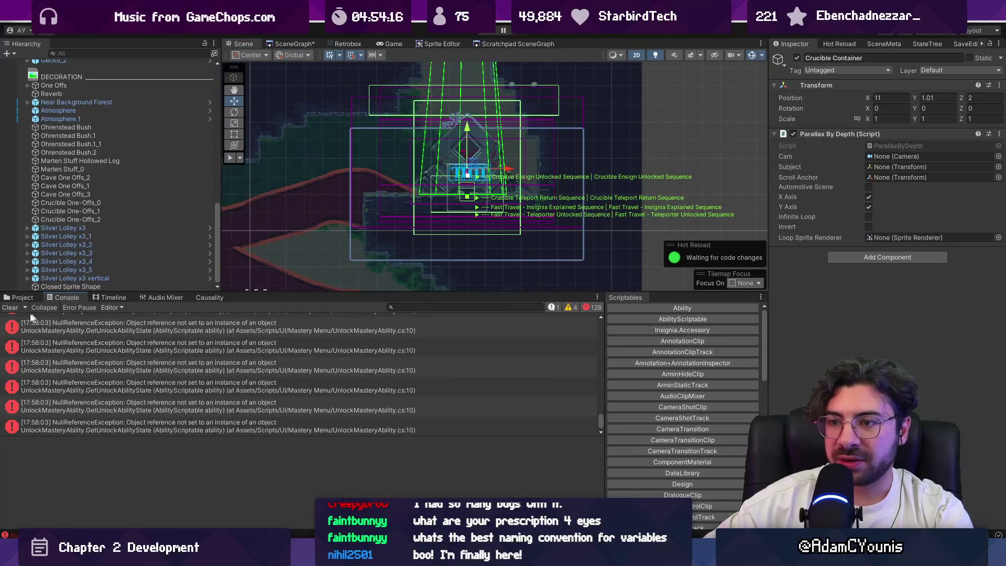
Locate the Crucible Ensign Unlocked Sequence through the Causality view of the Crucible's flags.
left_click(214, 297)
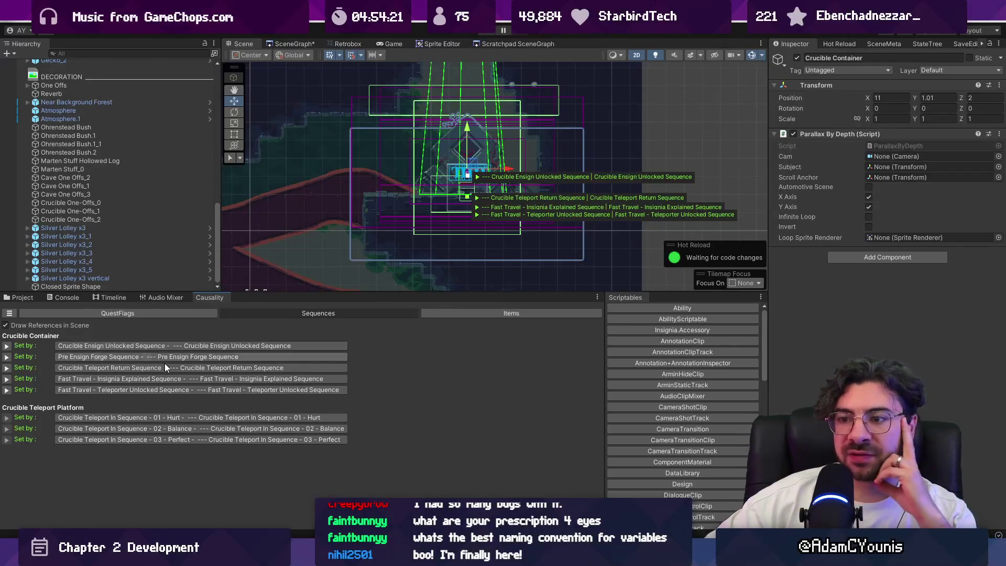
left_click(199, 347)
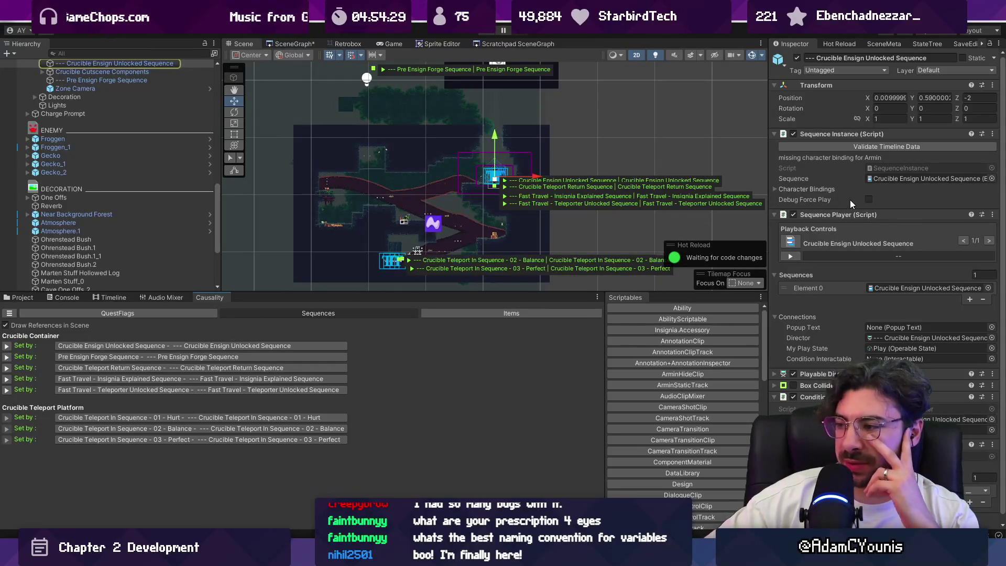
scroll(587, 137, "up", 2)
left_click_drag(587, 131, 517, 238)
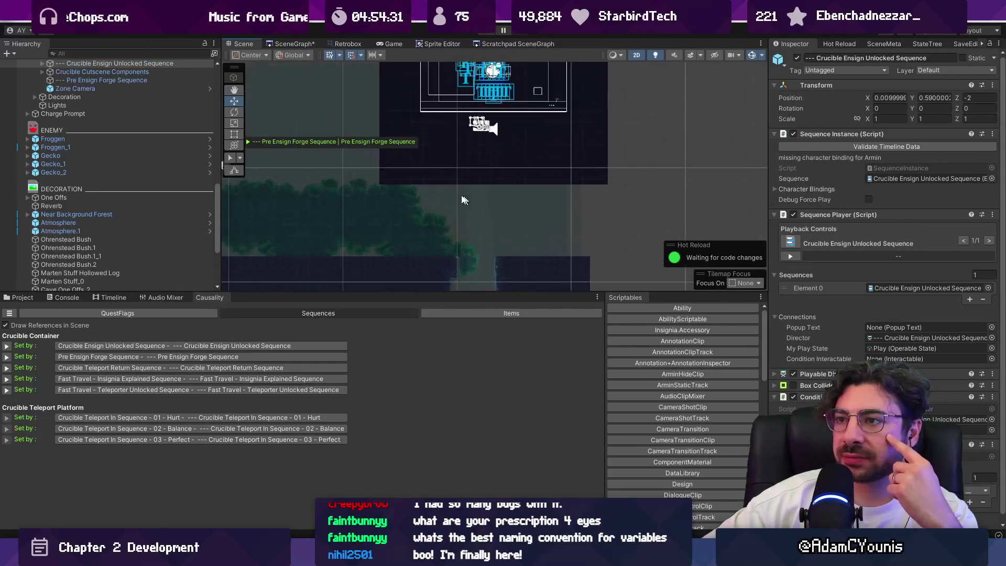
mouse_move(438, 162)
left_mouse_down()
mouse_move(476, 135)
mouse_move(429, 118)
left_mouse_up()
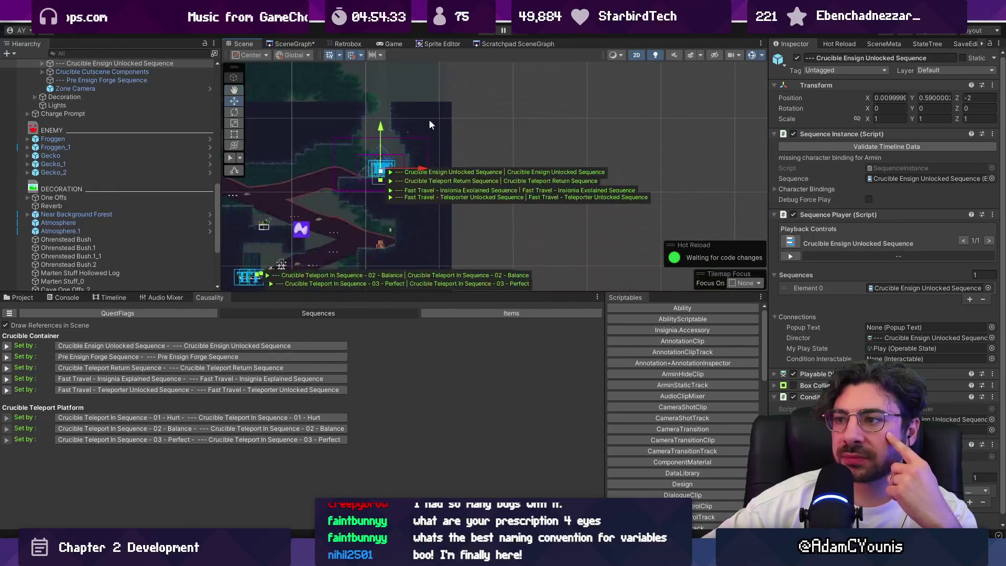
scroll(79, 126, "up", 3)
Change the Ensign Mastery Unlock Schedule's ability from Charge to WallRide Ability and start a playtest.
left_click(42, 125)
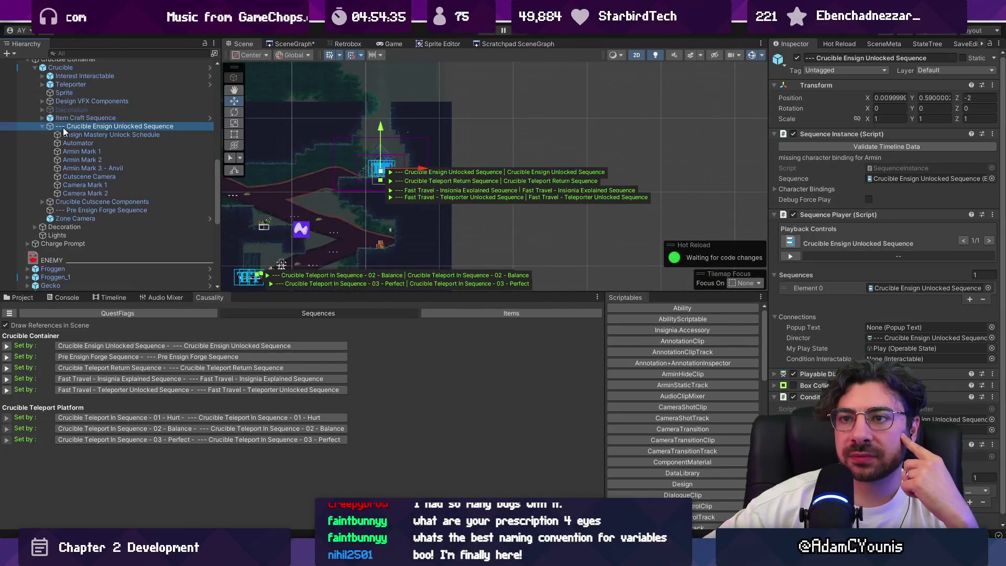
left_click(94, 134)
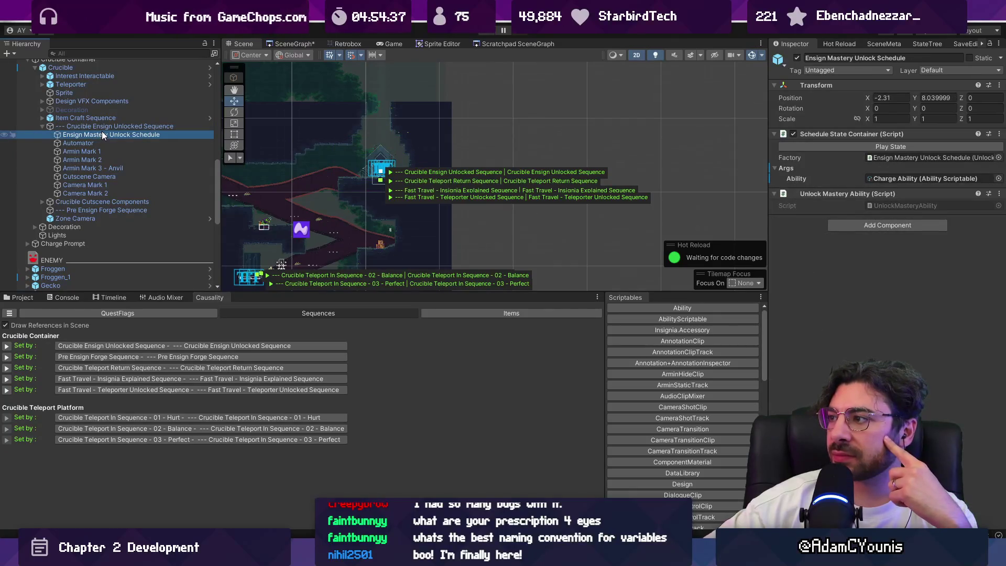
left_click(999, 179)
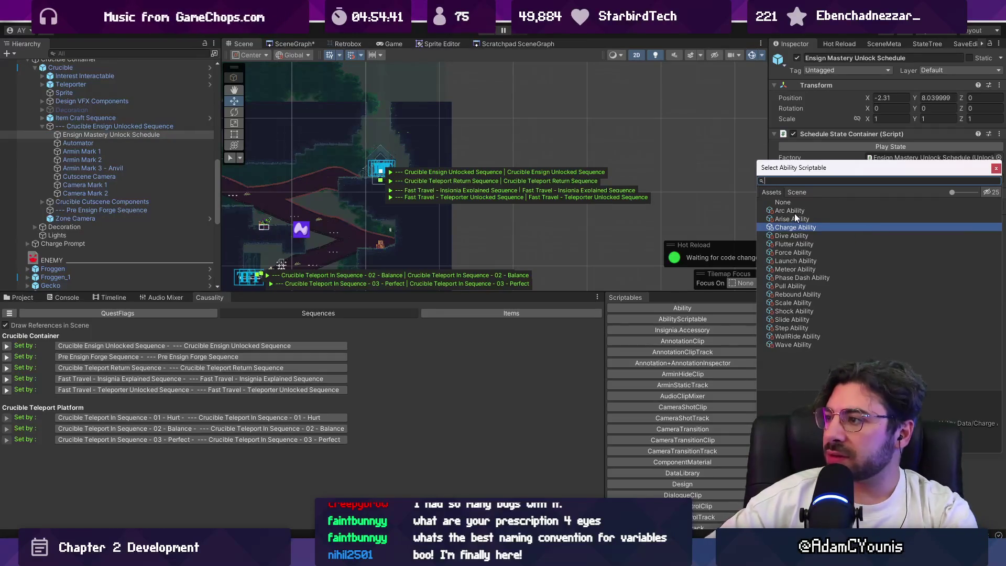
double_click(797, 335)
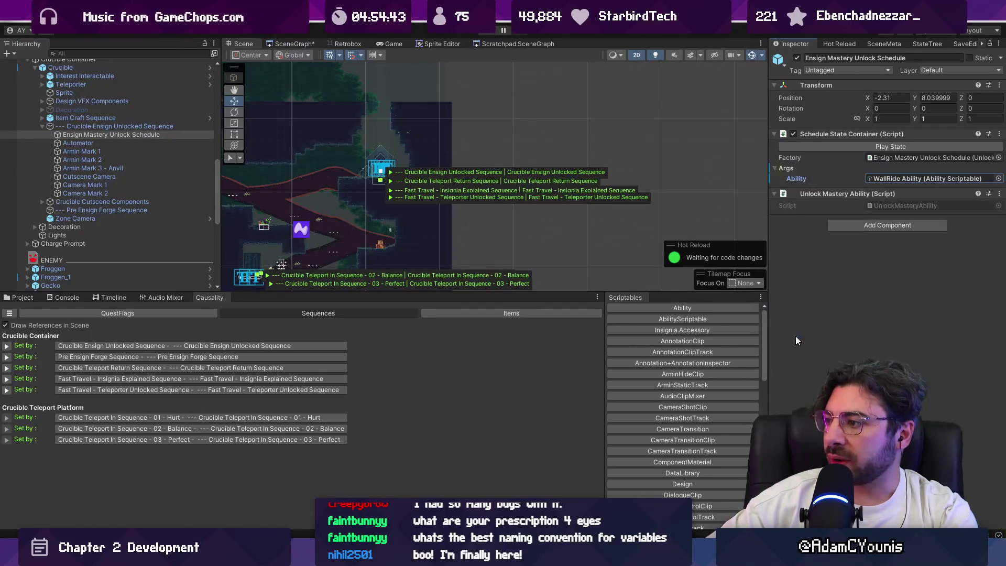
left_click(491, 32)
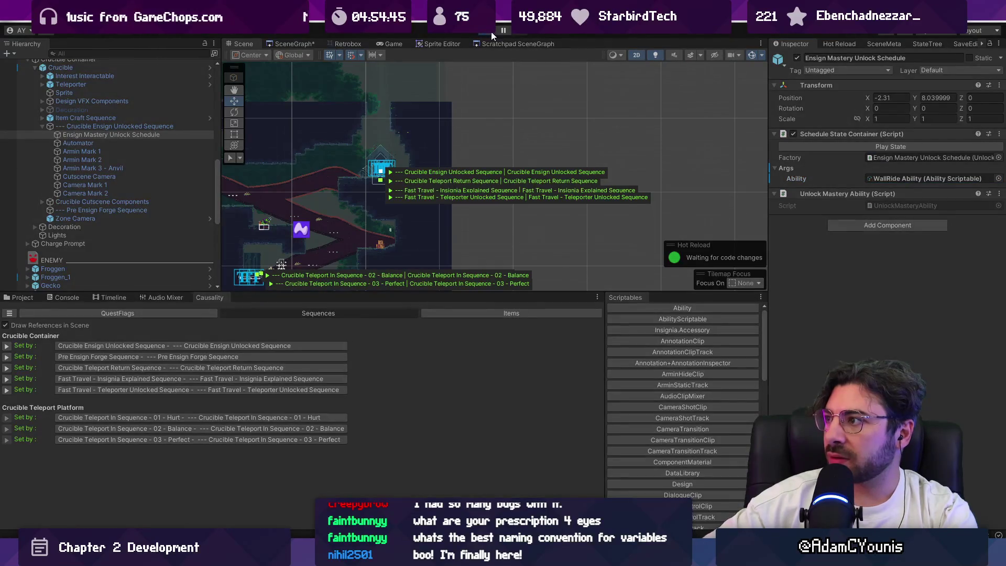
Stop play and expand the first UnlockMasteryAbility NullReferenceException's stack trace in the Console.
left_click(492, 31)
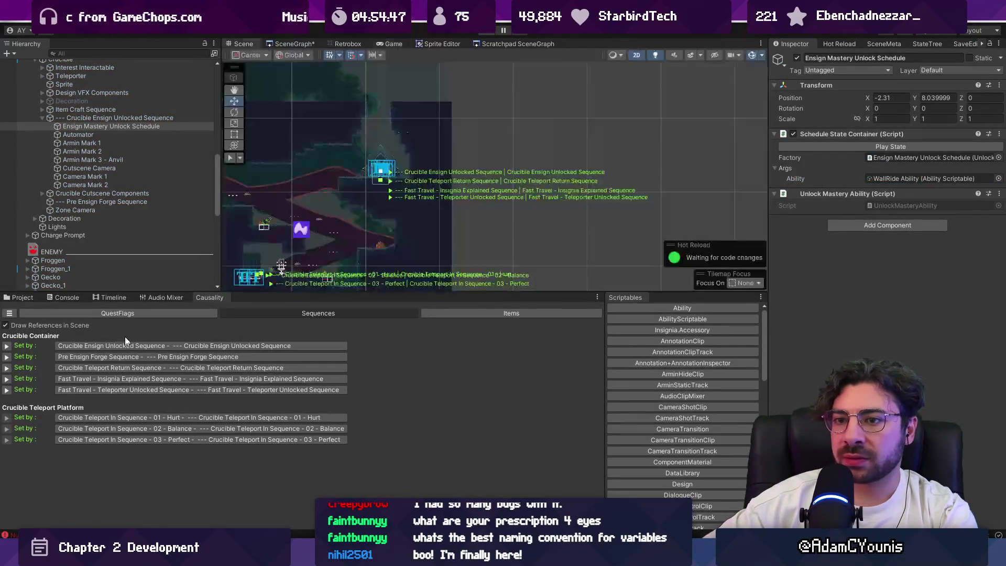
left_click(67, 297)
scroll(191, 391, "up", 15)
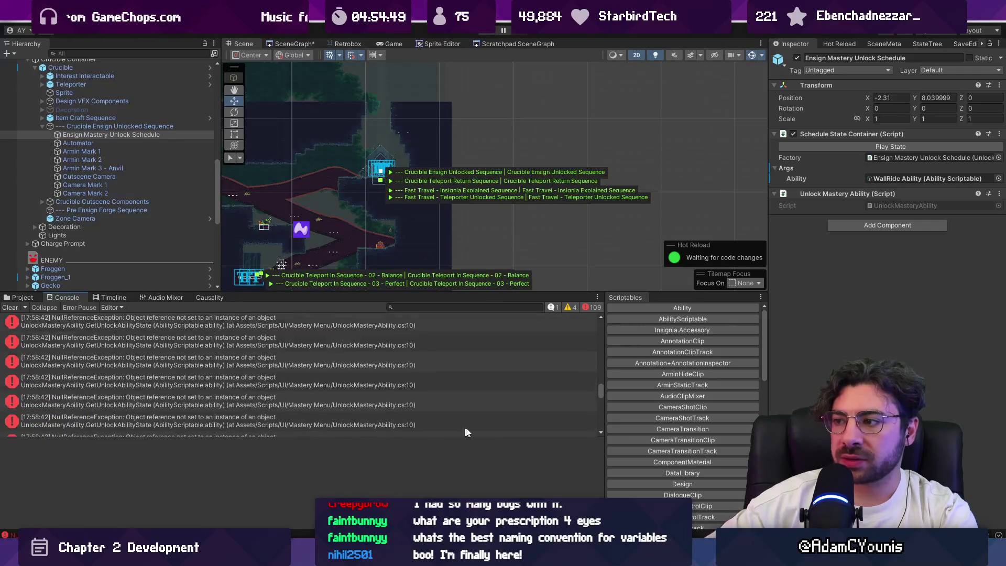
scroll(479, 401, "up", 5)
left_click(468, 399)
scroll(219, 385, "down", 3)
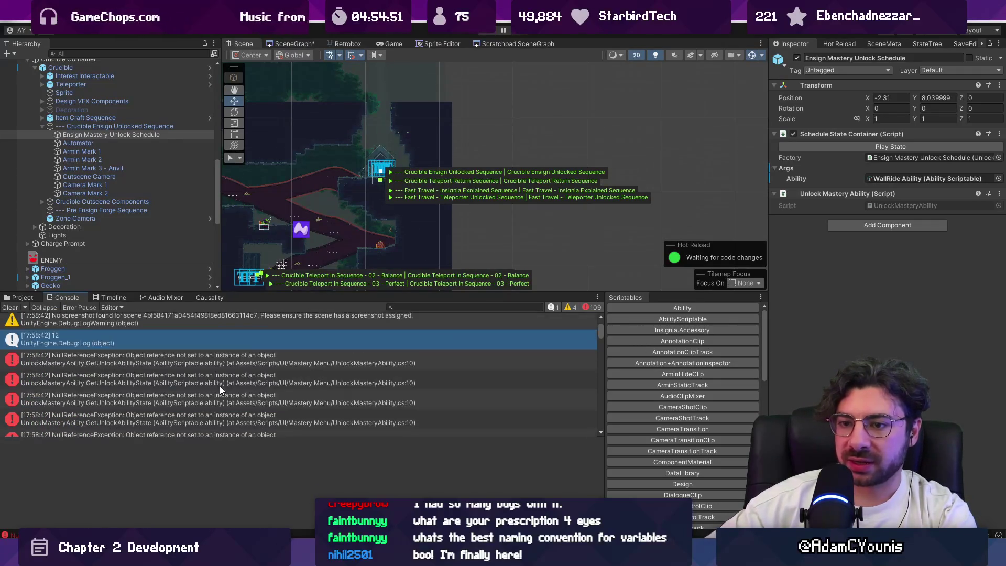
left_click(165, 360)
left_click_drag(248, 435, 250, 403)
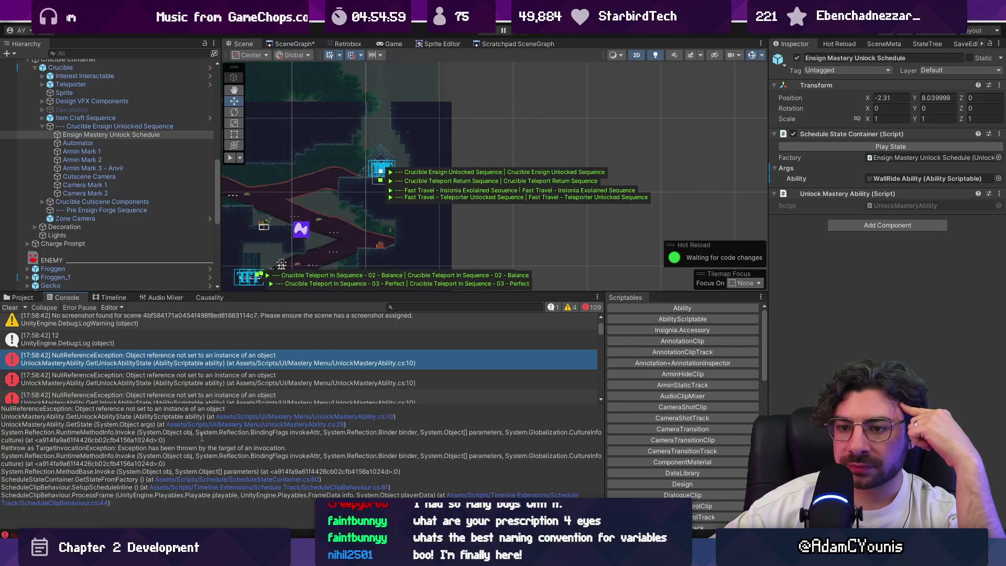
Review UnlockMasteryAbility.cs at the failing line and ScheduleStateContainer.cs line 60 in VS Code.
left_click(235, 425)
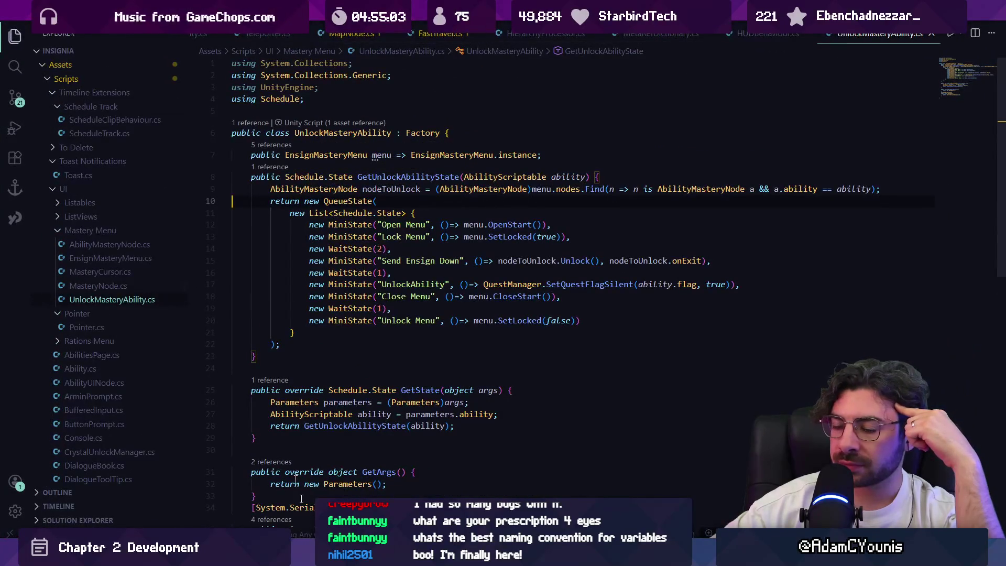
key("alt+Tab")
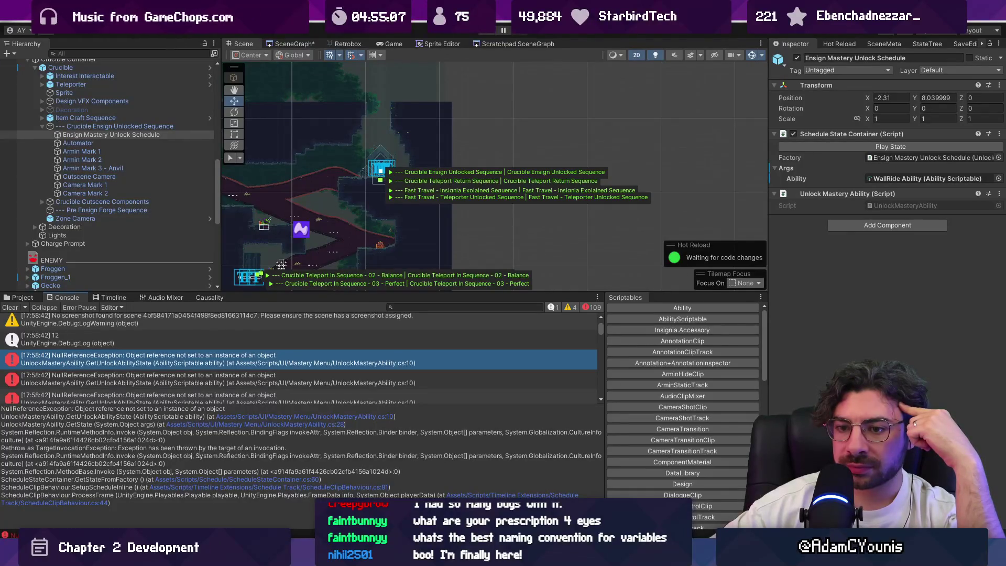
left_click(206, 480)
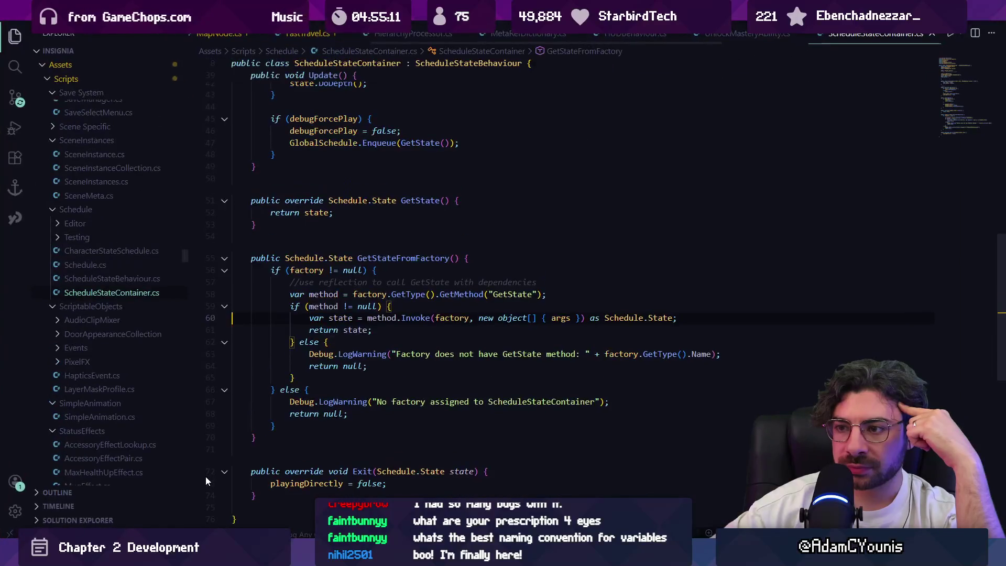
key("alt+Tab")
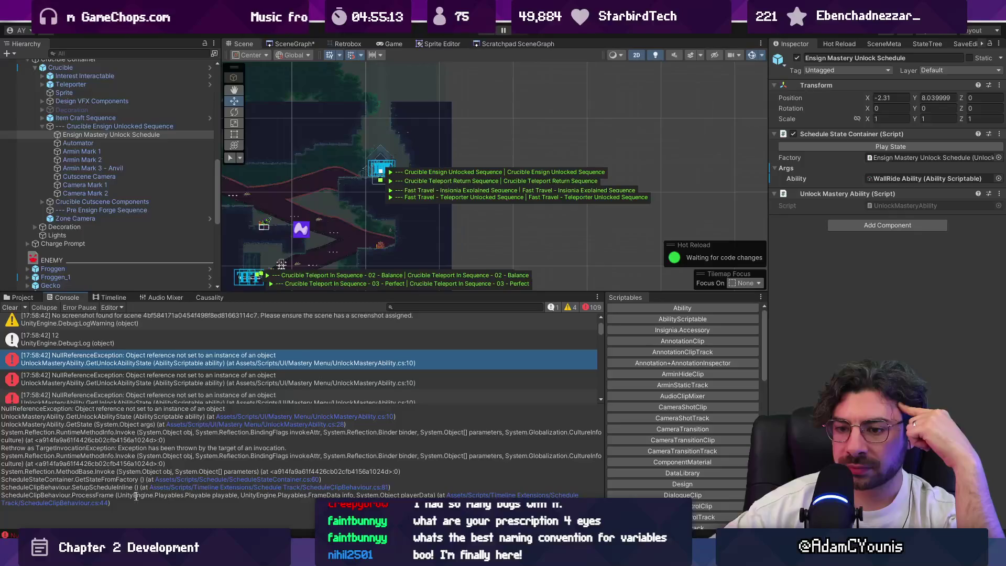
Inspect ScheduleClipBehaviour.cs line 44, its isPlaying check and every use of setupSchedule.
left_click(89, 503)
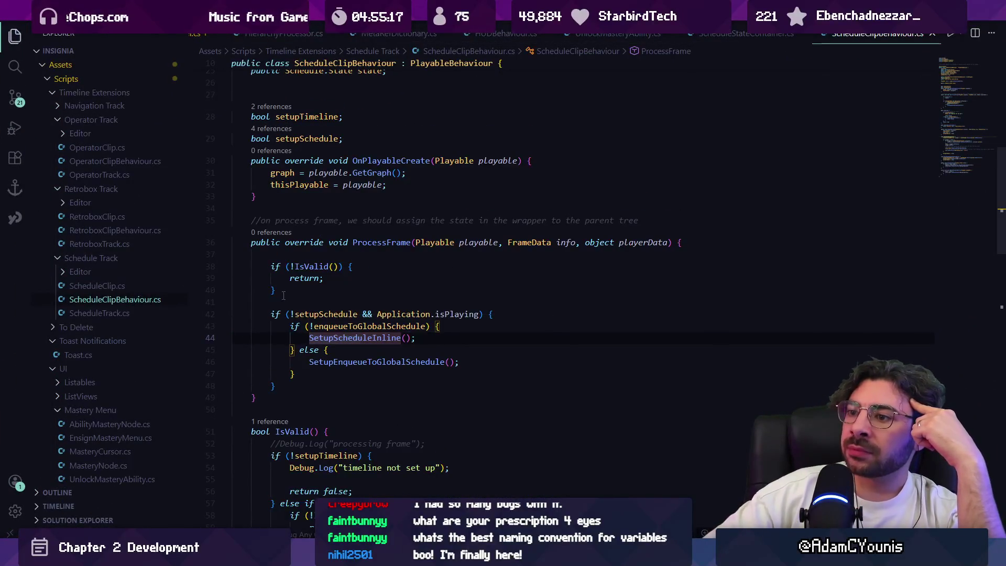
left_click(417, 314)
left_click(322, 314)
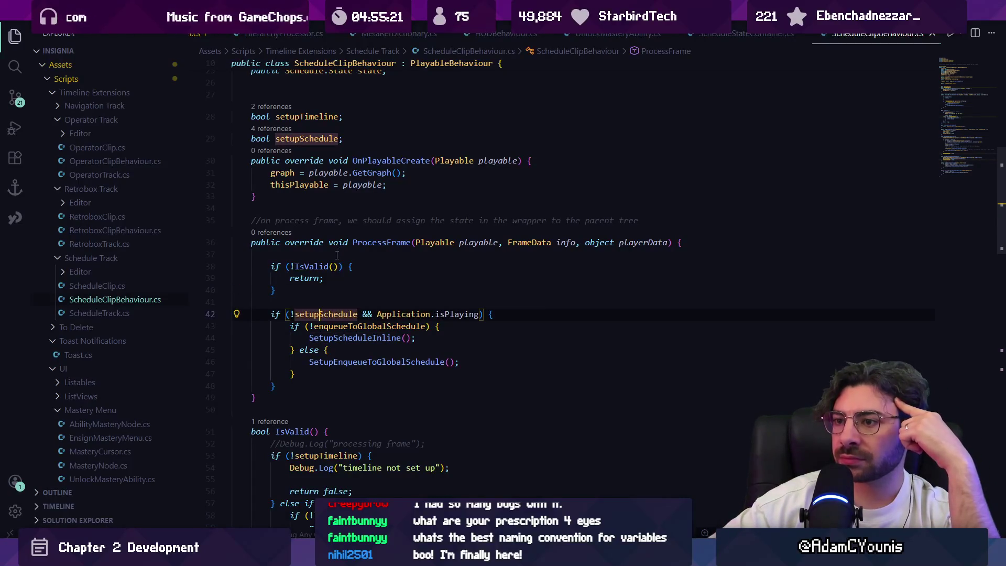
scroll(338, 254, "up", 1)
scroll(342, 270, "up", 1)
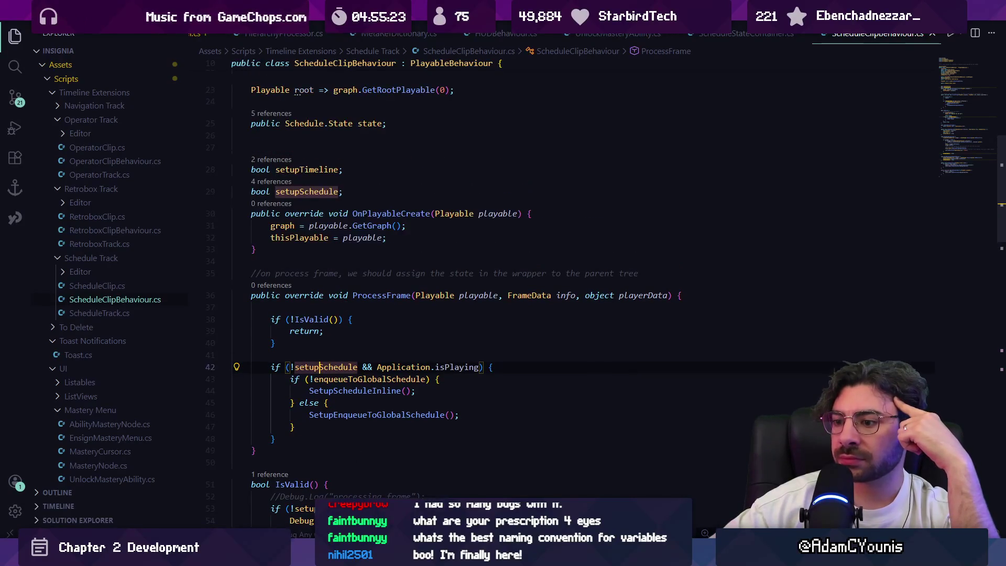
mouse_move(319, 557)
left_click(319, 498)
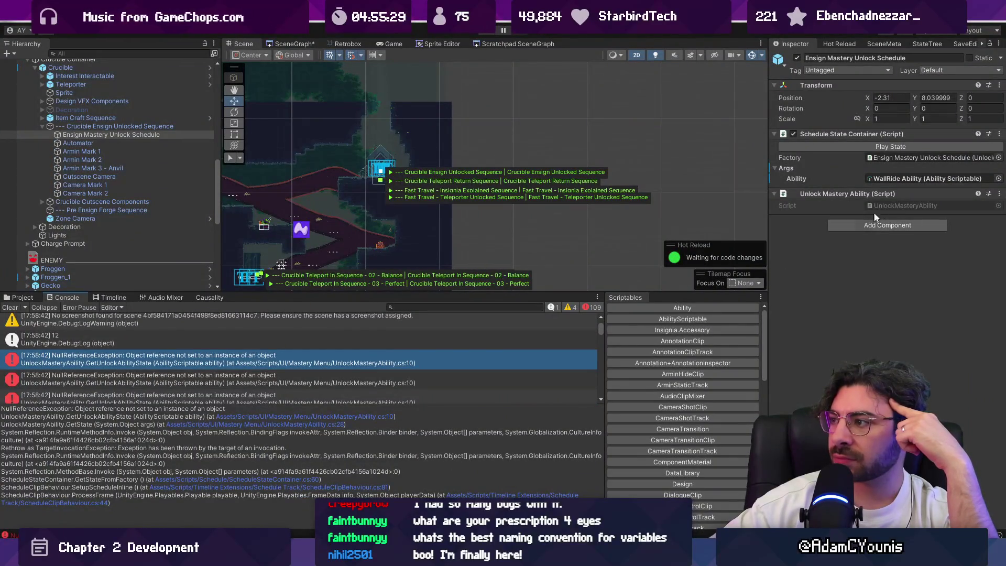
Reopen the UnlockMasteryAbility script, then select the Crucible Ensign Unlocked Sequence in Unity.
double_click(888, 207)
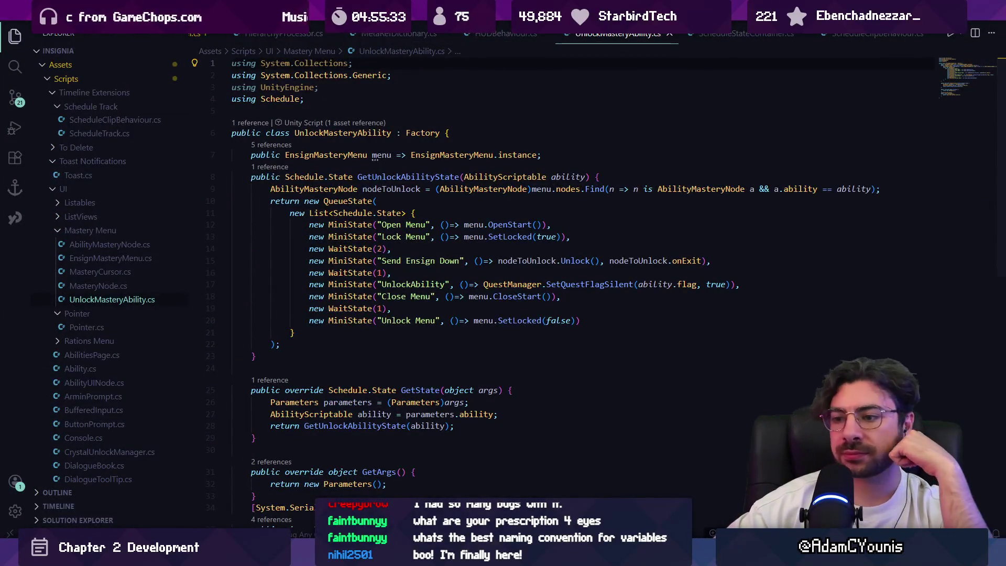
key("alt+Tab")
left_click(114, 127)
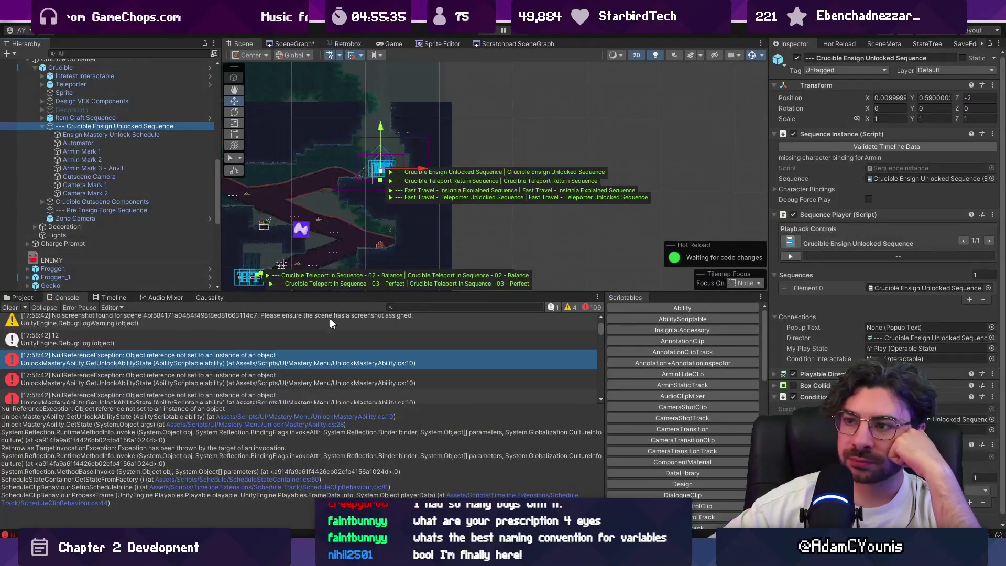
Enlarge the scene view and look over SequenceInstance.cs before closing it.
left_click_drag(353, 292, 352, 329)
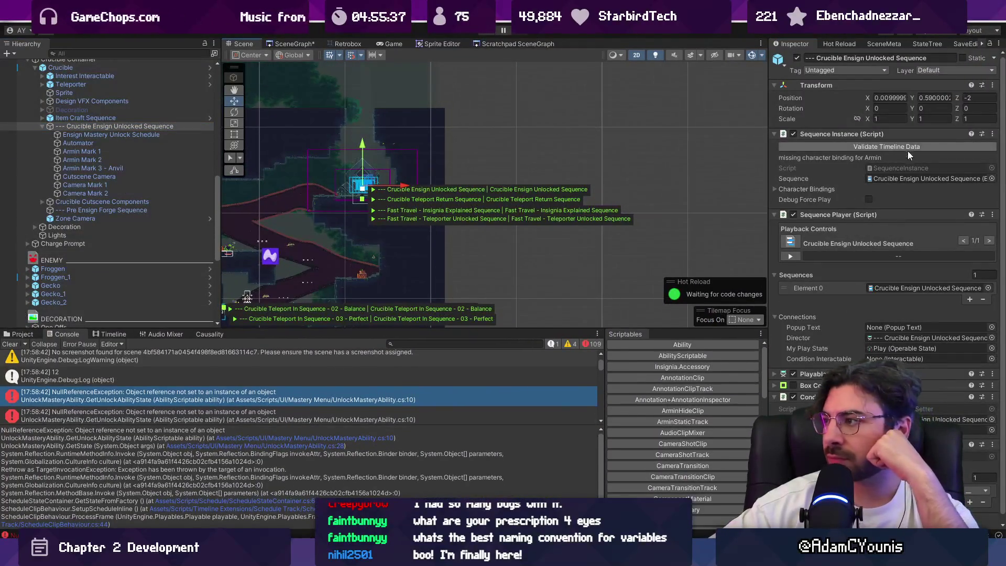
double_click(901, 168)
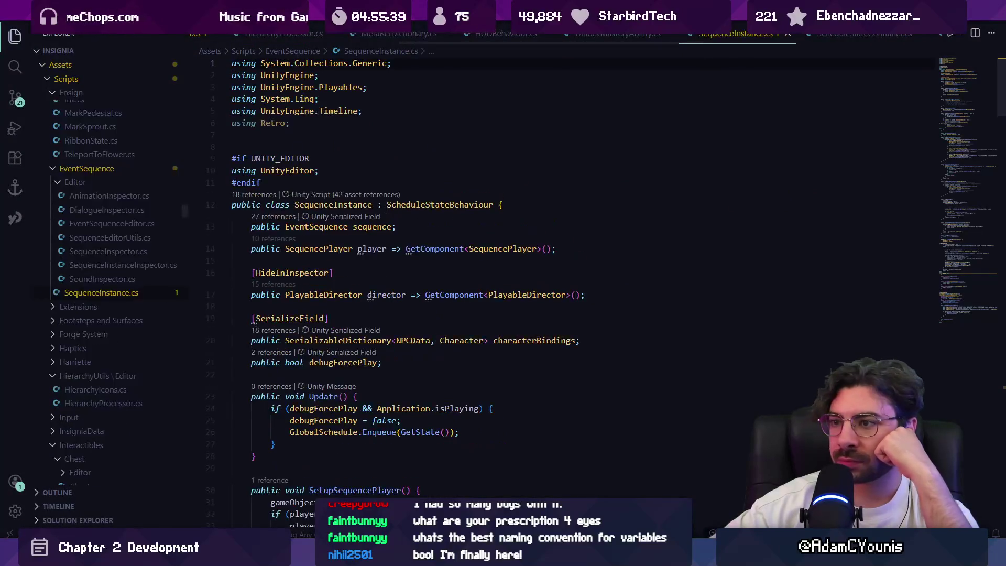
scroll(442, 225, "down", 3)
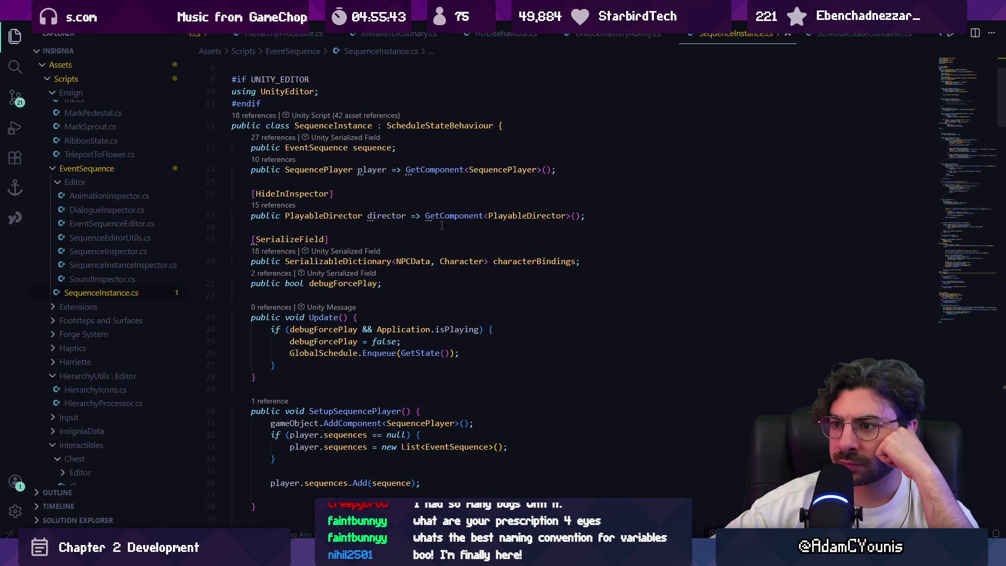
left_click(787, 34)
key("alt+Tab")
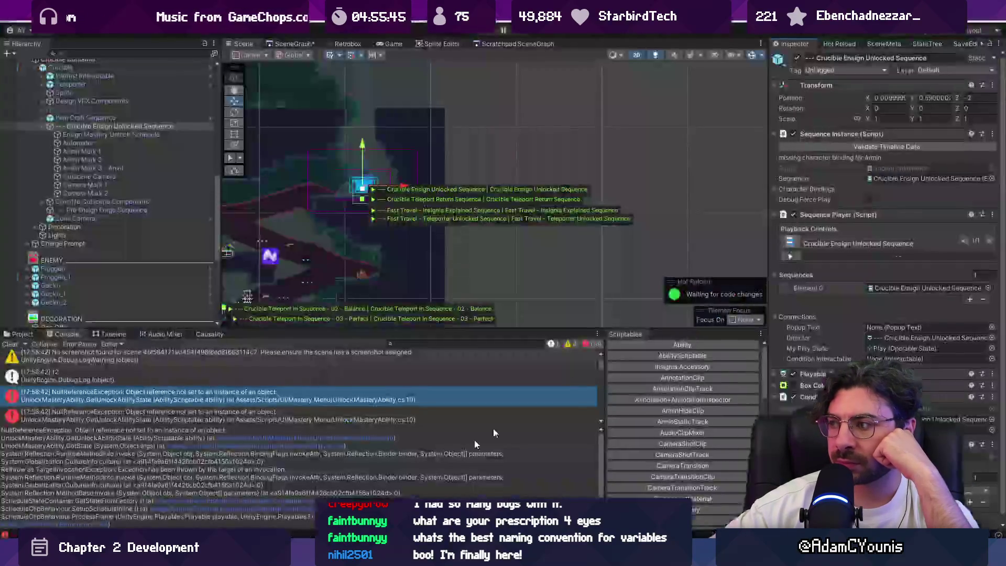
Collapse the sequence's Inspector components, select Crucible, and open its CrucibleForge.cs script.
left_click(829, 212)
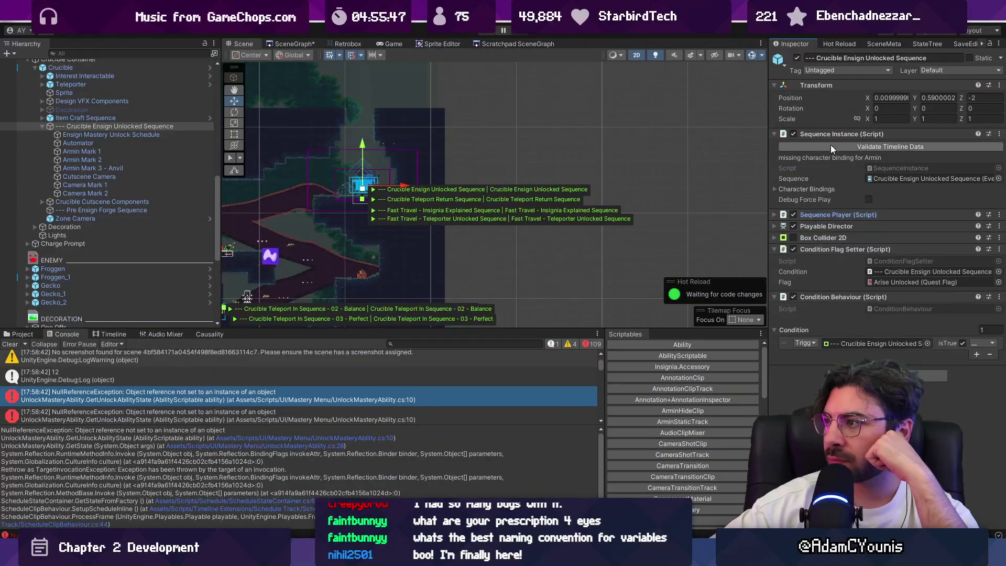
left_click(829, 135)
left_click(816, 229)
left_click(816, 181)
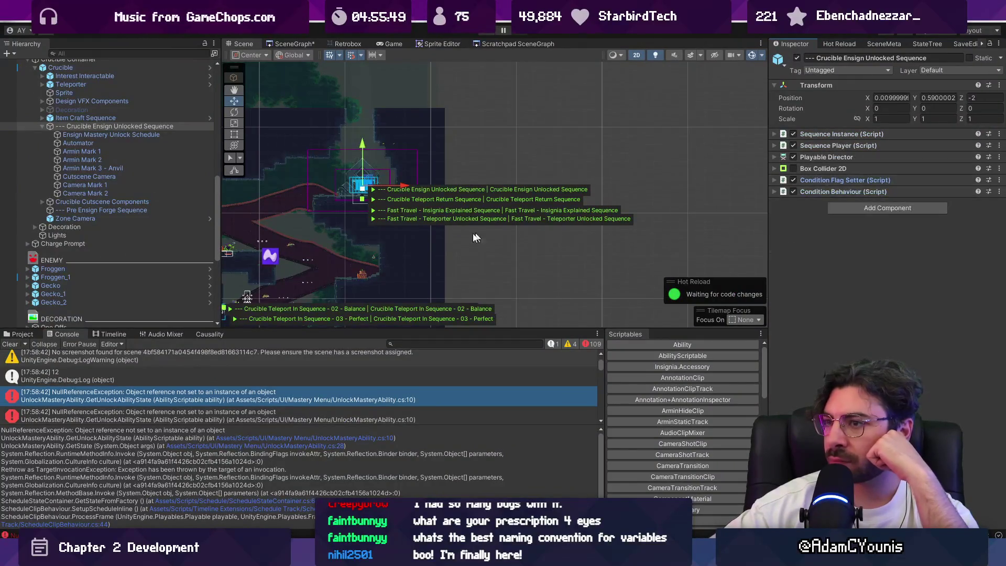
scroll(66, 105, "up", 3)
left_click(63, 99)
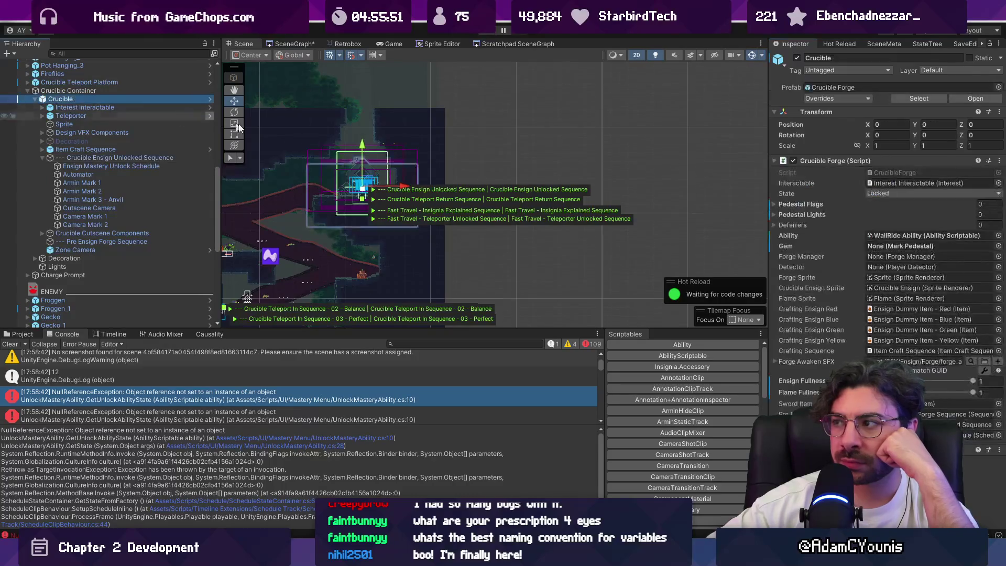
double_click(909, 172)
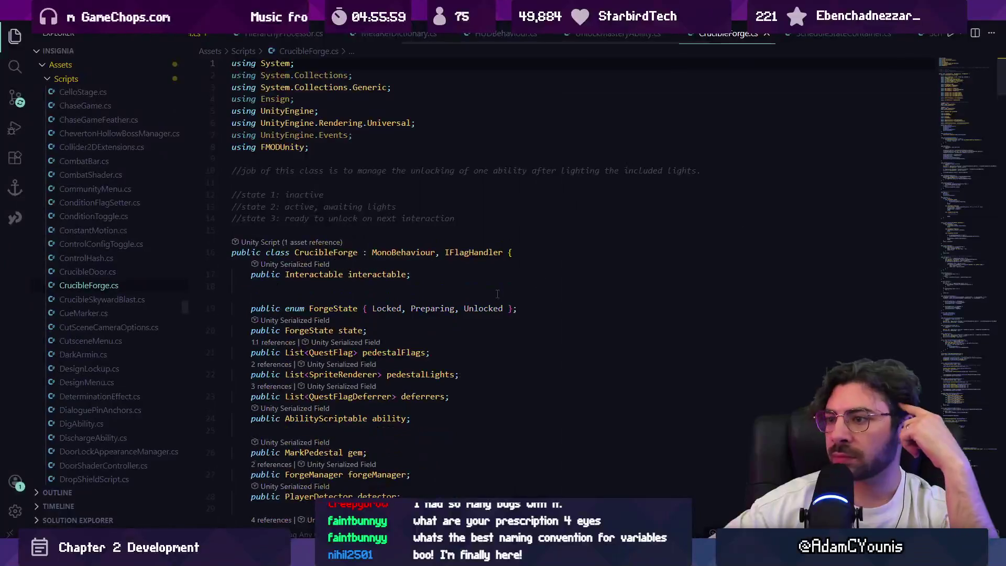
scroll(485, 310, "down", 5)
scroll(486, 311, "down", 3)
key("ctrl+f")
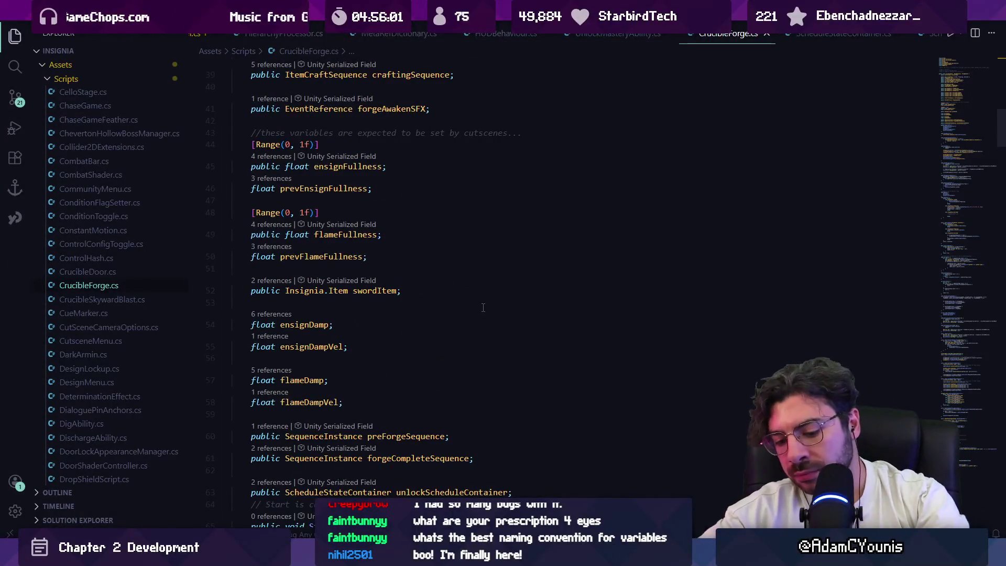
type("unlock")
key("Return")
key("Return")
key("Return")
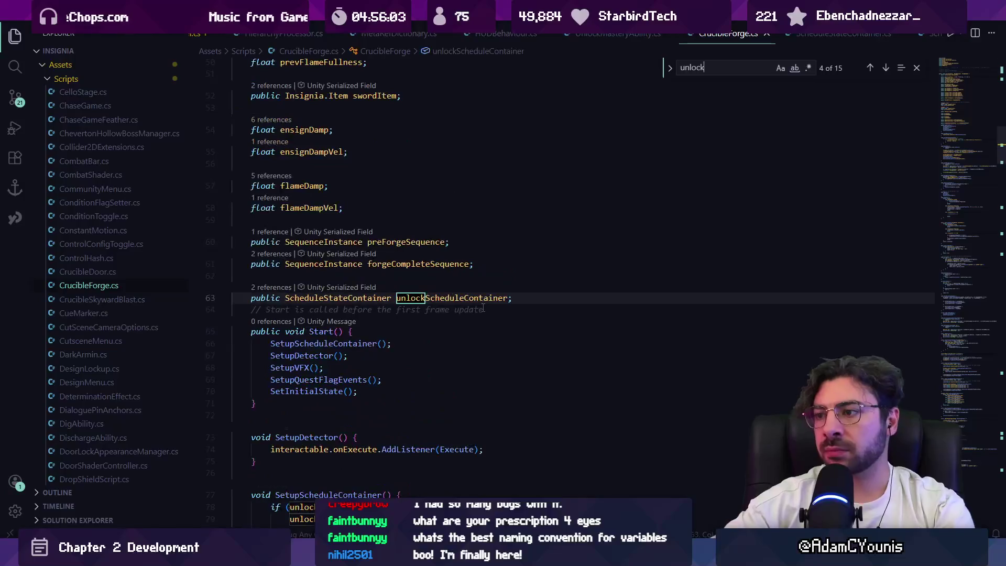
type("schj")
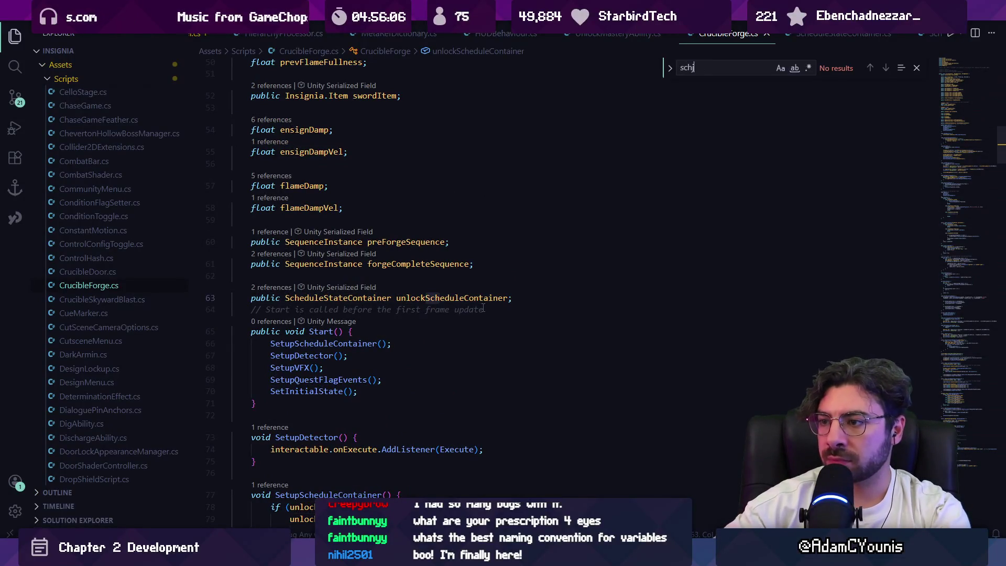
key("Return")
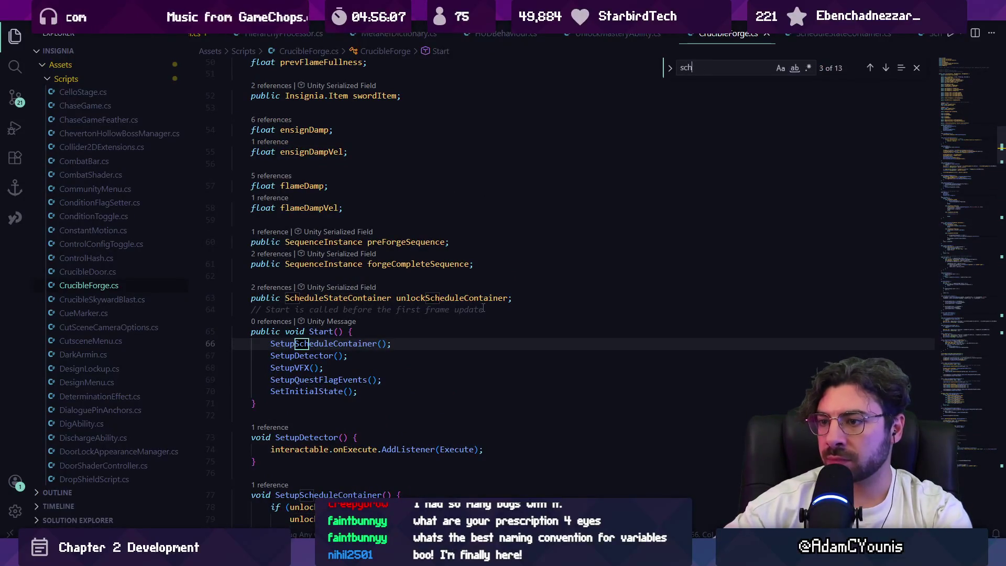
key("Return")
left_click(403, 332)
scroll(401, 318, "down", 2)
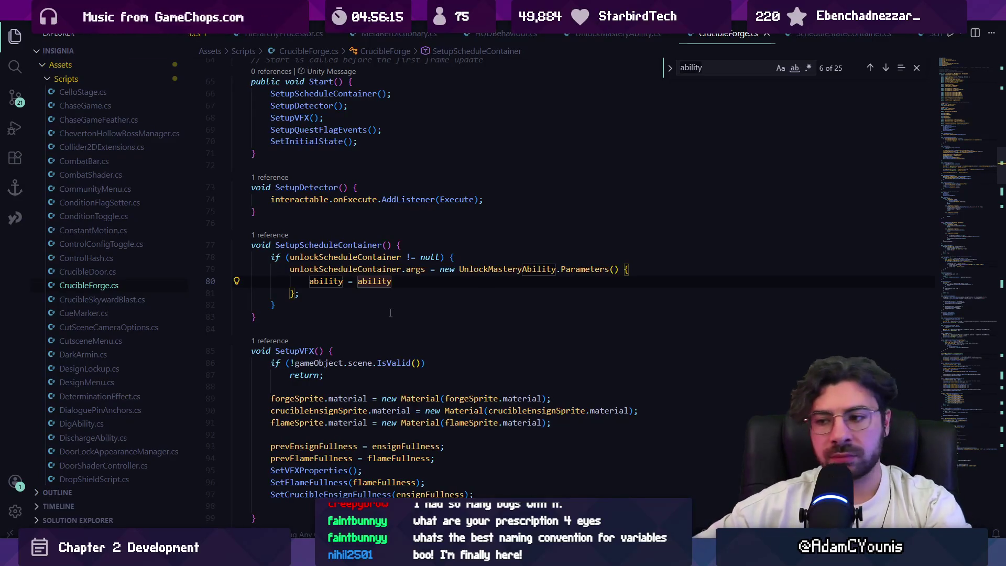
key("ctrl+f")
type("schedule.enqueue")
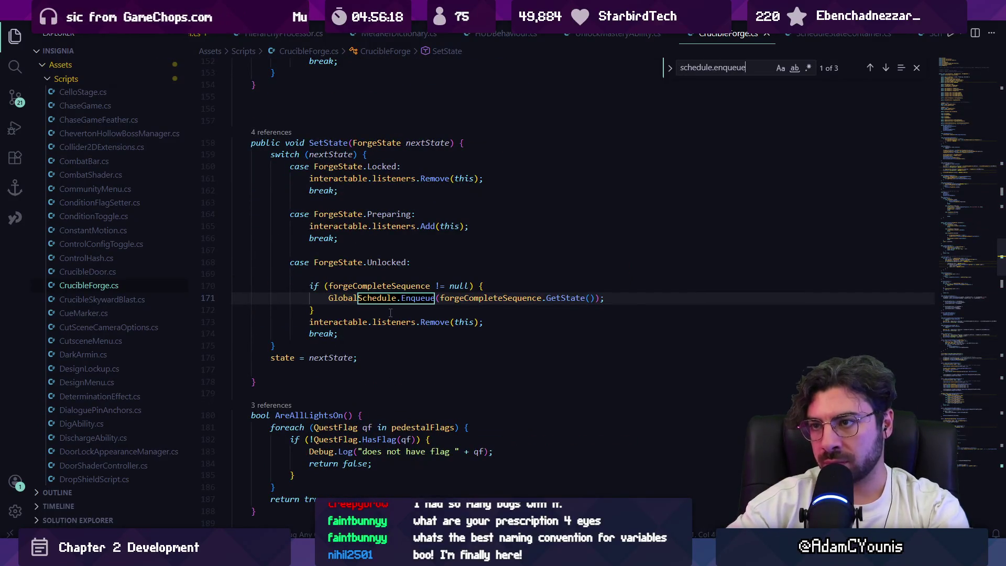
key("Return")
key("shift+Return")
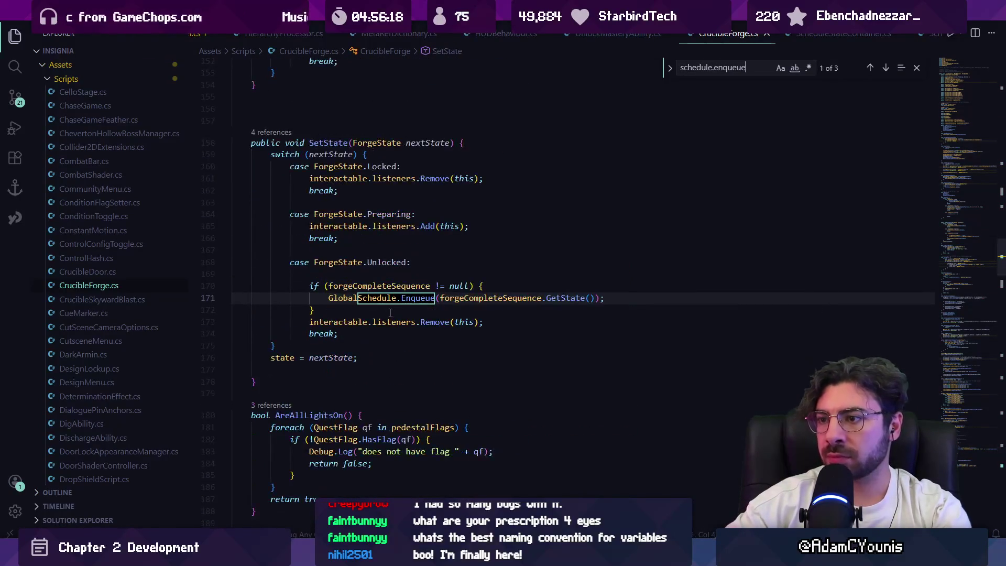
left_click(280, 133)
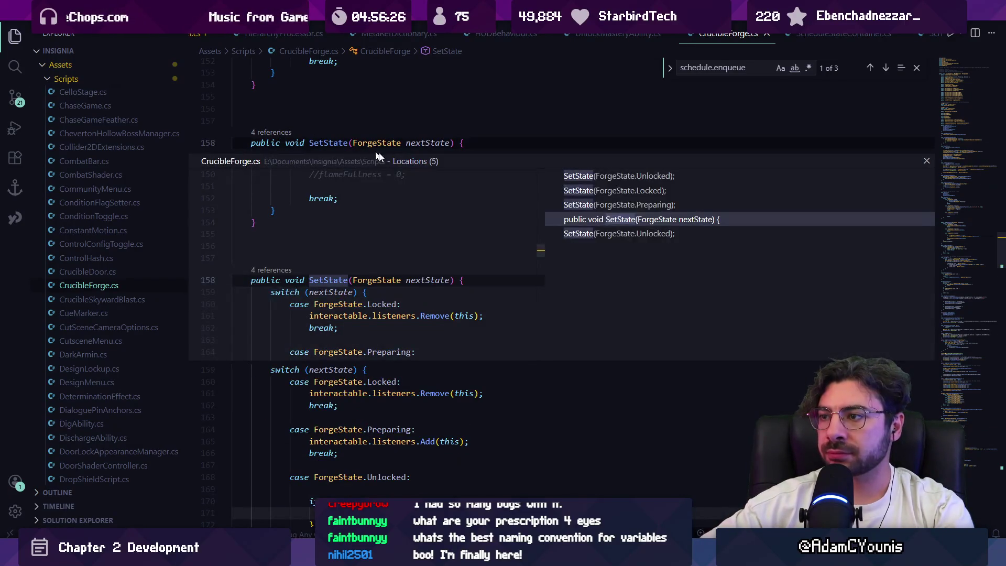
left_click(617, 182)
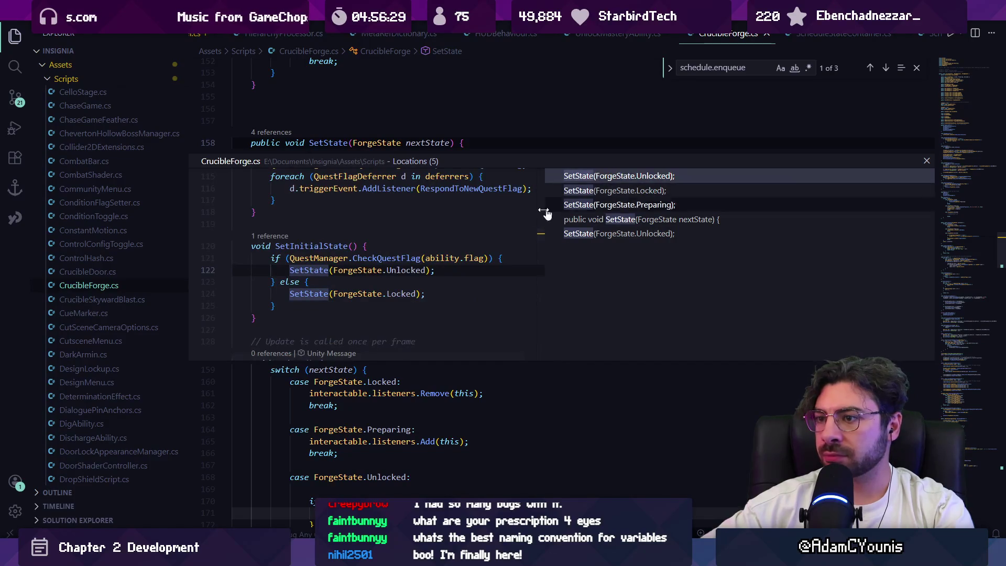
double_click(399, 270)
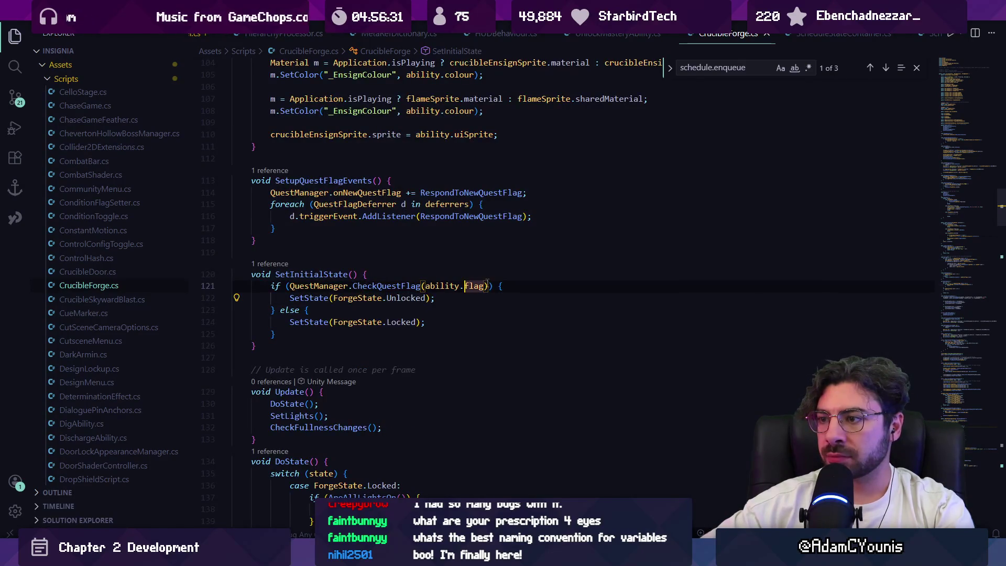
left_click(457, 285)
key("alt+Tab")
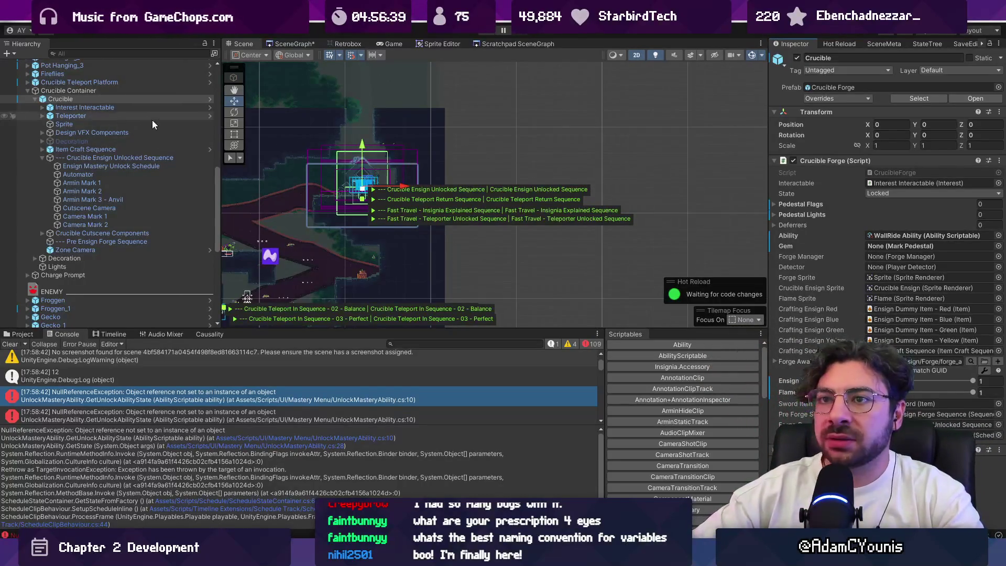
scroll(152, 119, "up", 10)
left_click(119, 88)
Pick Demo - Part 1 as the Progress State, then run and stop a brief playtest.
left_click(990, 182)
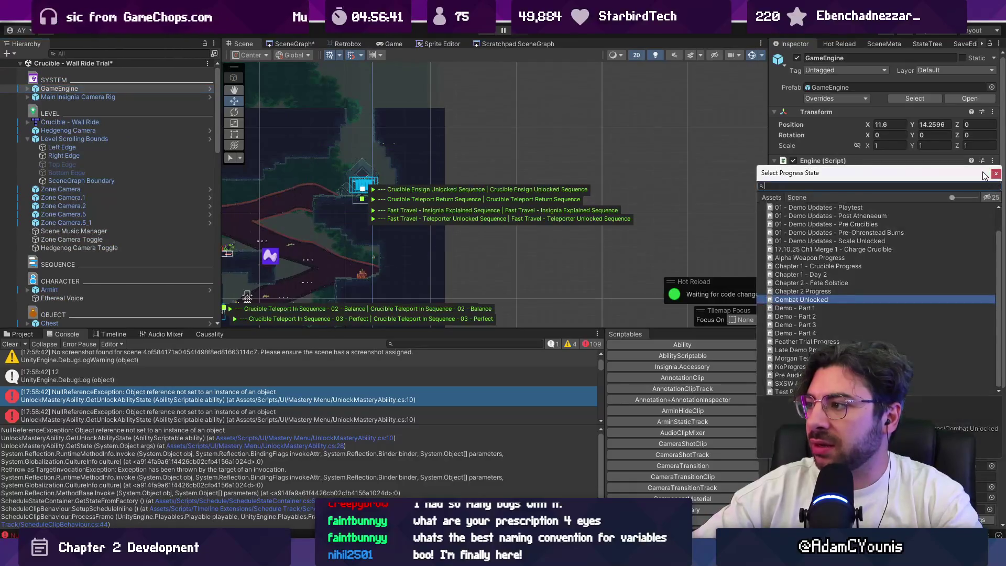
type("noporoi")
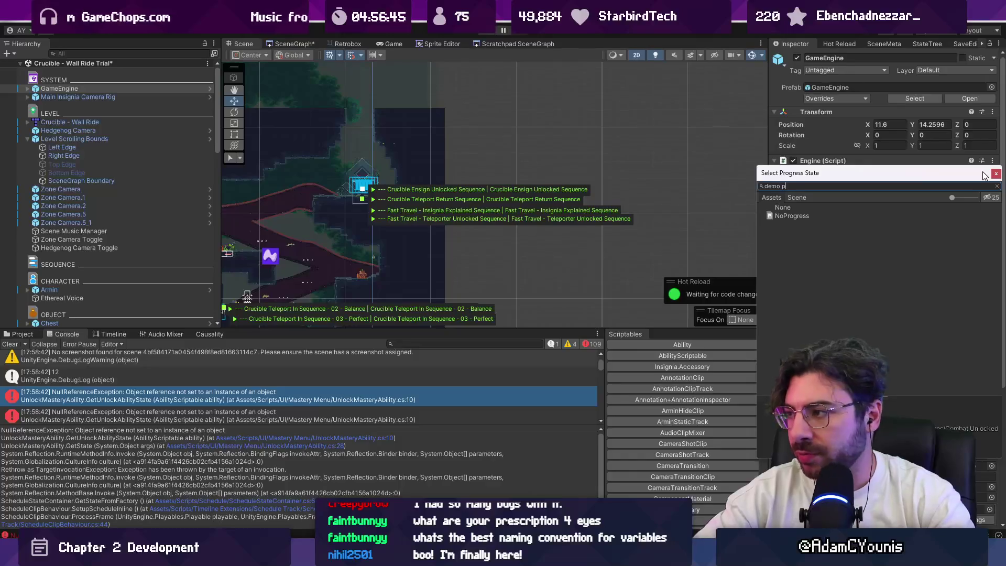
key("Down")
key("Return")
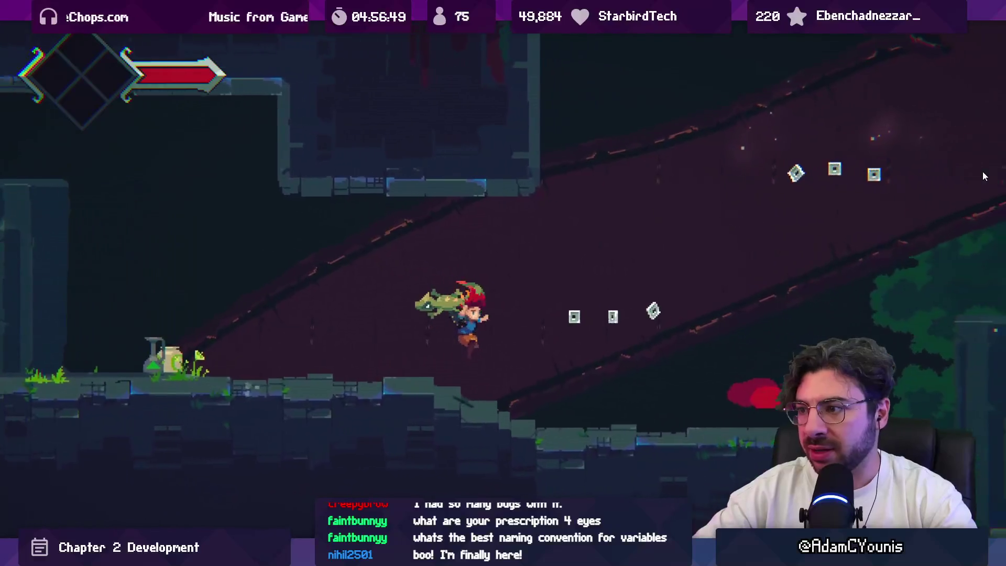
key("ctrl+shift+F7")
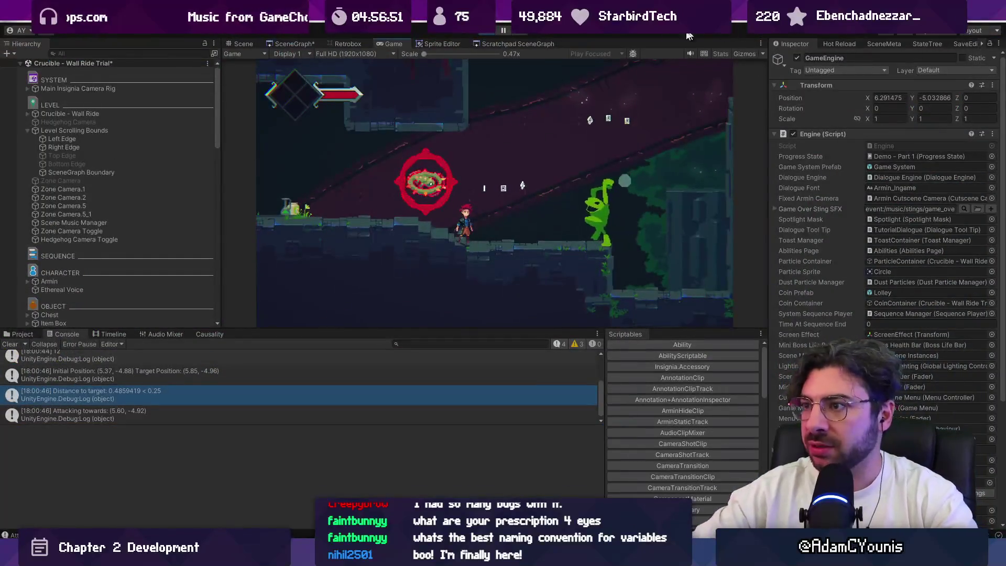
left_click(491, 30)
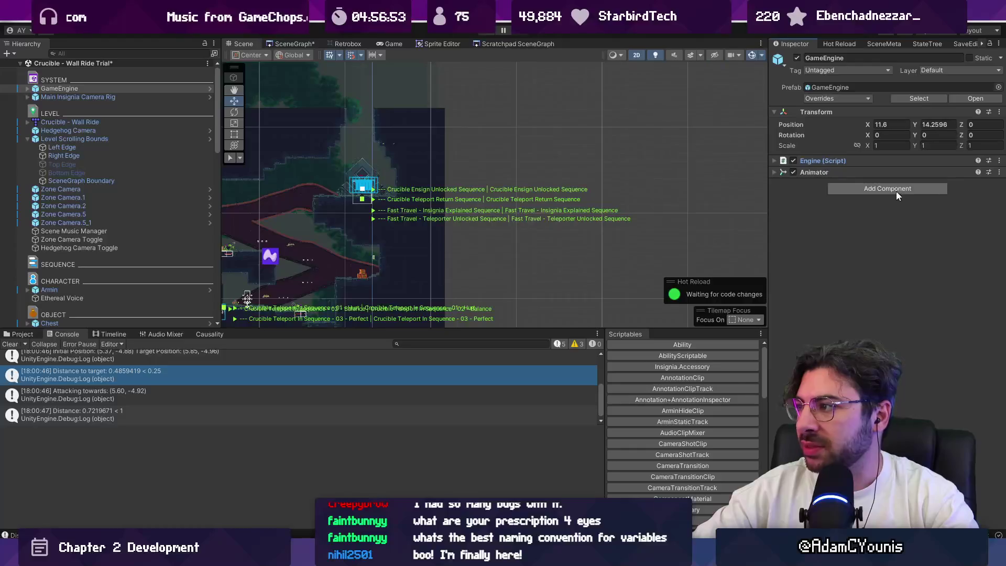
Reselect GameEngine and switch its Engine component's Progress State to Demo - Part 2.
left_click(142, 97)
left_click(143, 88)
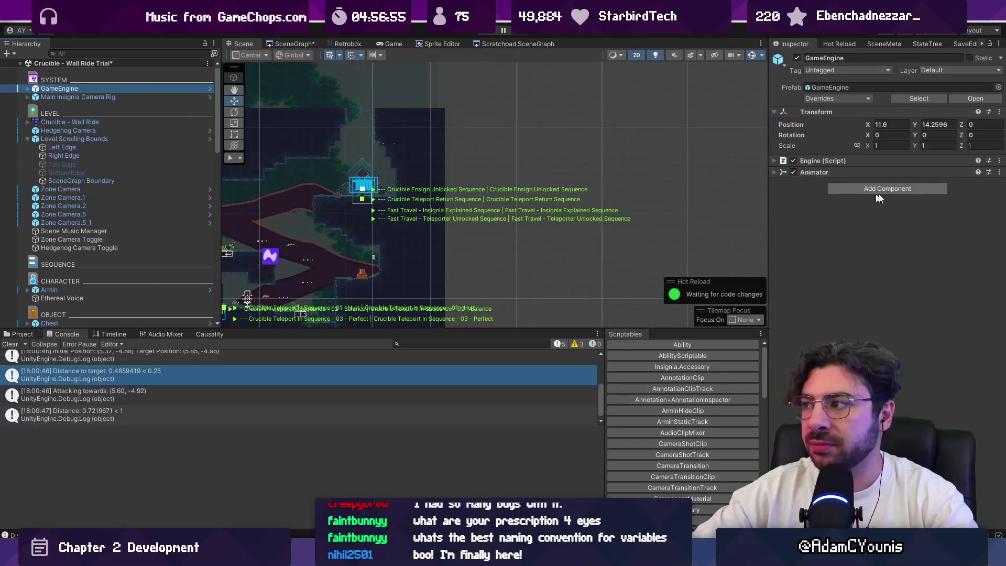
left_click(901, 160)
left_click(990, 183)
key("Down")
key("Return")
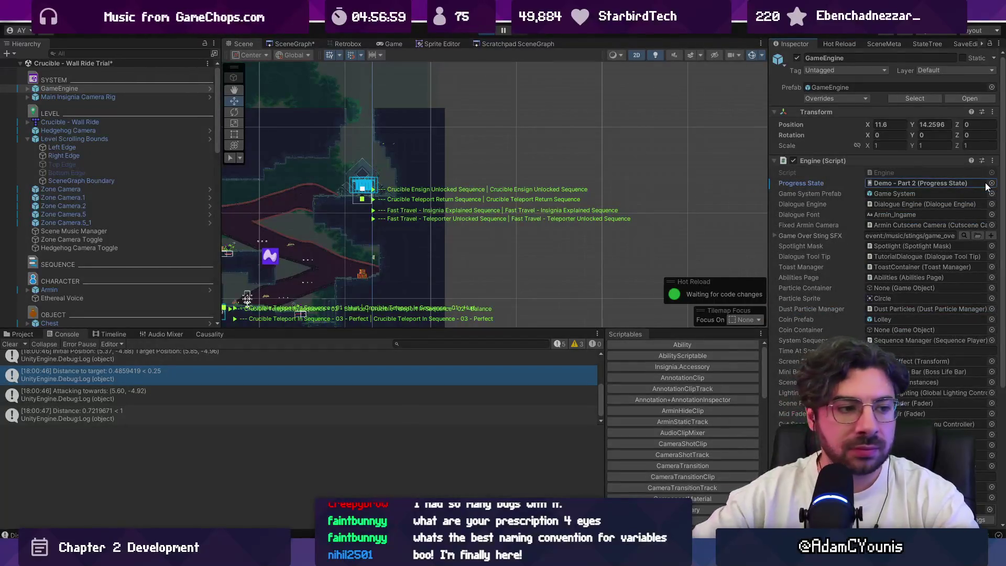
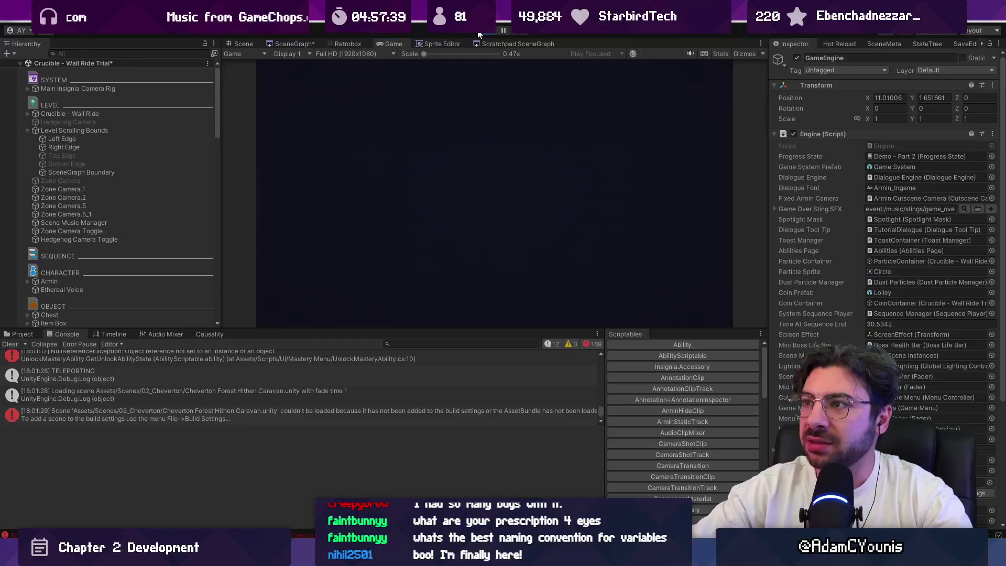
Stop play mode and add the Cheverton Forest Hithen Caravan level and its neighbour level to the build from the SceneGraph.
left_click(478, 34)
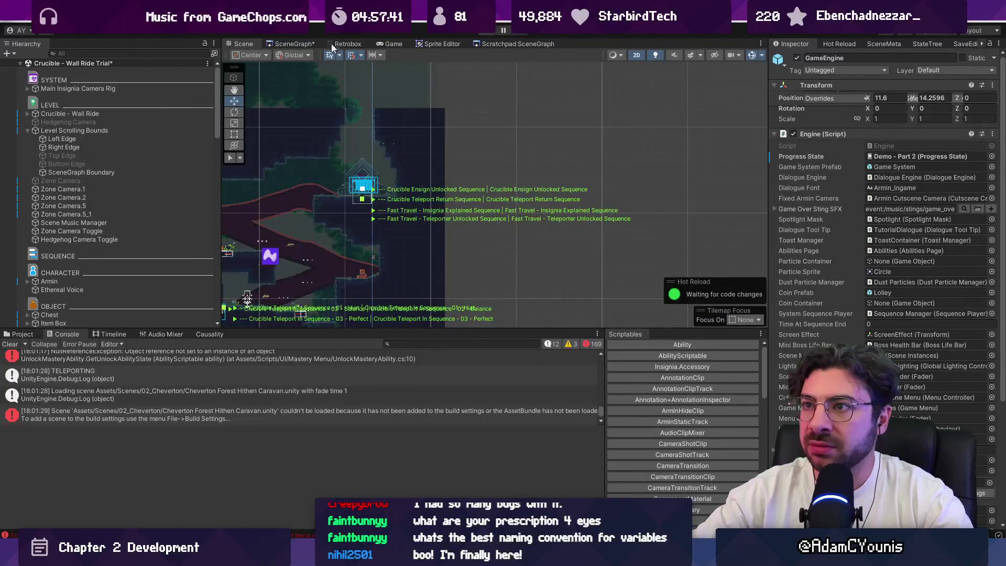
left_click(297, 43)
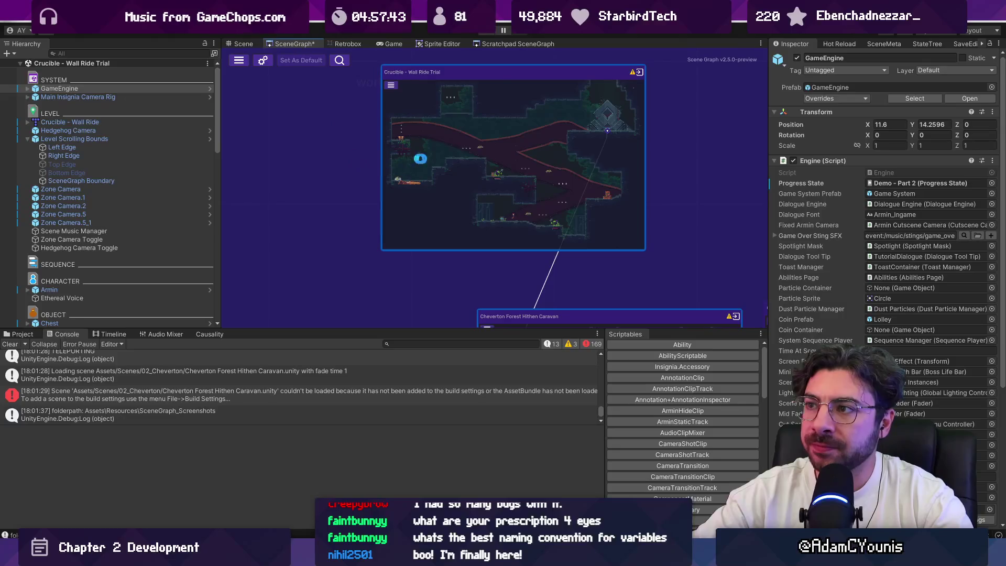
right_click(644, 304)
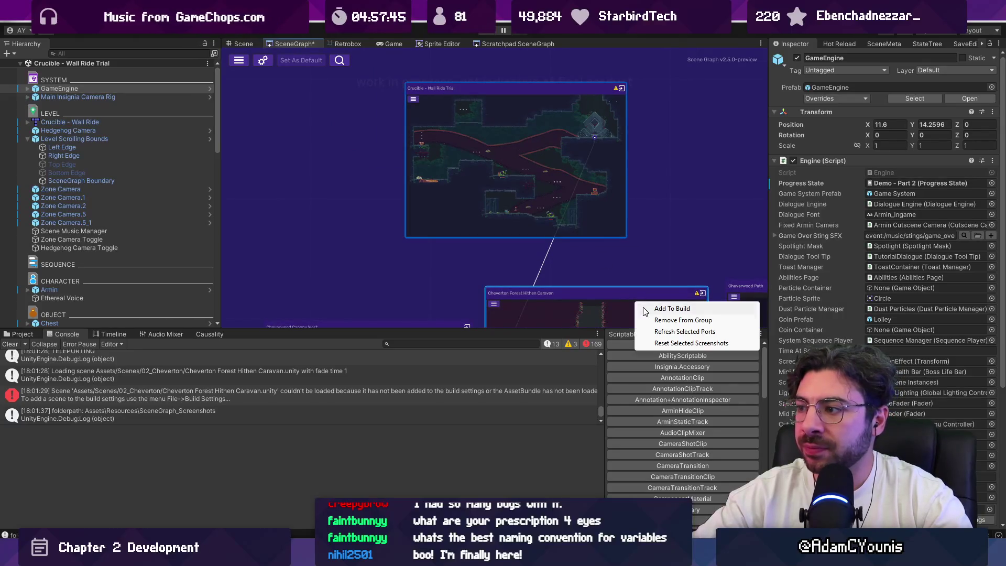
right_click(596, 189)
left_click(597, 193)
left_click(600, 193)
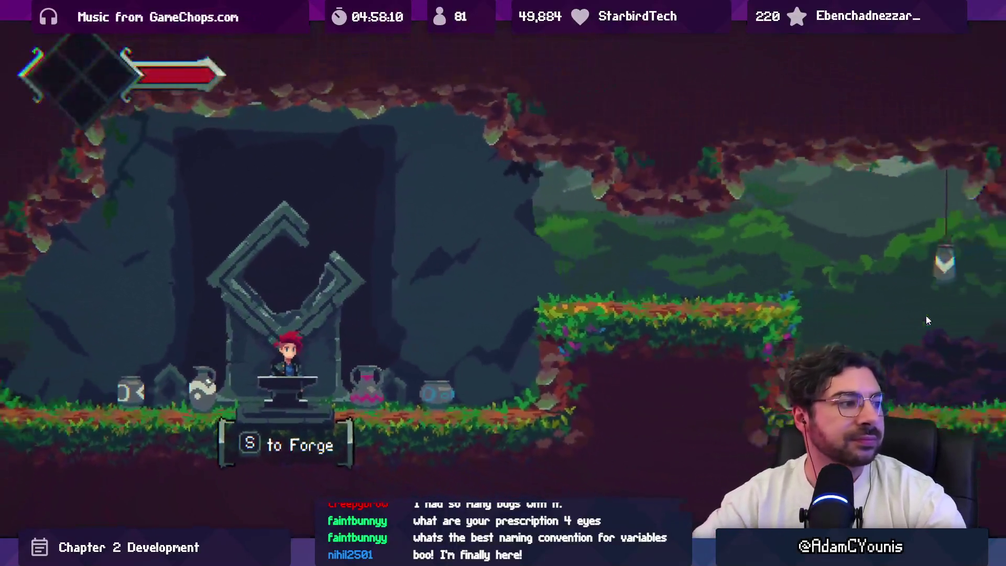
Skip the forge cutscene and run right, grabbing a mushroom and breaking the hanging pots up into the cave.
key("Right")
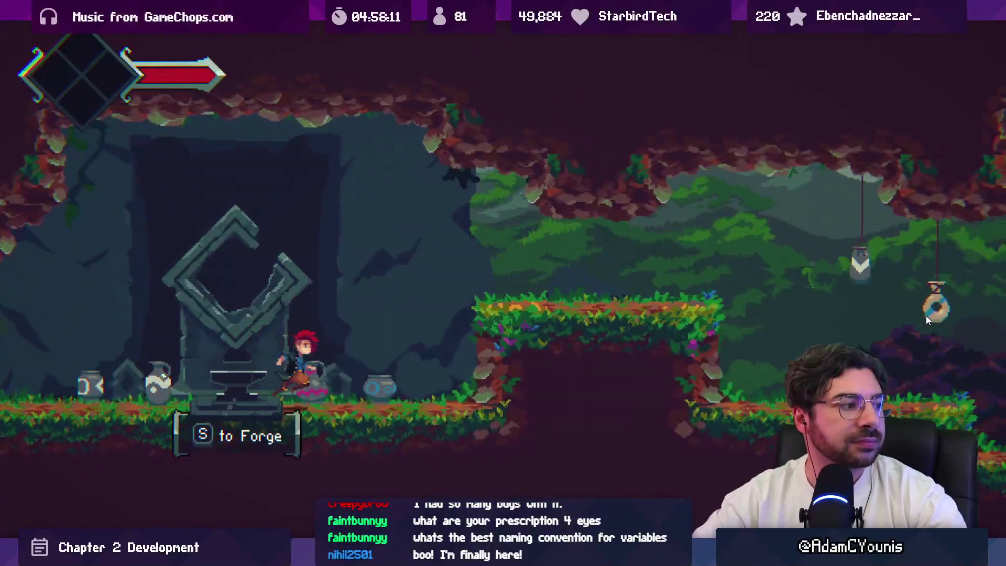
key("space")
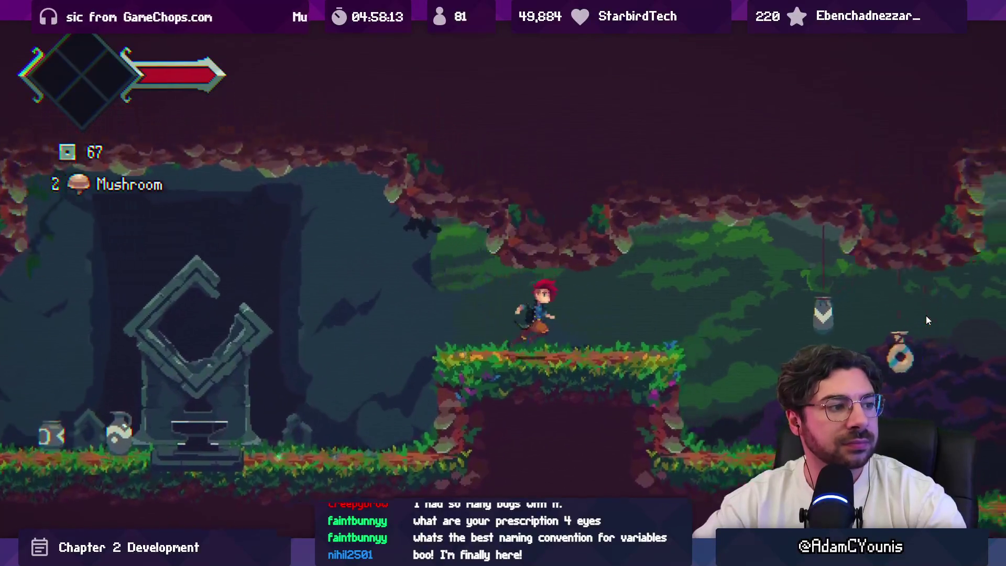
key("Right")
key("space")
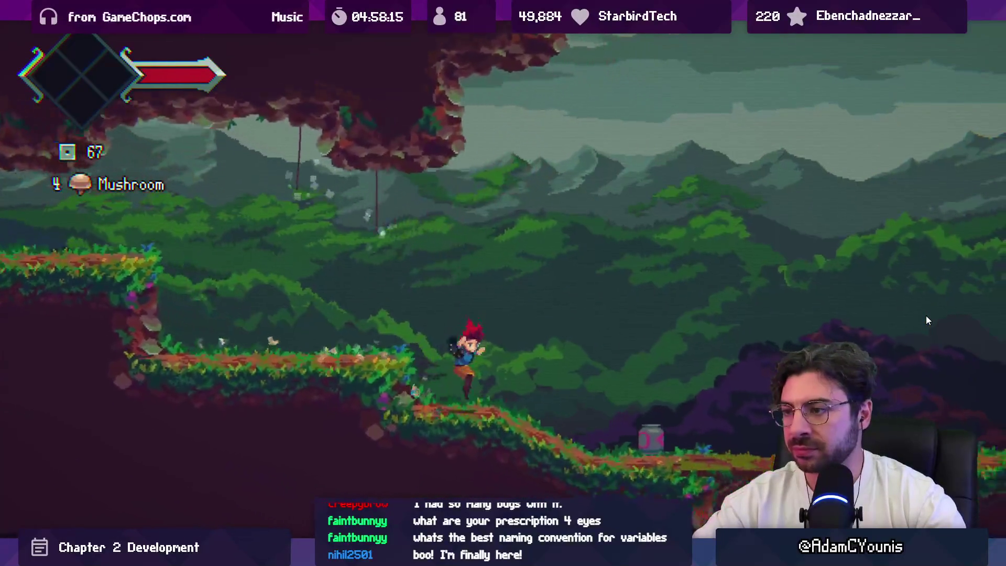
key("Right")
key("space")
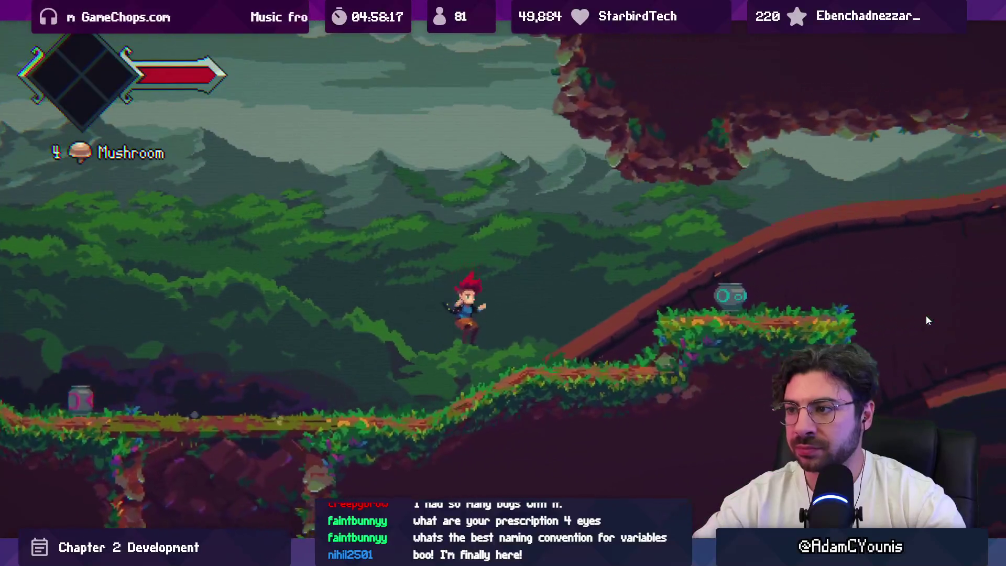
key("Right")
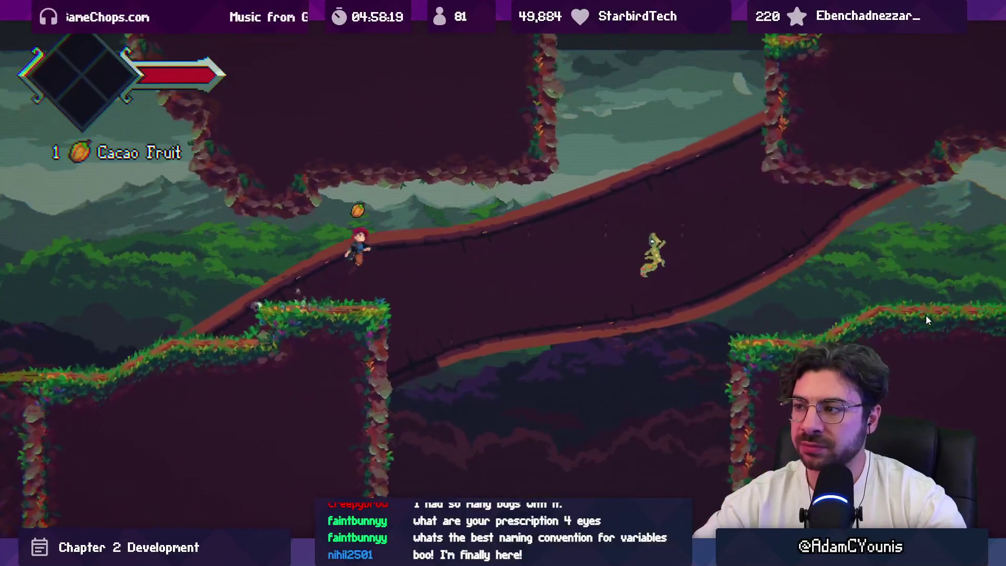
Drop onto the ledge, strike the enemy with the sword, then stop play mode.
key("Left")
key("x")
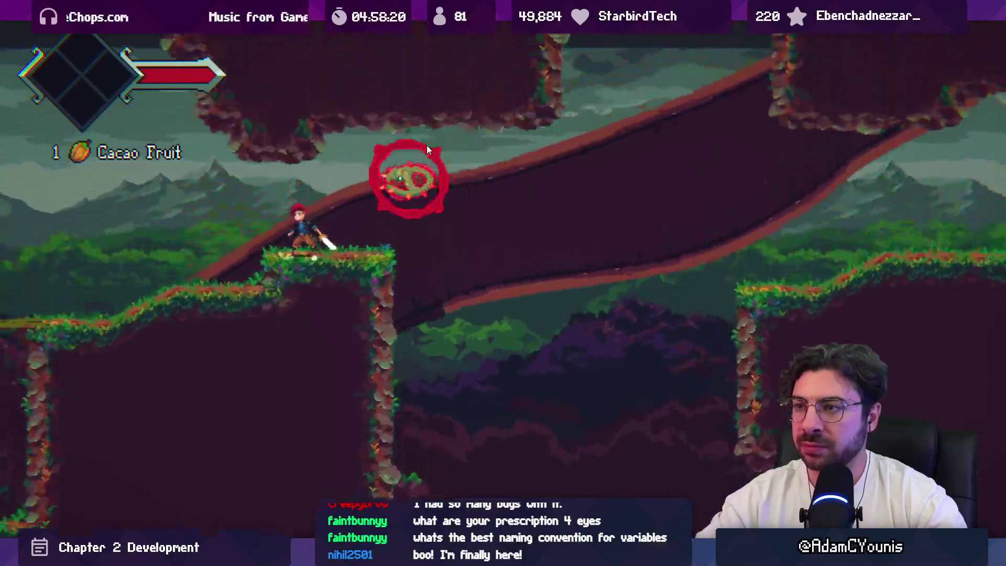
key("Right")
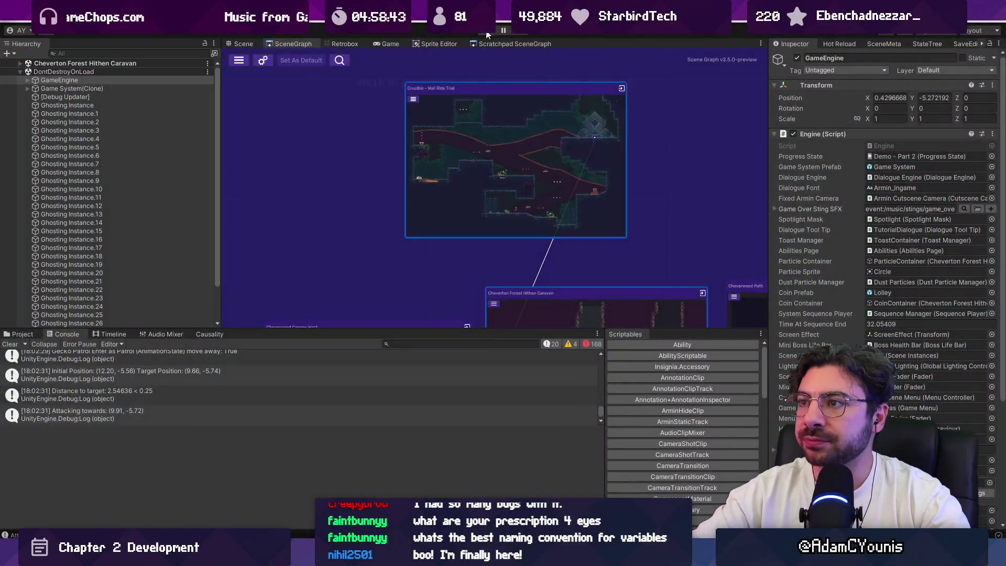
left_click(487, 32)
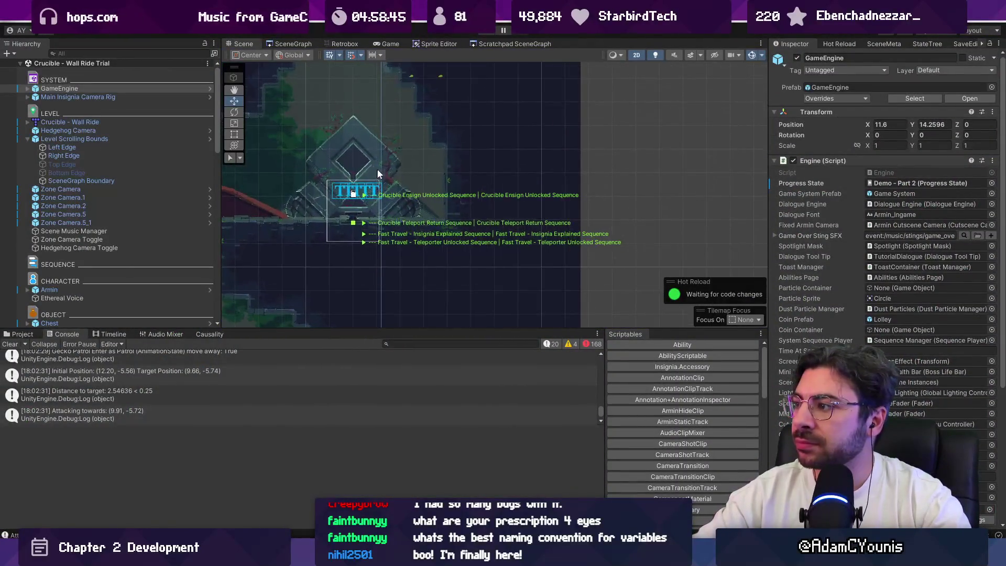
Select the Crucible forge and open the WallRide Ability asset assigned in its Crucible Forge inspector.
left_click(377, 154)
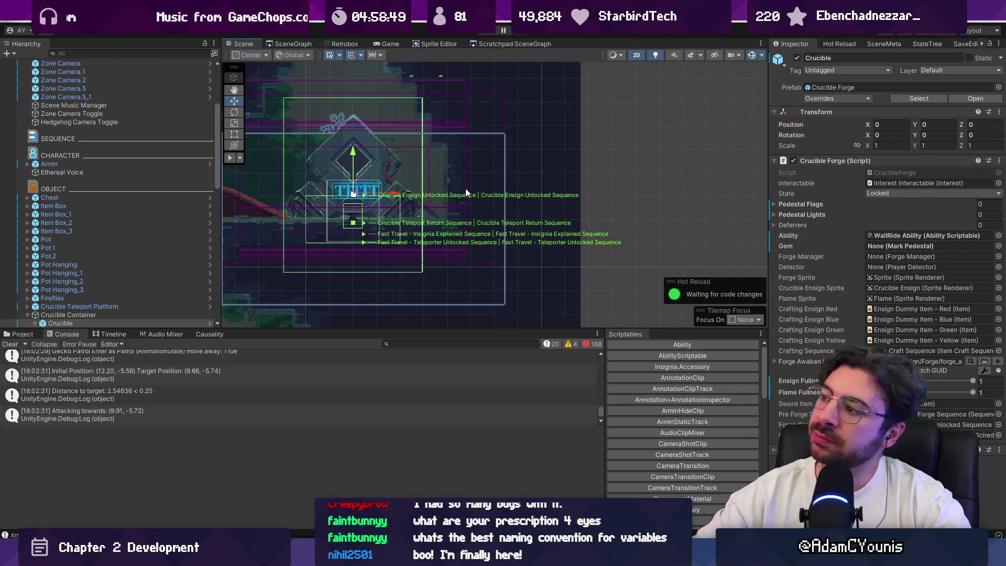
scroll(457, 191, "down", 3)
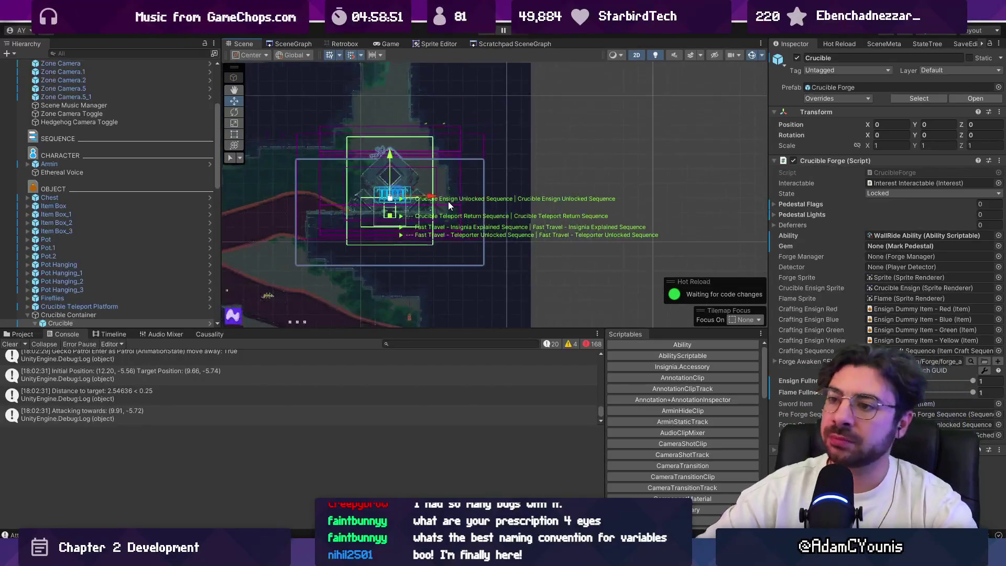
scroll(448, 201, "down", 2)
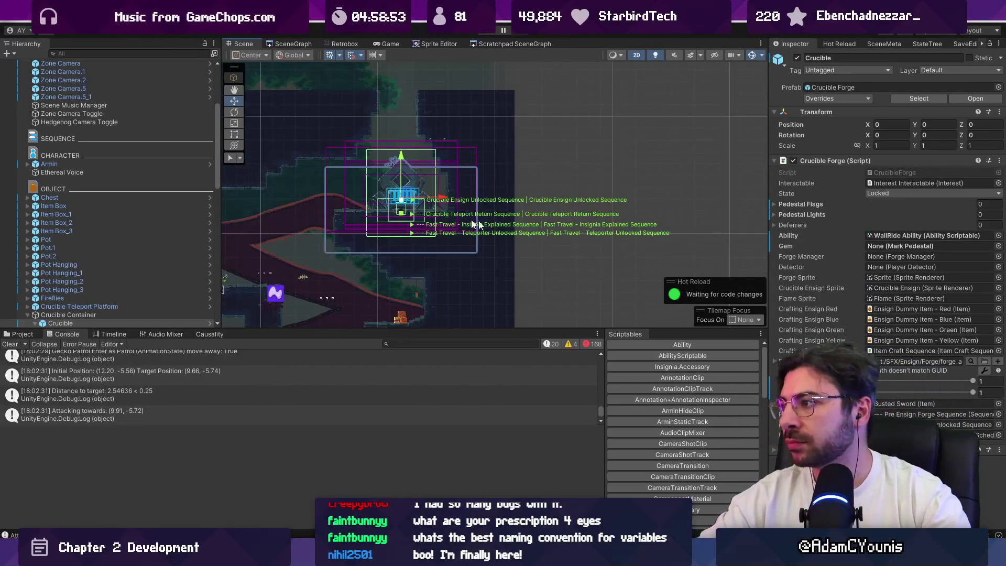
double_click(877, 236)
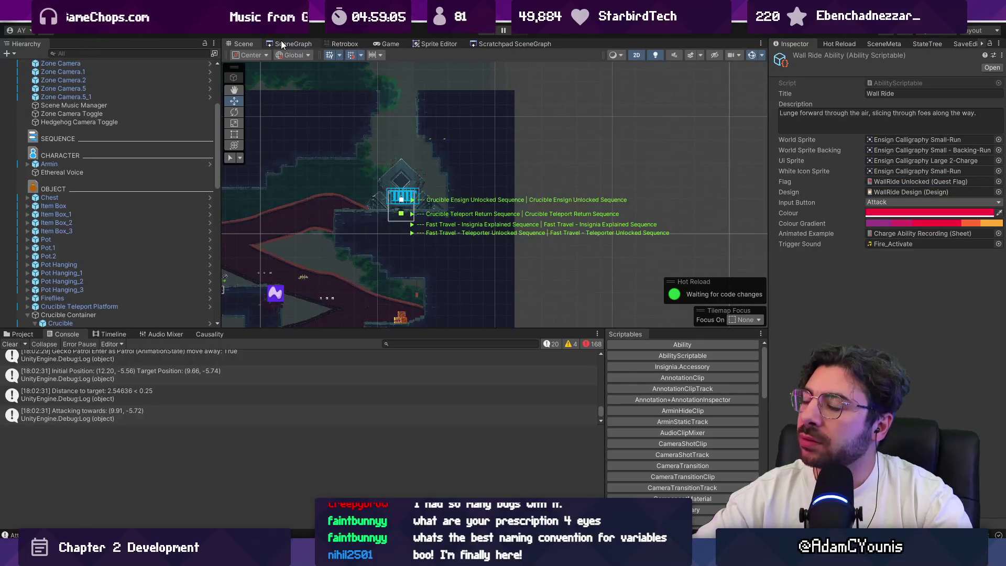
Locate and open the WallRide Unlocked quest flag that the ability sets.
mouse_move(314, 166)
left_mouse_down()
mouse_move(557, 99)
mouse_move(516, 118)
left_mouse_up()
left_click(301, 43)
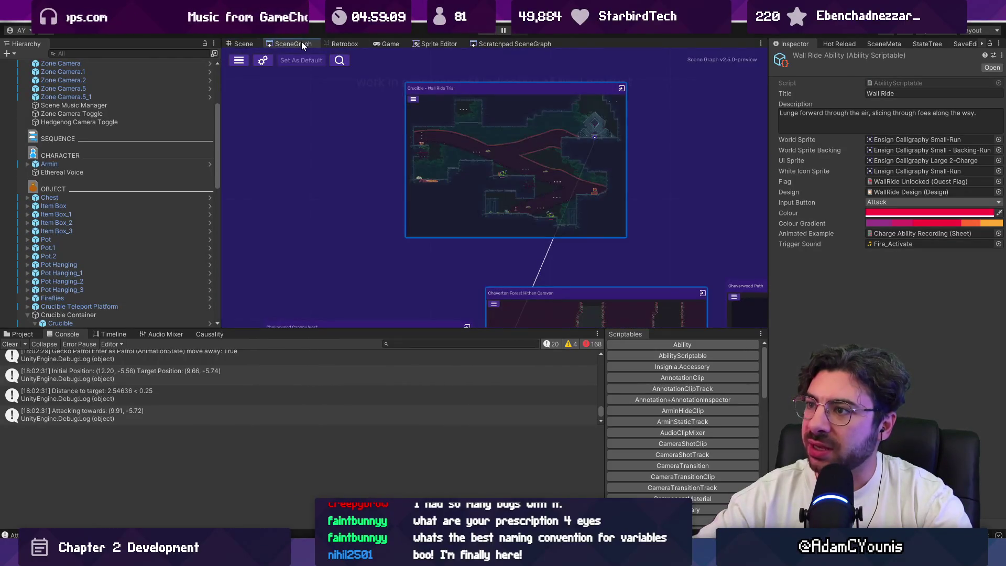
scroll(483, 206, "up", 5)
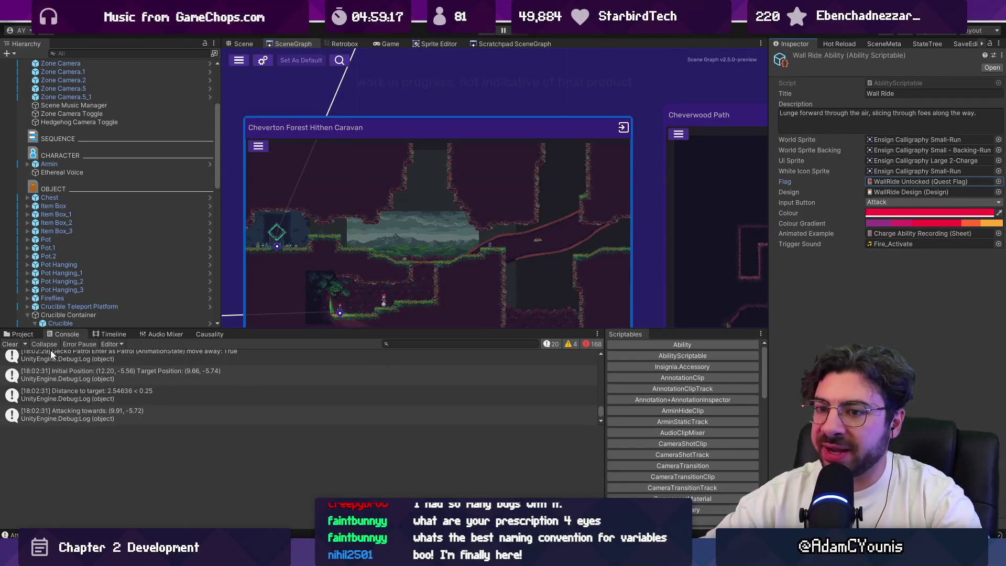
left_click(23, 334)
left_click(265, 387)
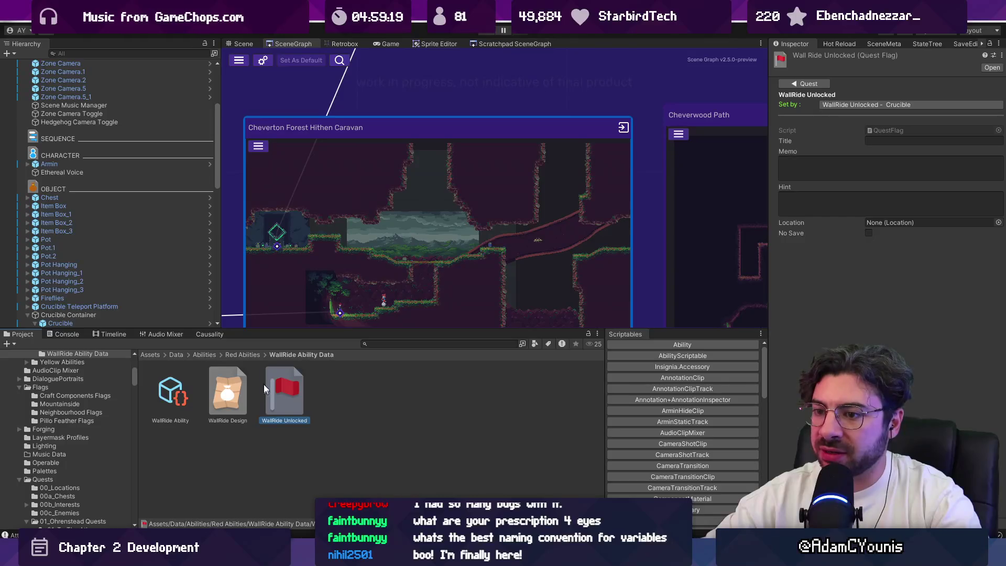
Collapse Level Scrolling Bounds in the Hierarchy and select the Armin character object.
scroll(149, 213, "down", 4)
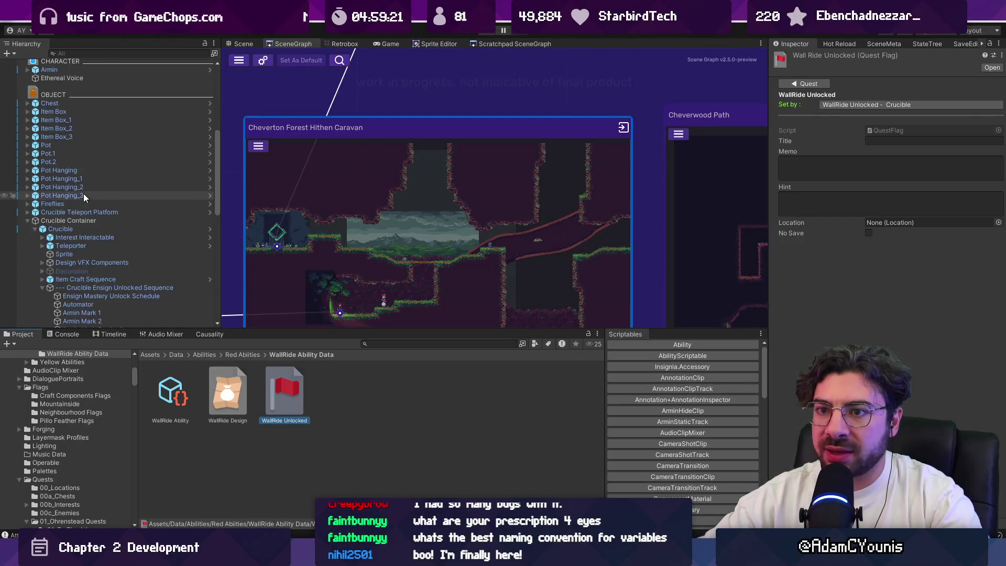
scroll(77, 213, "up", 8)
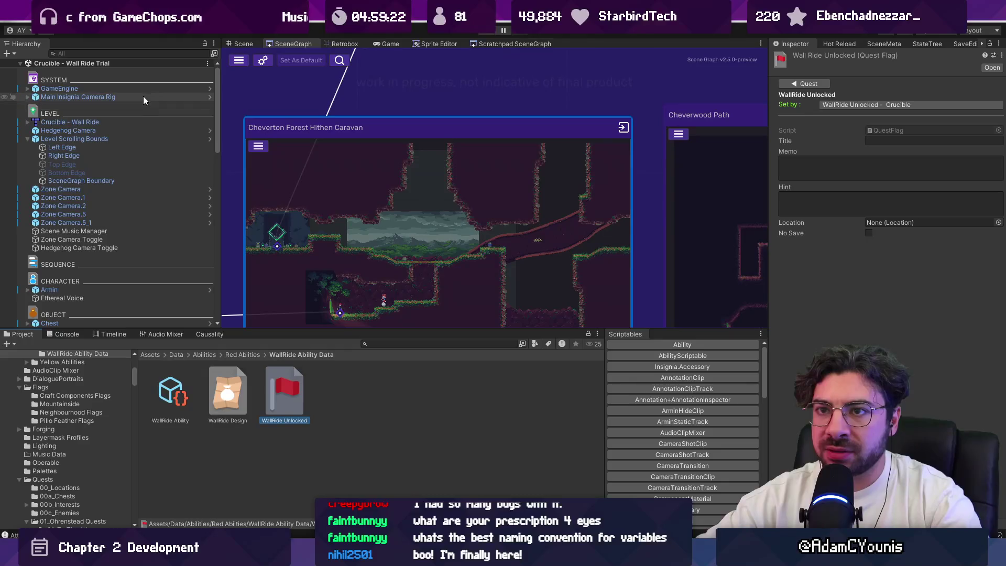
scroll(144, 210, "down", 10)
scroll(149, 211, "up", 10)
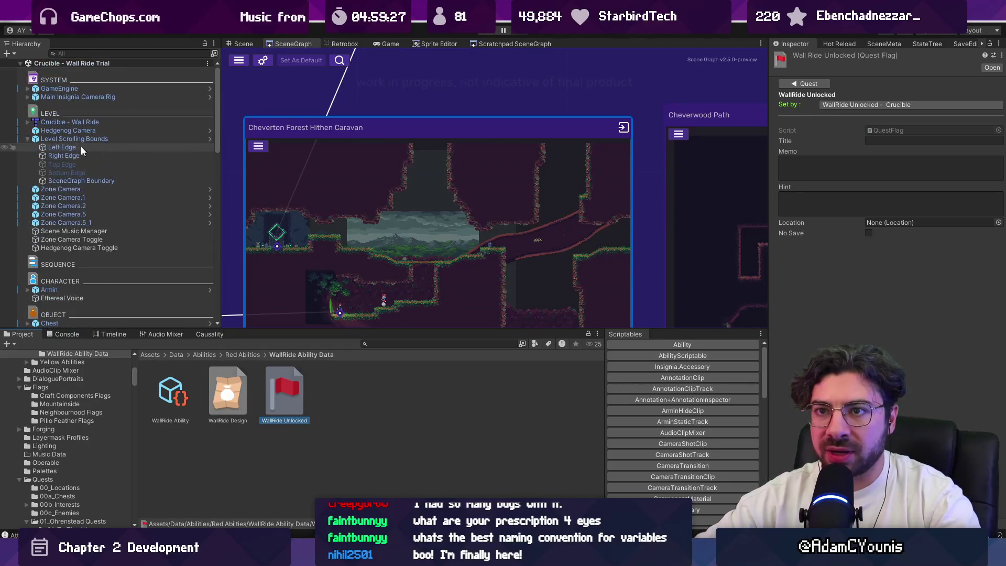
left_click(28, 139)
left_click(68, 248)
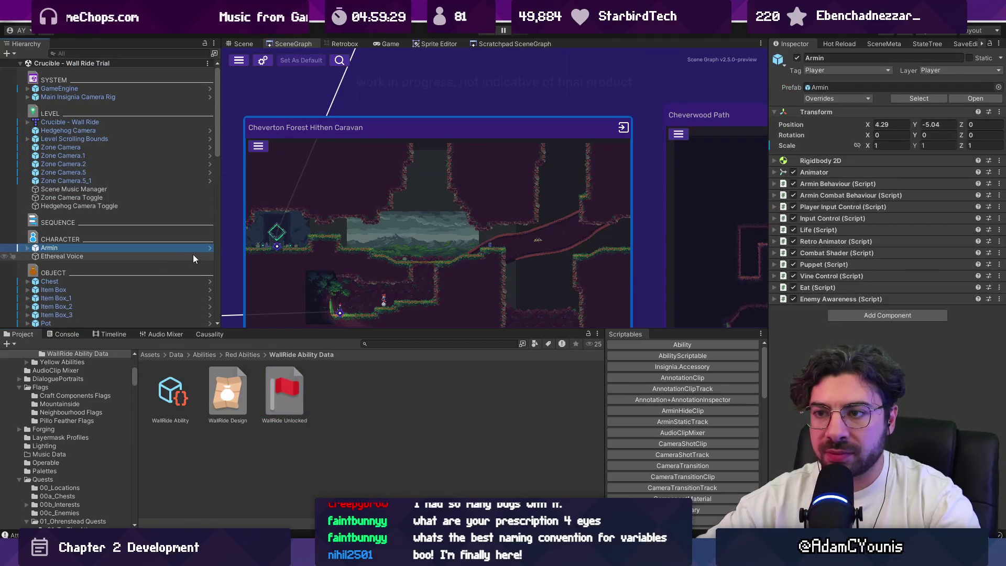
Open the Armin prefab and browse its Yellow and Red ability groups, inspecting Phase Dash and Wall Ride.
left_click(208, 248)
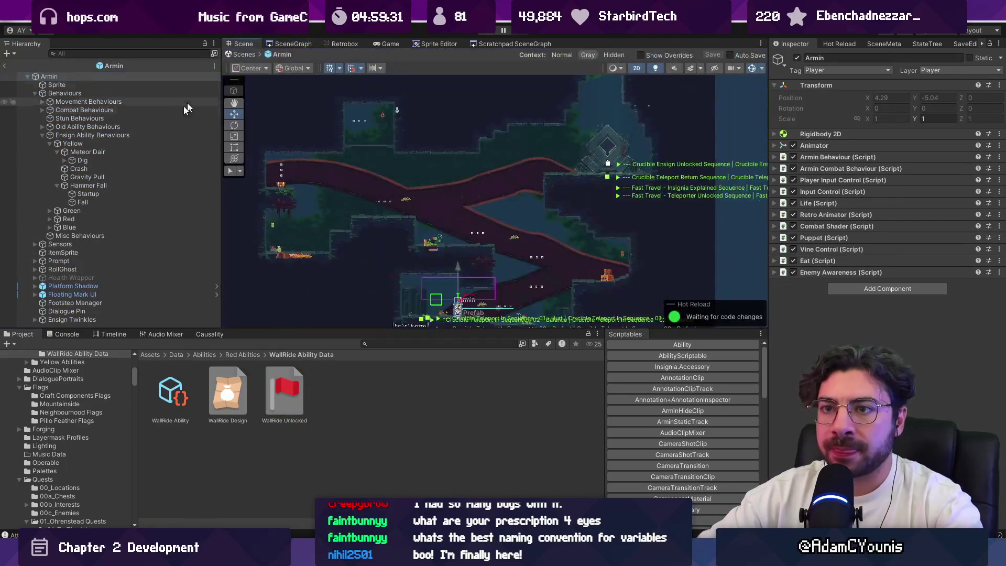
left_click(57, 152)
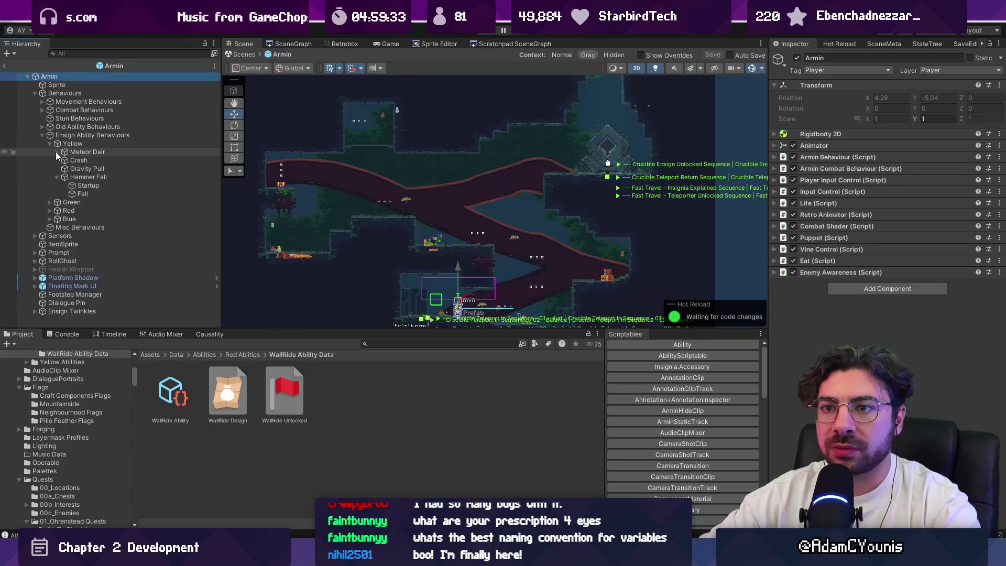
left_click(44, 143)
left_click(50, 144)
left_click(51, 160)
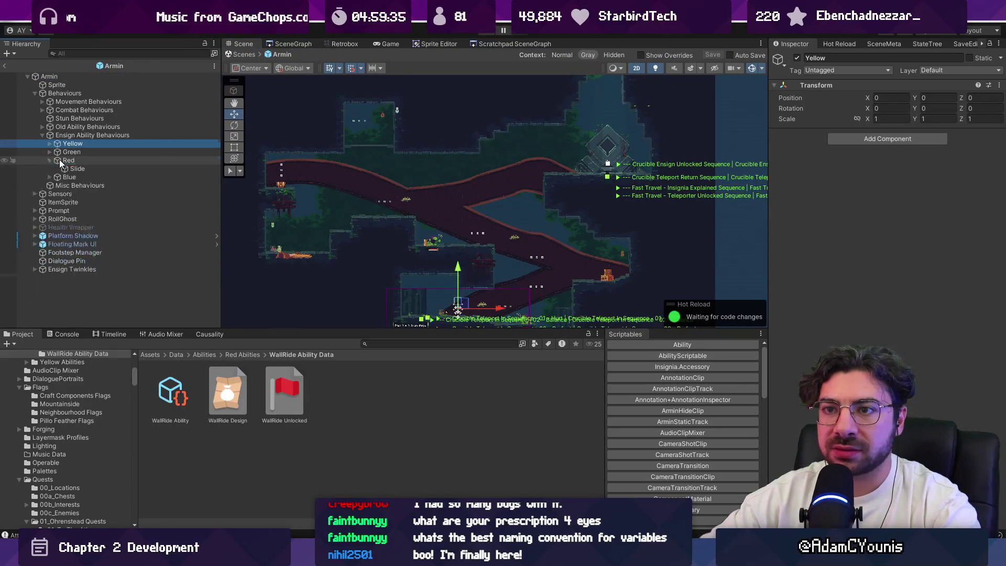
left_click(60, 161)
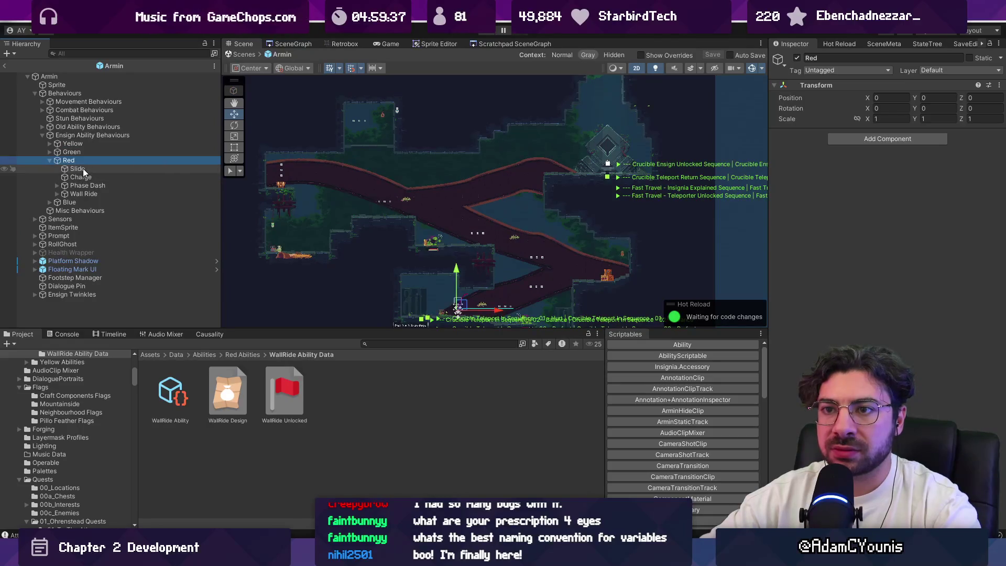
left_click(84, 185)
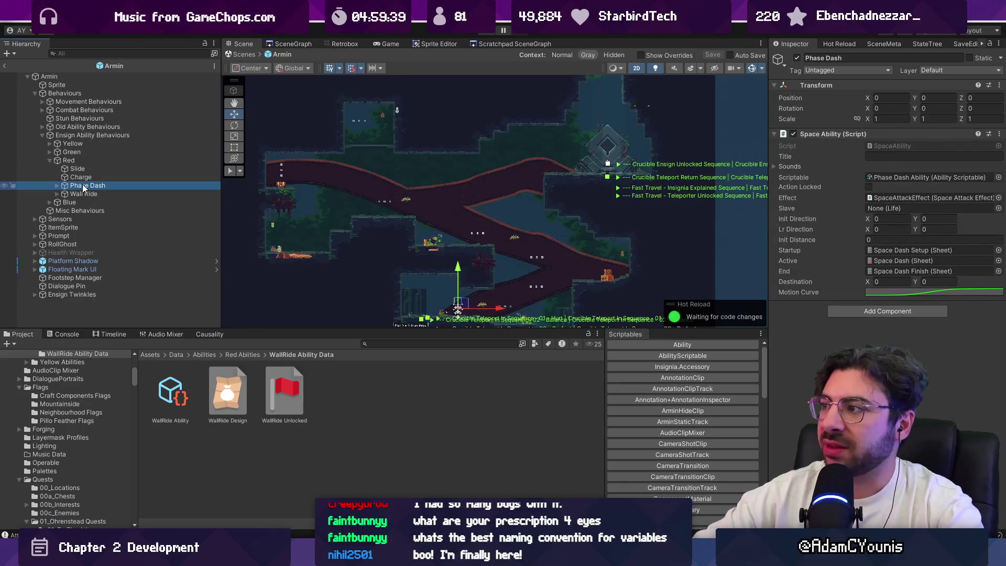
left_click(89, 194)
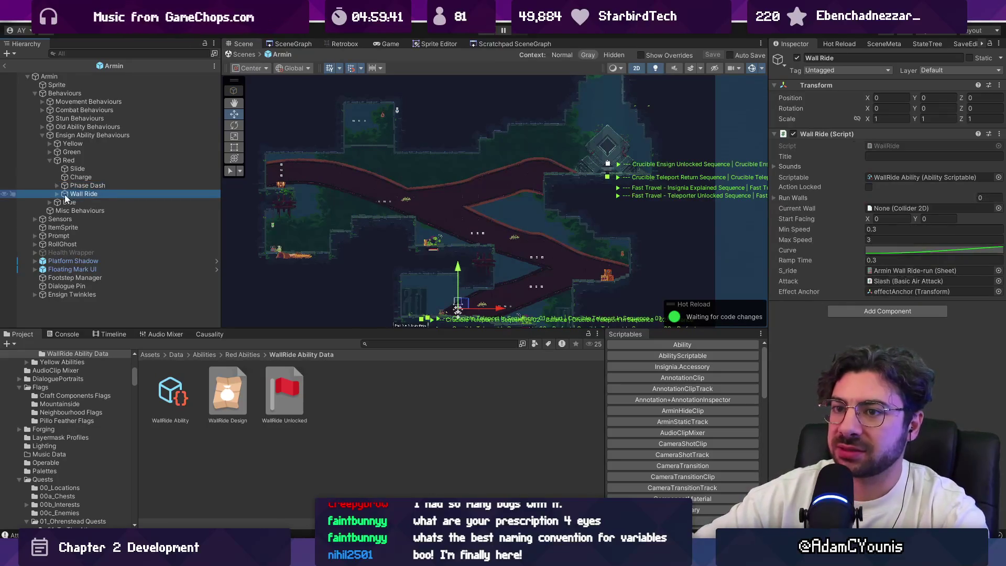
key("Right")
left_click(92, 135)
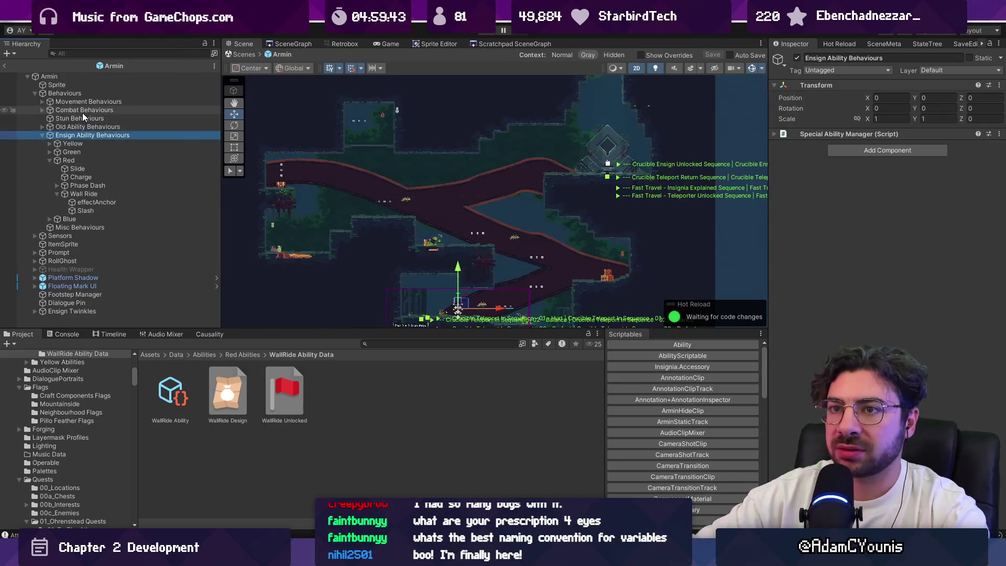
left_click(50, 159)
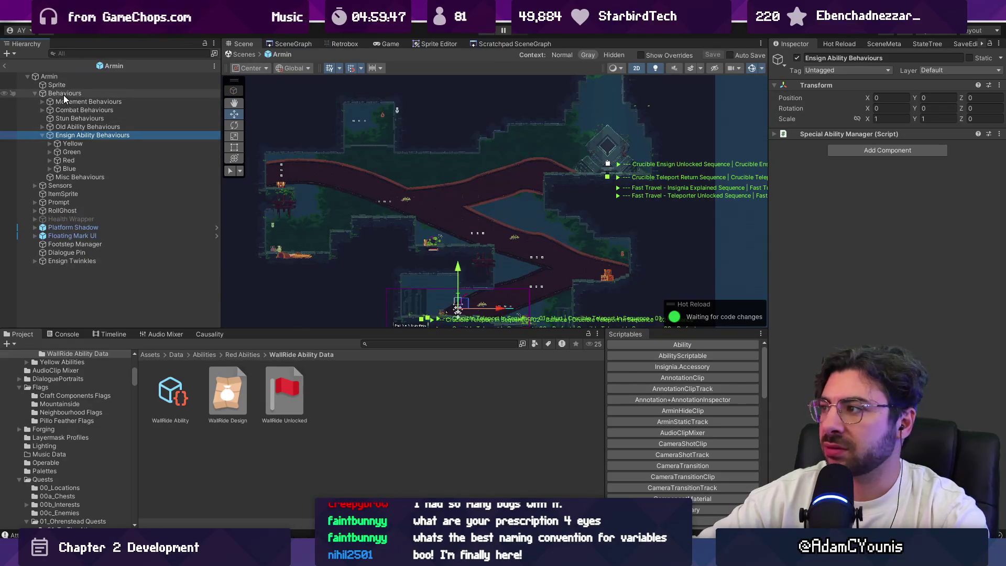
Select the WallRide Ability asset and reveal its WallRide Unlocked flag.
left_click(838, 135)
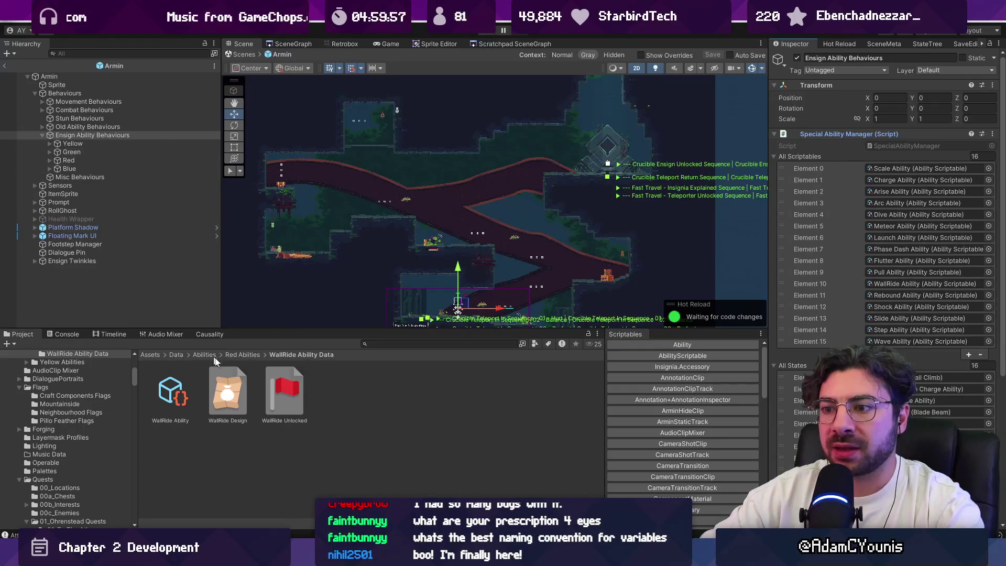
left_click(160, 390)
left_click(922, 181)
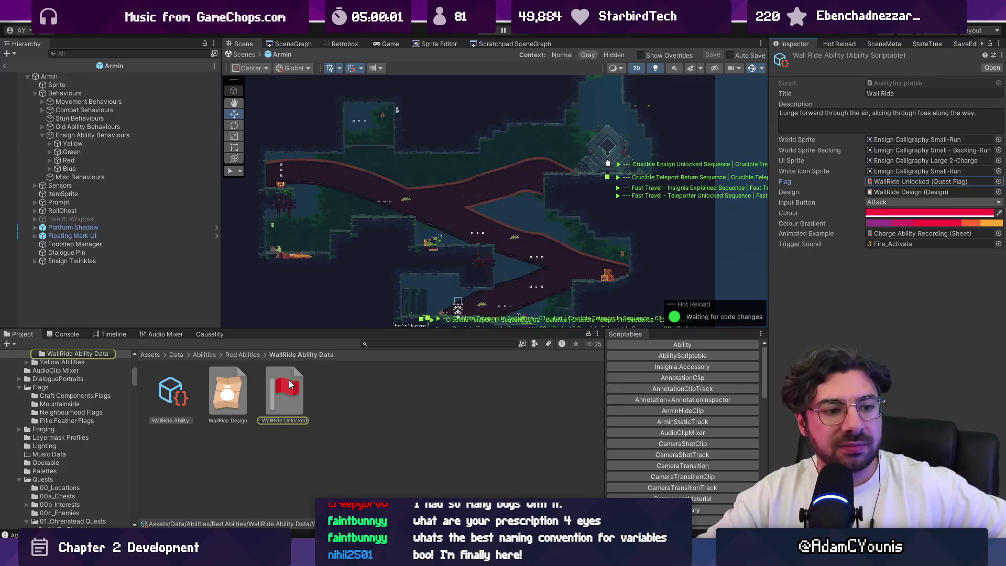
Select the Crucible forge object and frame it in the Scene view.
left_click_drag(511, 181, 445, 225)
left_click(541, 190)
key("f")
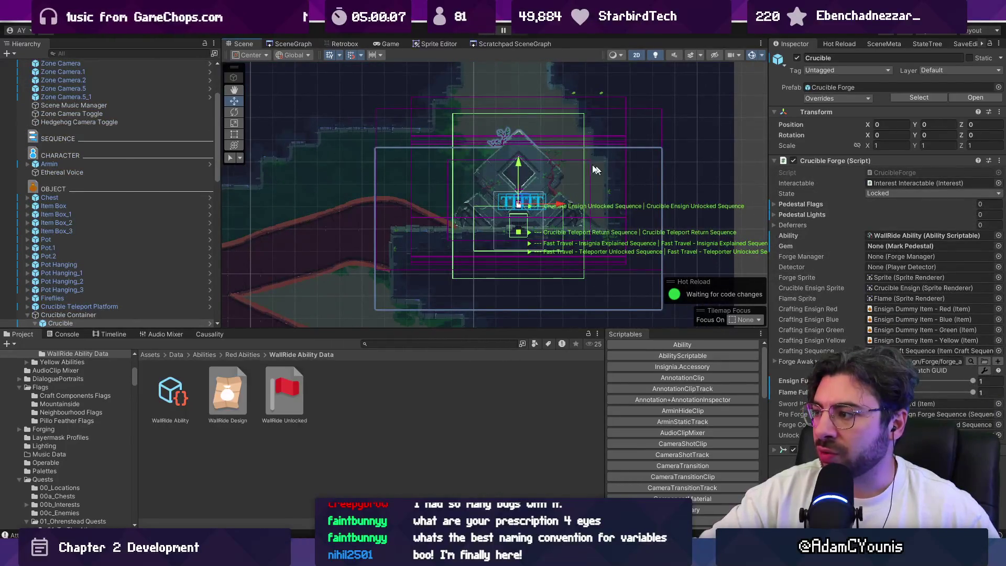
Search the Hierarchy for 'teleporter' and focus the Scene view on the Teleporter.
scroll(519, 201, "down", 3)
mouse_move(519, 200)
left_mouse_down()
mouse_move(509, 164)
mouse_move(473, 233)
mouse_move(479, 214)
left_mouse_up()
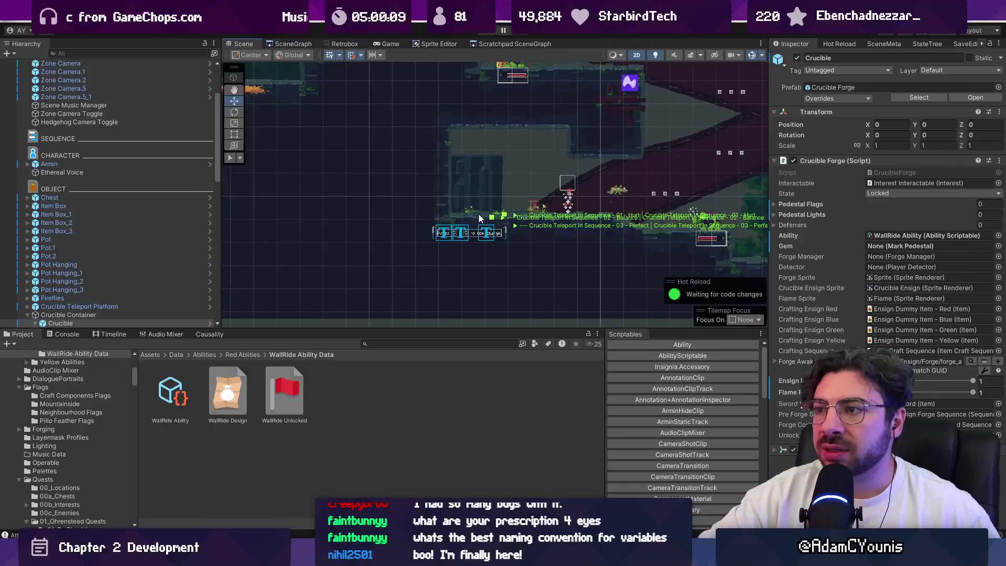
left_click(109, 54)
type("tel")
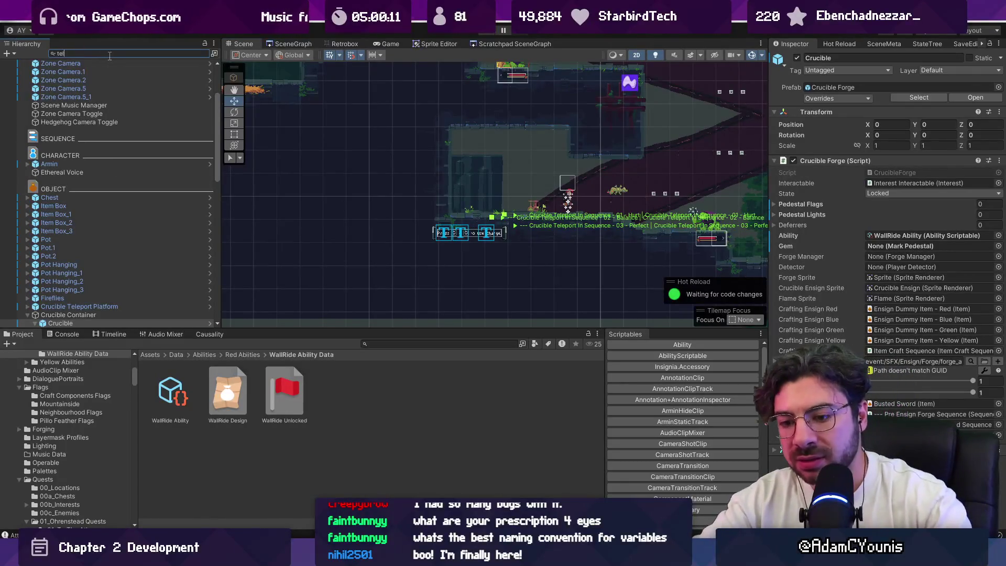
type("eporter")
left_click(96, 124)
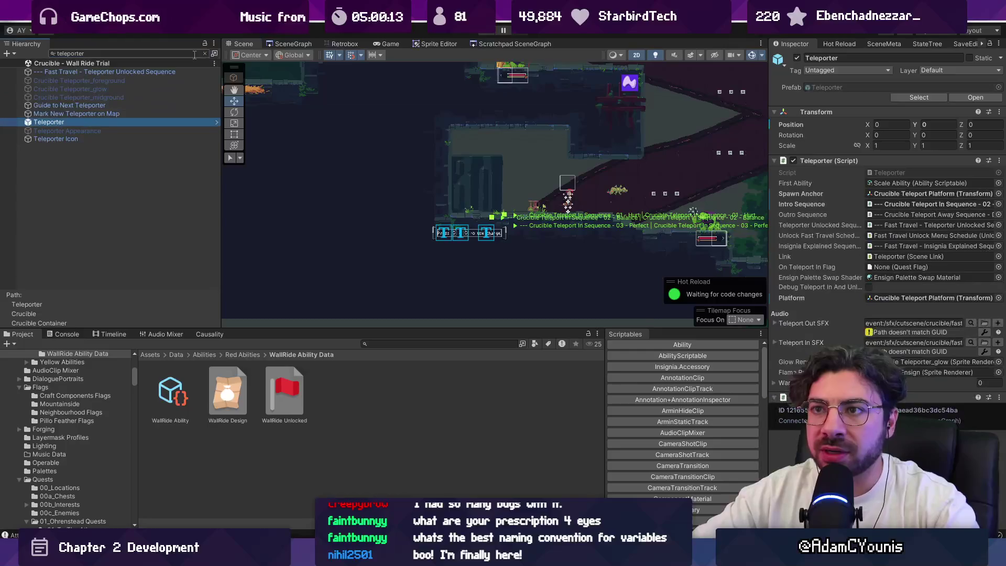
left_click(205, 52)
left_click(90, 278)
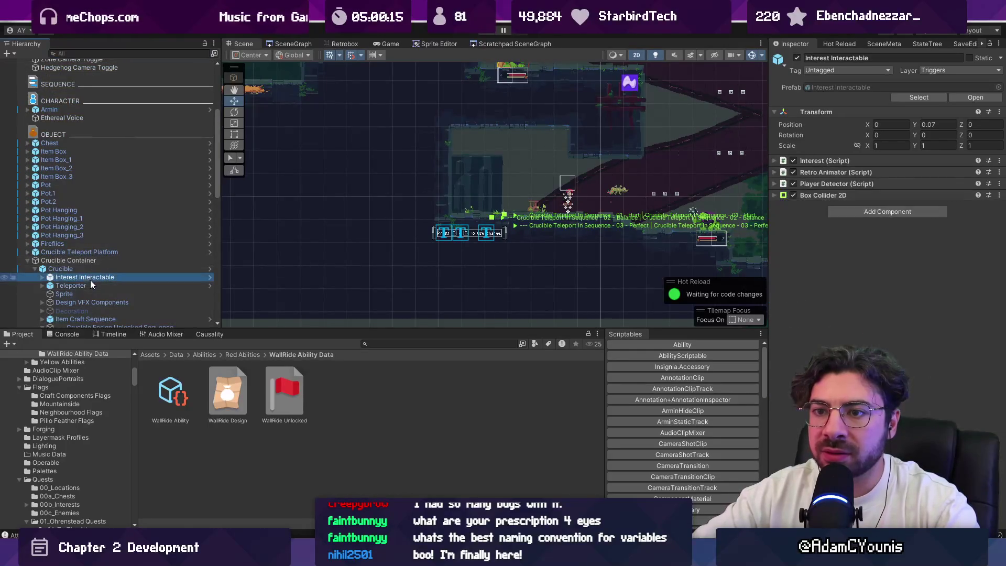
double_click(93, 285)
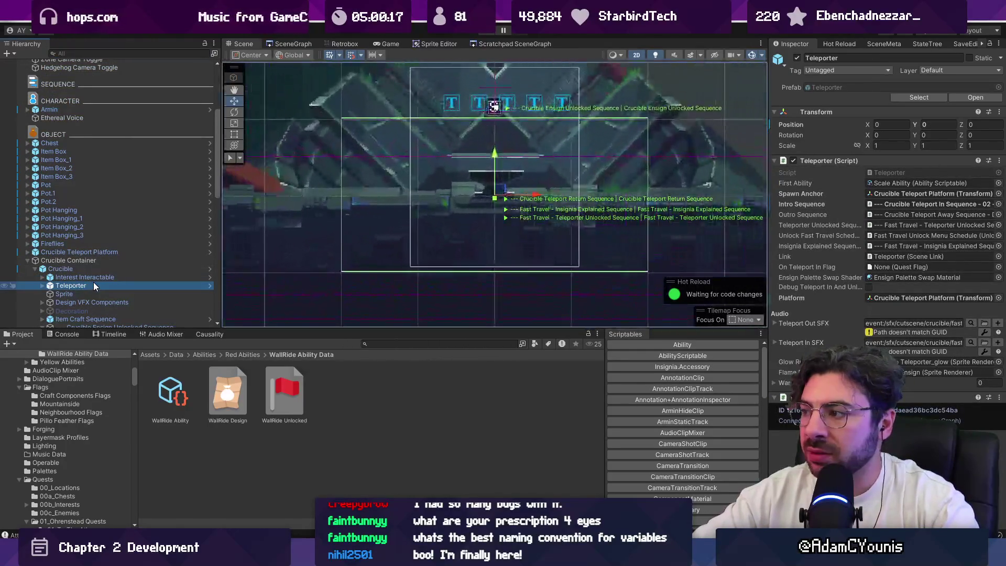
Expand Crucible Teleport Platform and select its Teleport AbilityUnlock State Container.
left_click(242, 239)
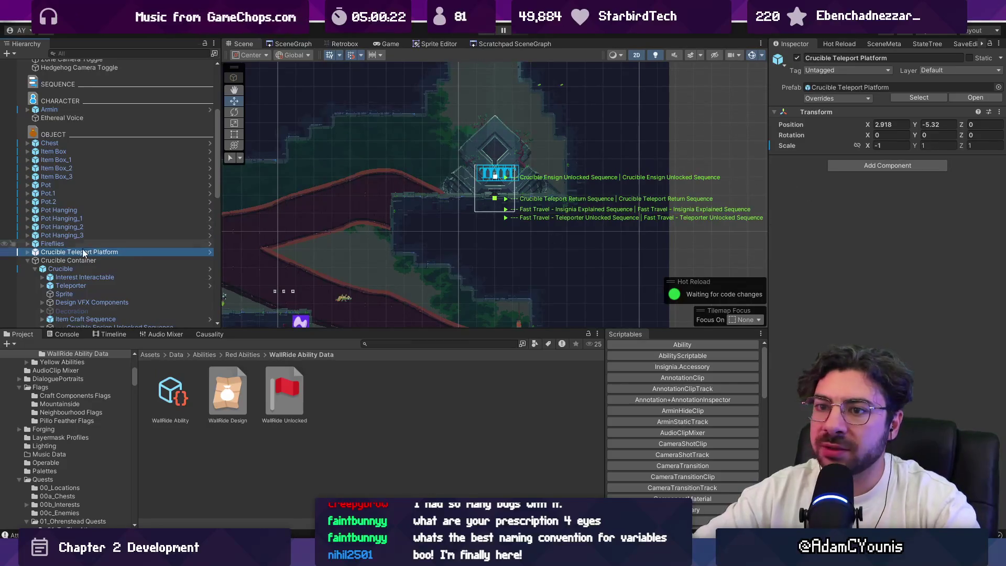
left_click(28, 252)
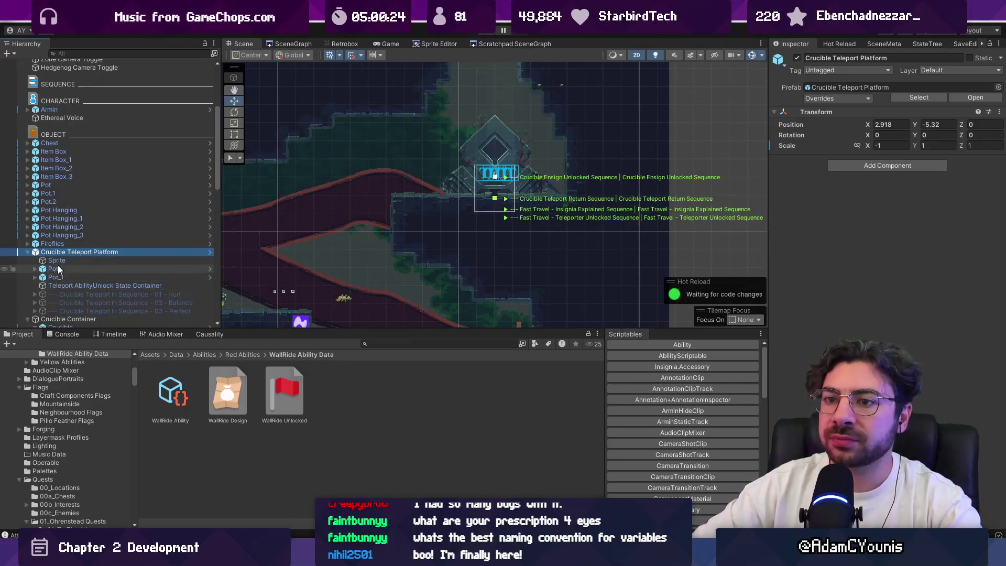
scroll(58, 260, "down", 3)
left_click(86, 223)
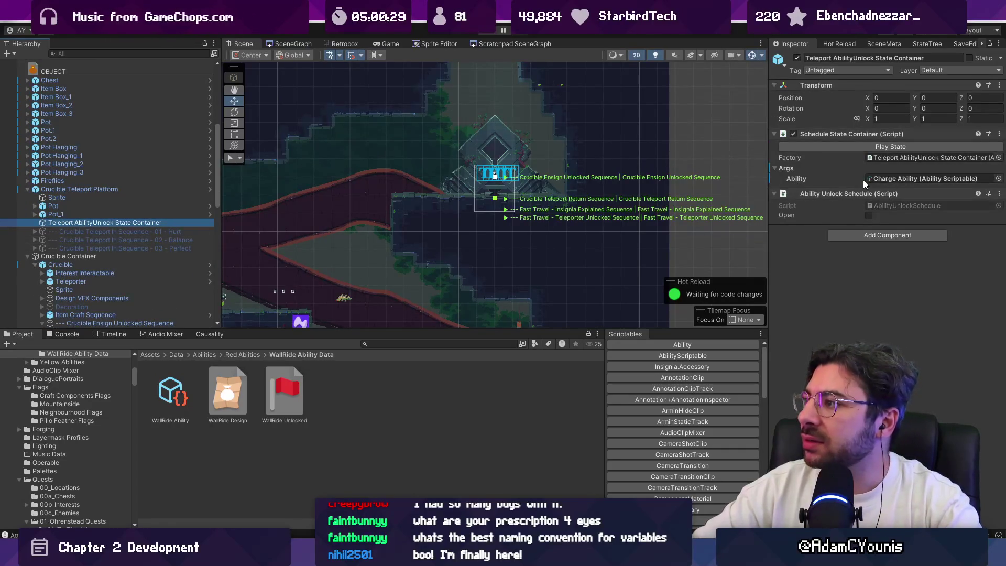
Change the unlock container's Ability from Charge Ability to WallRide Ability, then switch to VS Code.
left_click(997, 179)
type("wall ride")
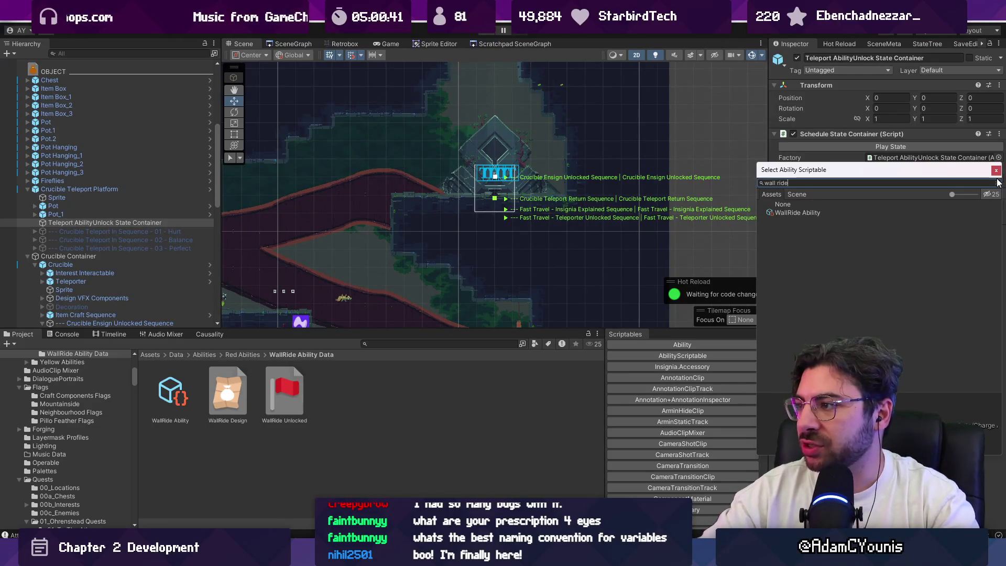
key("Down")
key("Return")
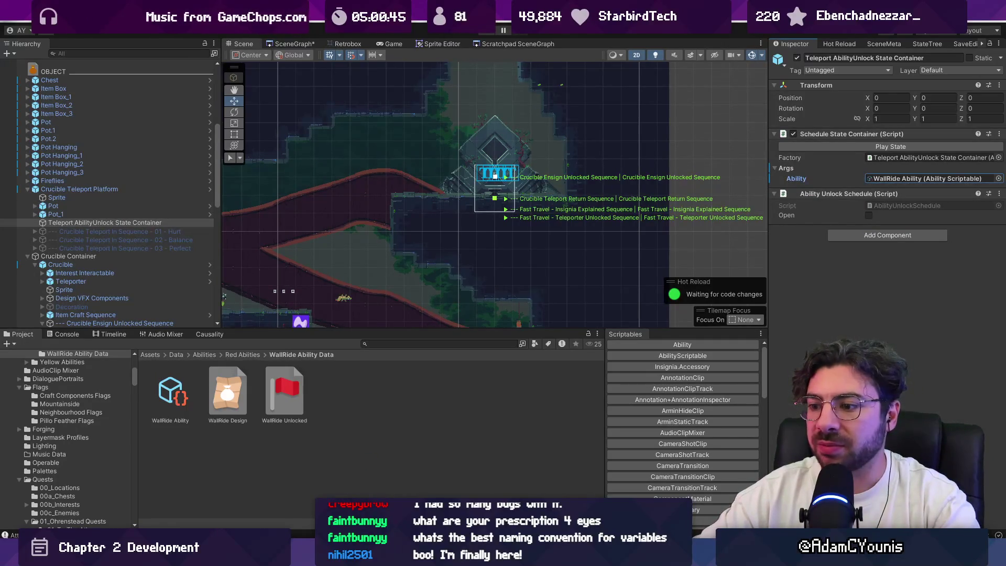
key("alt+Tab")
key("ctrl+p")
Open CrucibleForge.cs and step through its 'ability.fla' search matches.
type("Crucible")
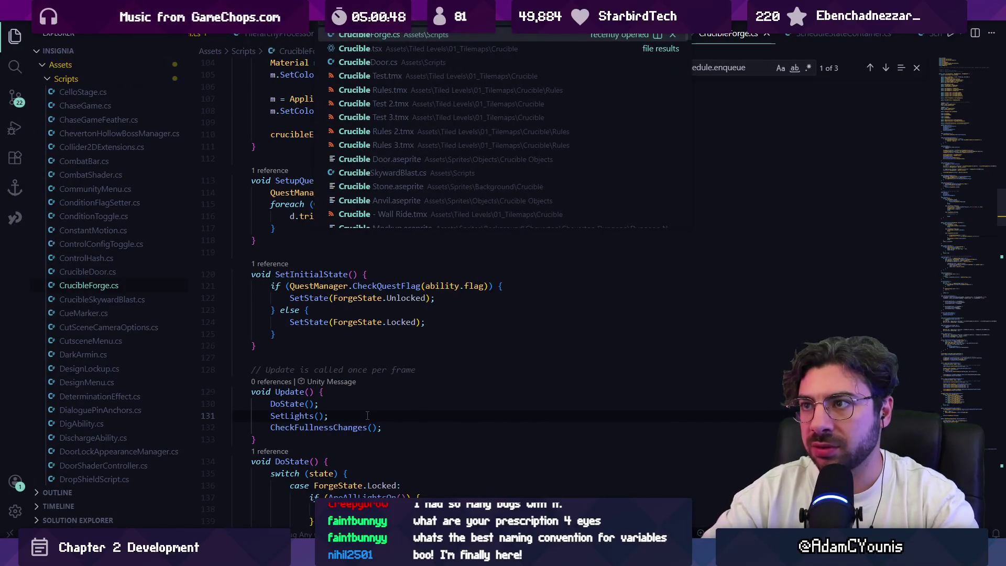
key("Escape")
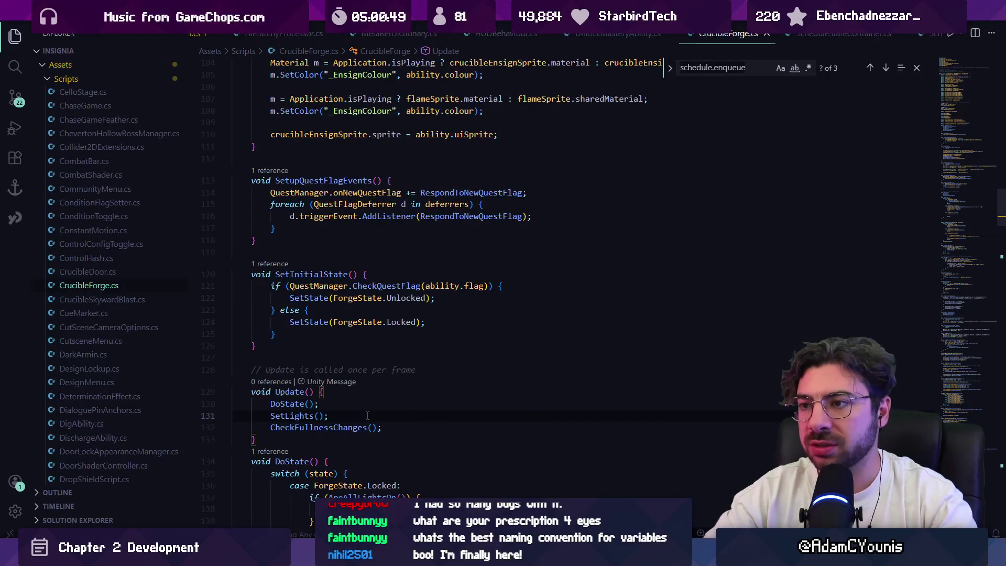
key("ctrl+f")
type("abilityscript")
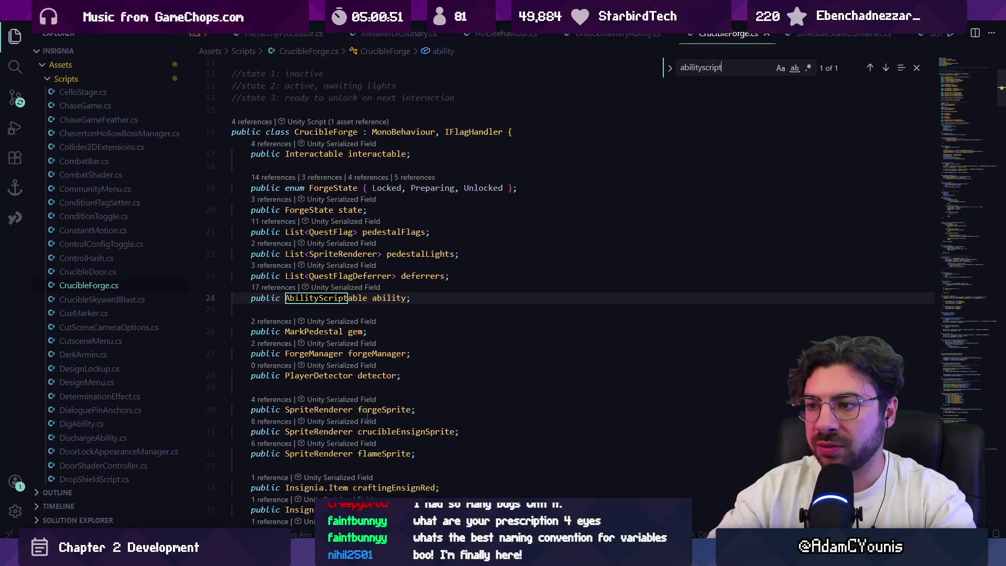
key("ctrl+a")
type("abilit")
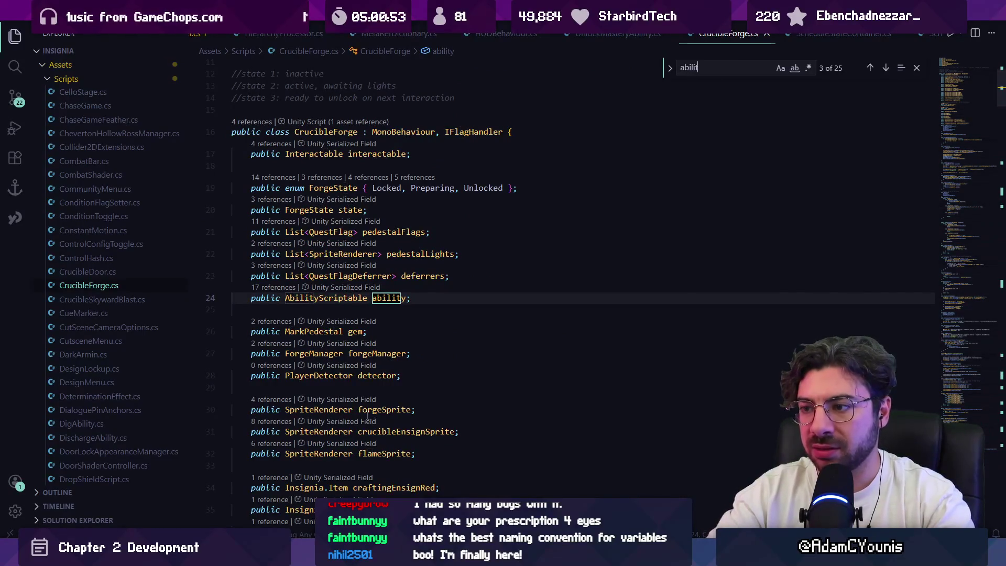
type("y.fla")
key("Return")
key("shift+Return")
key("shift+Return")
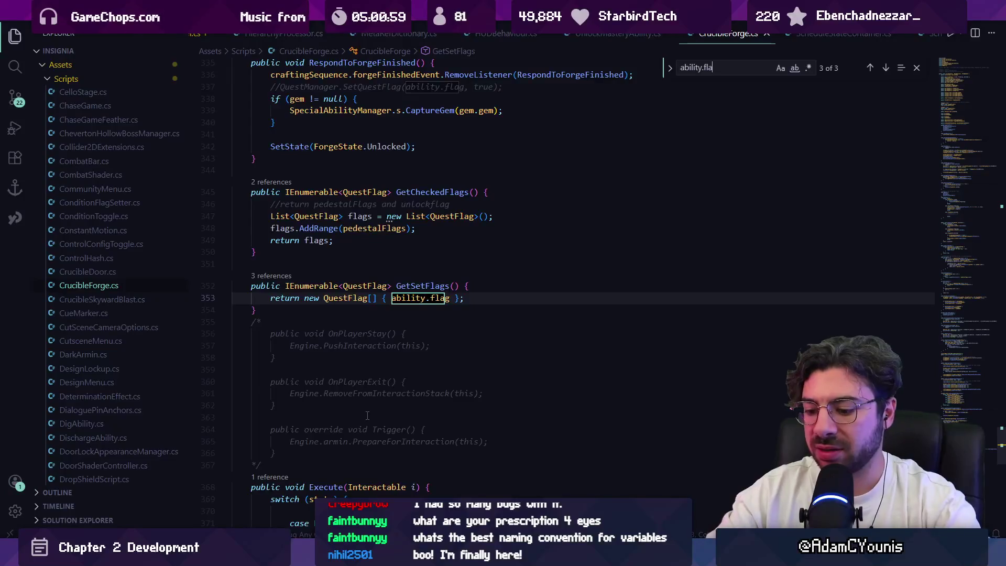
key("Return")
key("Return")
Search CrucibleForge.cs for the unlock sequence container code.
key("ctrl+a")
type("unlocksq")
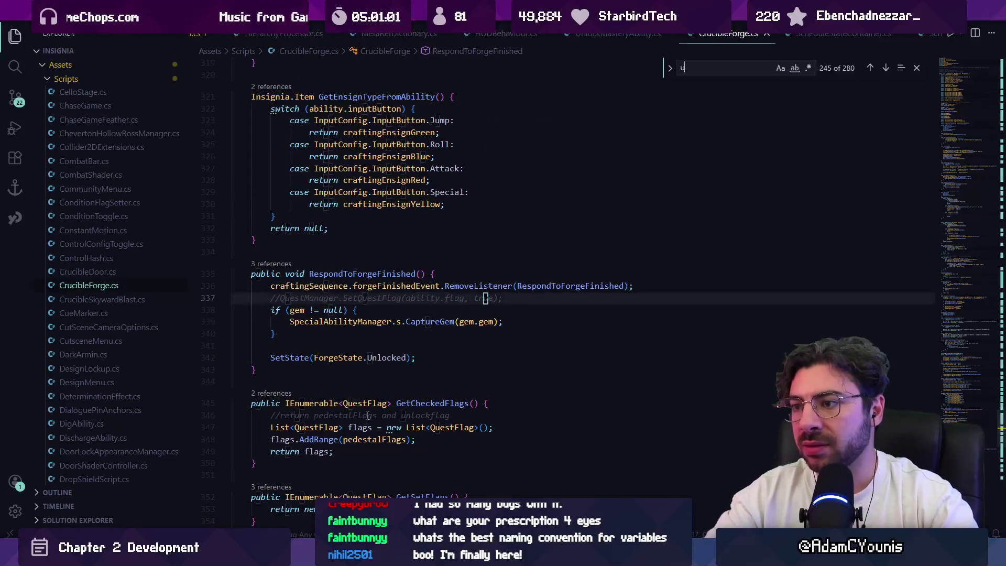
key("BackSpace")
type("ceque")
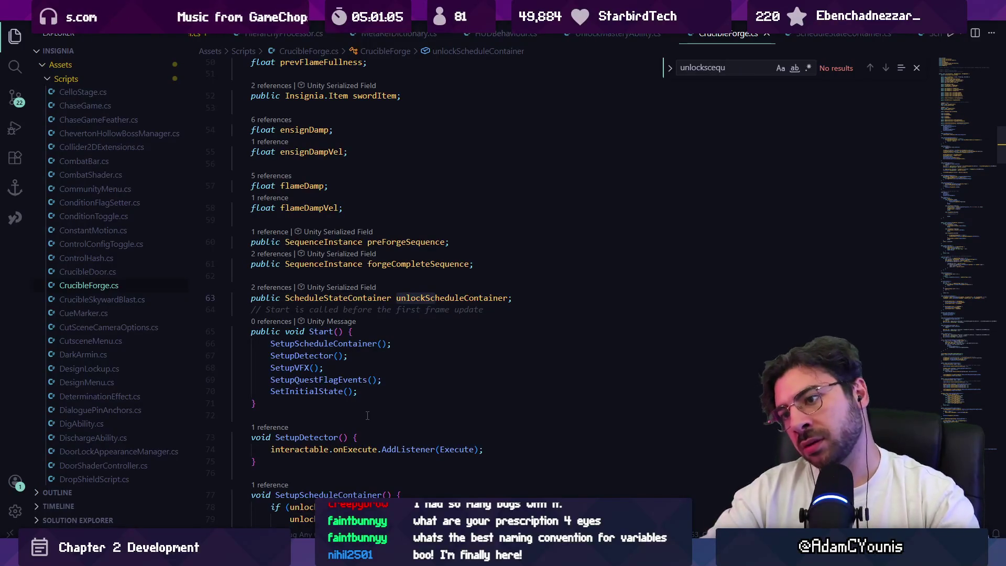
key("Escape")
In SetupScheduleContainer, change the unlock parameter to 'ability = this.ability' and return to Unity.
left_click(338, 345, "ctrl")
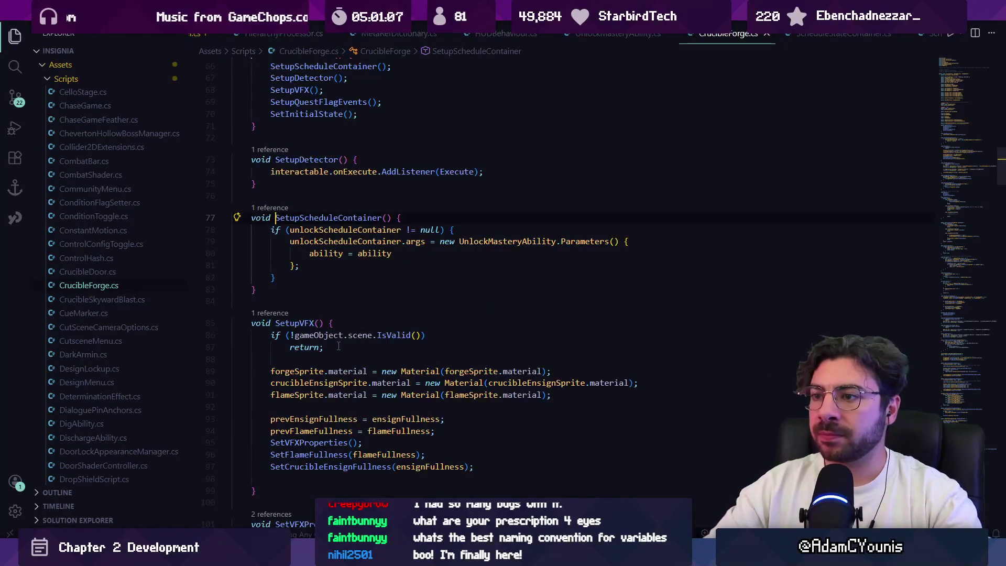
key("Down")
key("Down")
key("Down")
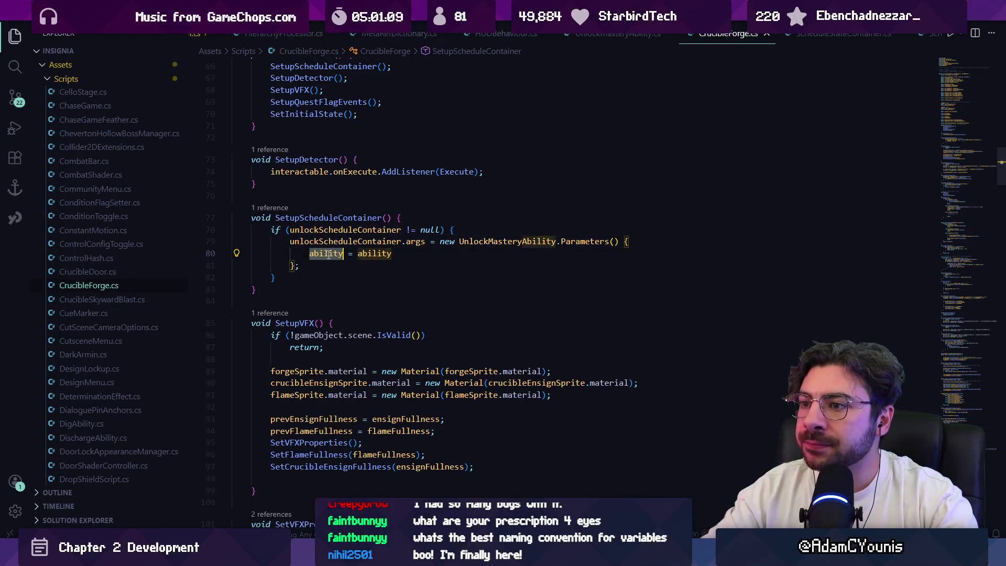
key("End")
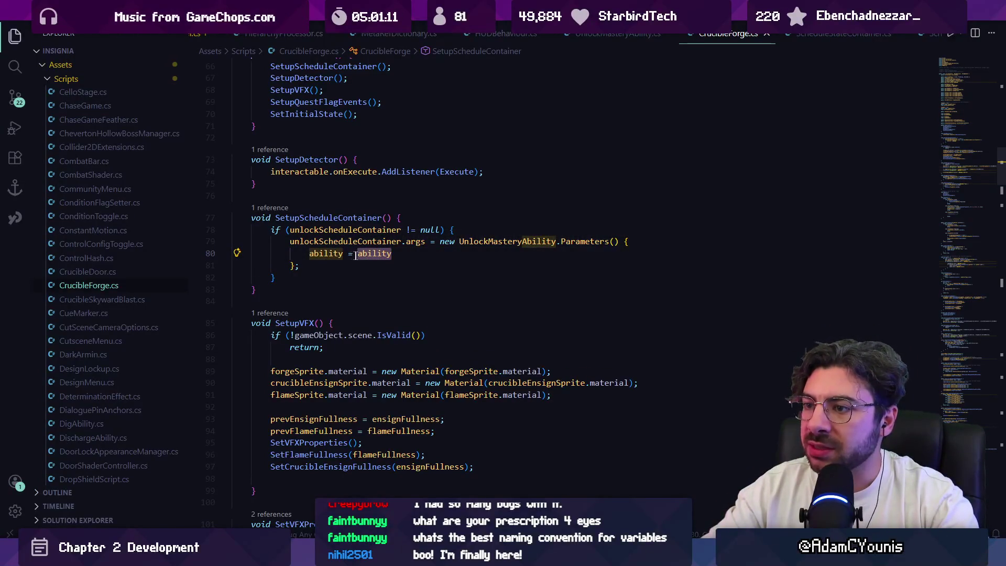
left_click(356, 255)
type("this.")
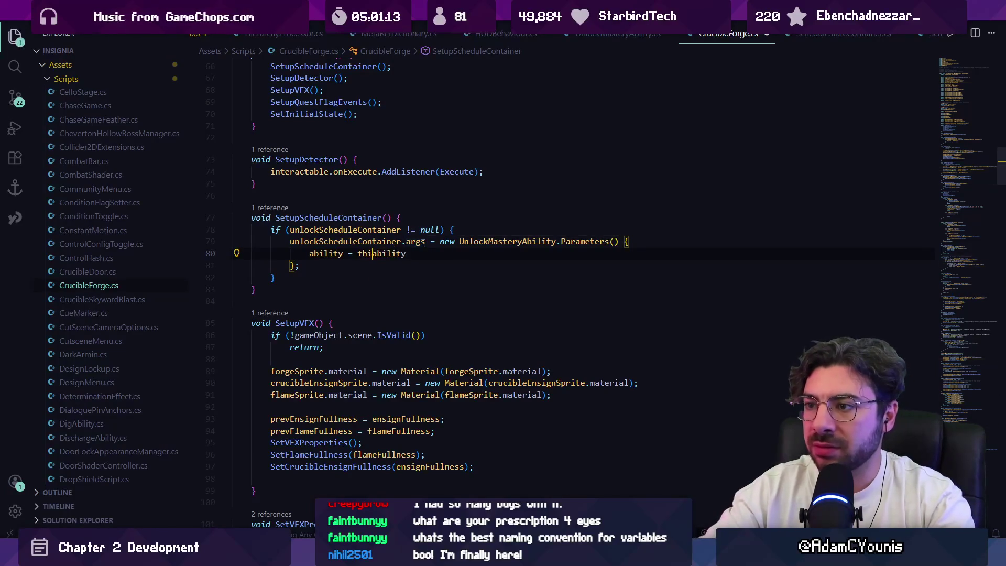
key("Escape")
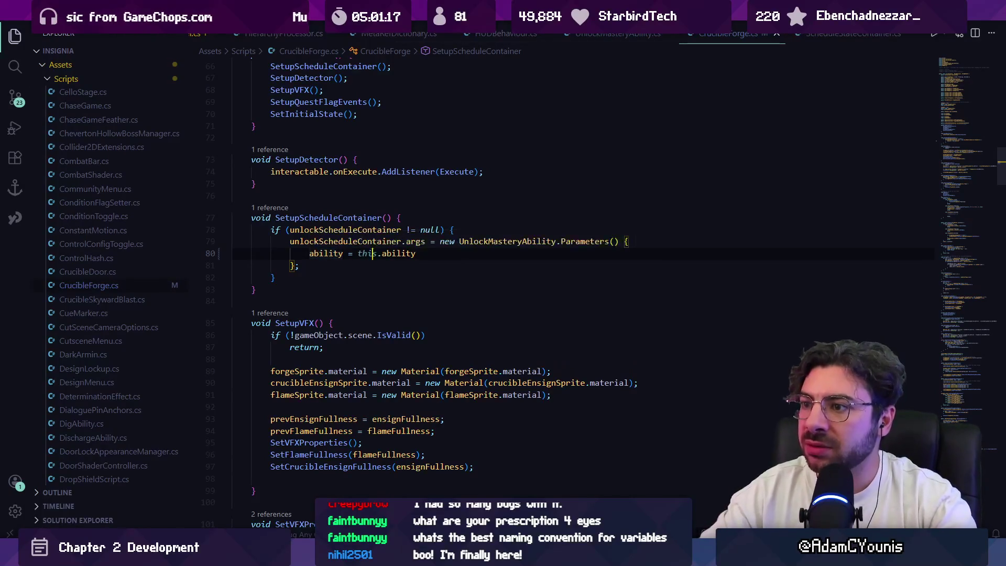
left_click(323, 253, "ctrl")
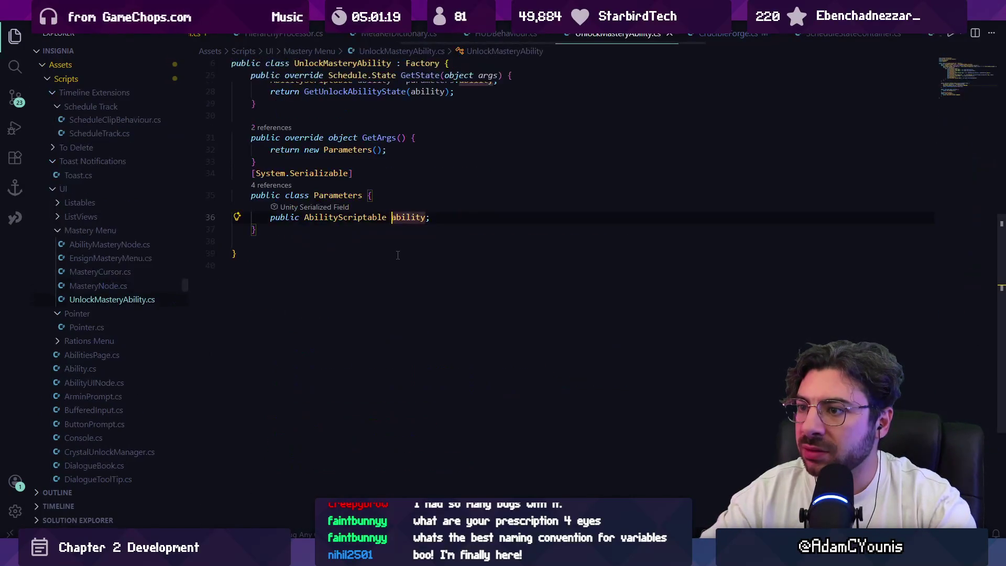
key("alt+Left")
key("alt+Tab")
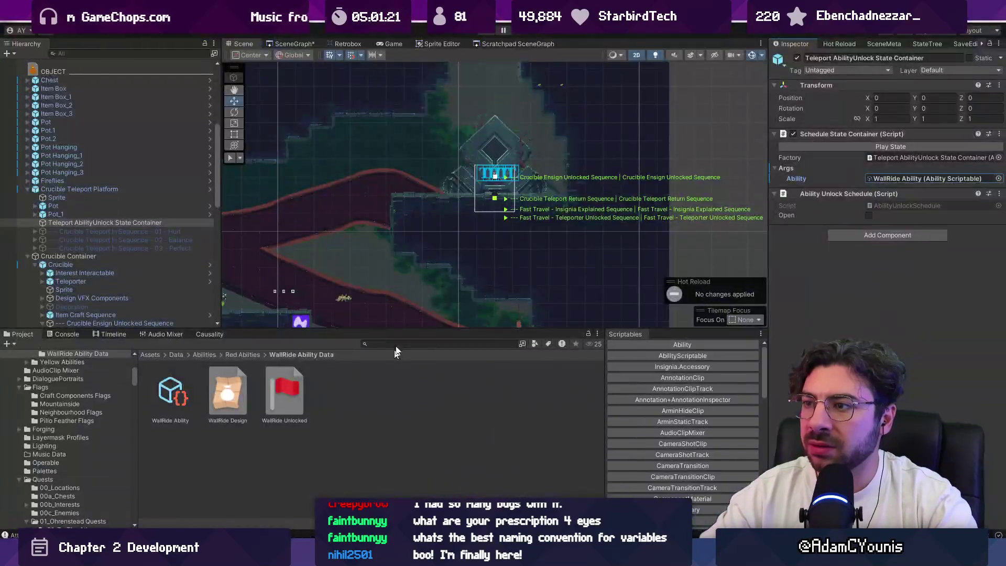
Enter play mode to test the Wall Ride Trial with the WallRide unlock changes.
left_click(490, 33)
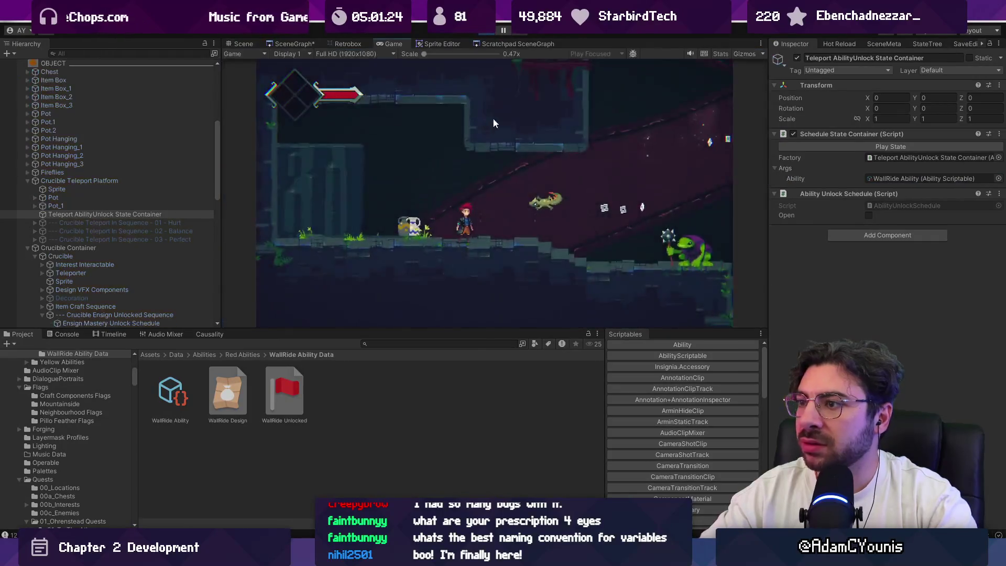